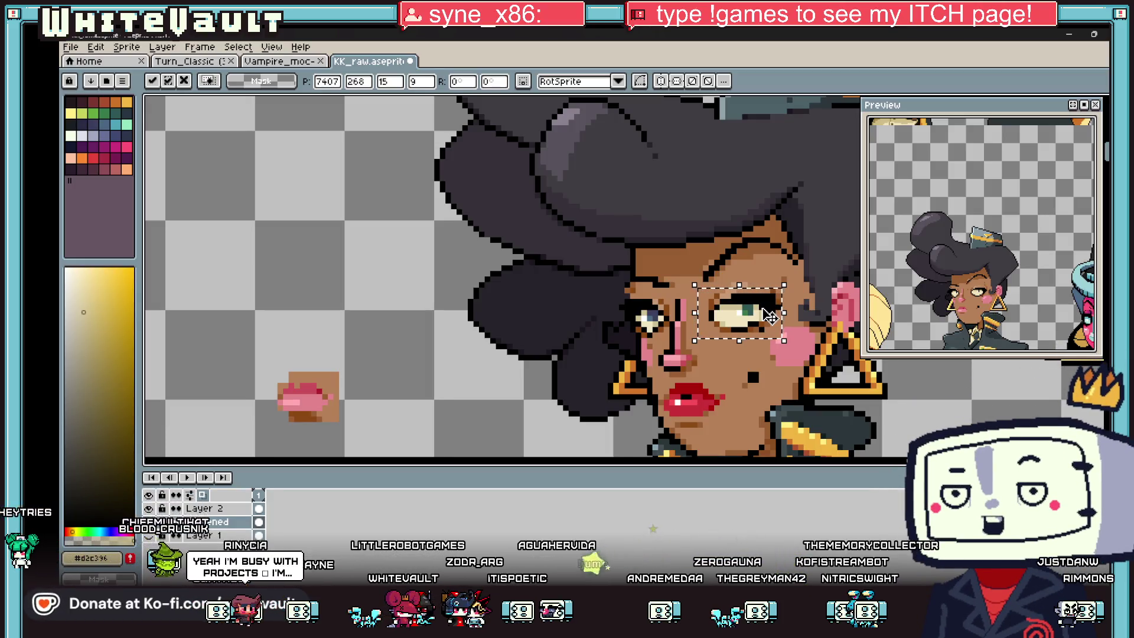
# - Commit the repositioned eye and sample the brown skin colour from the face
pyautogui.press('Return')
pyautogui.scroll(1, 767, 314)
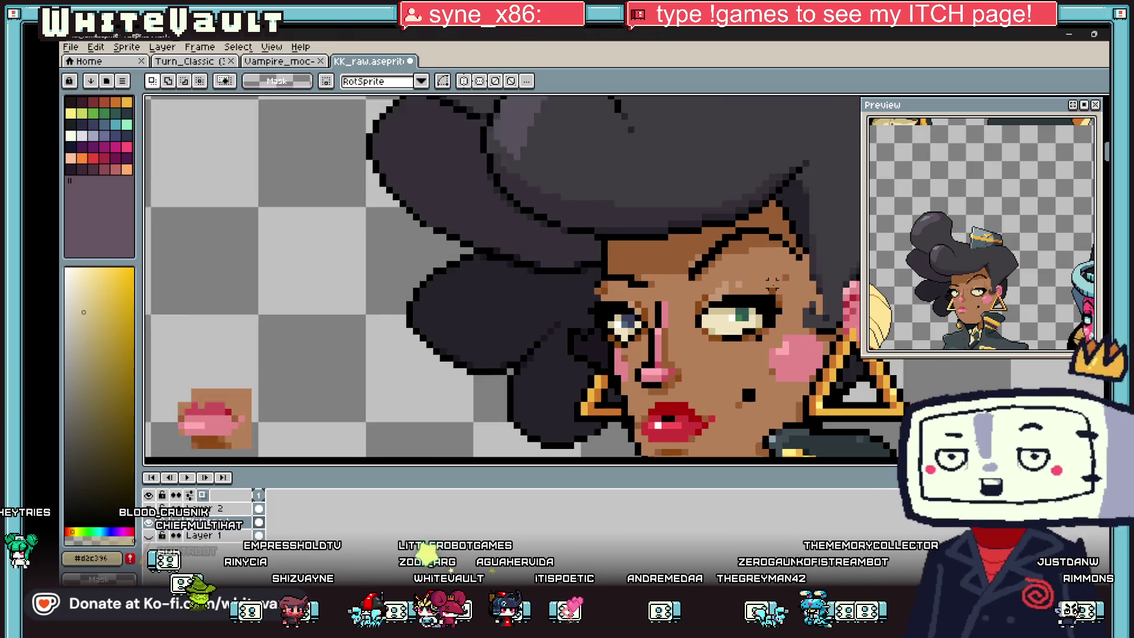
pyautogui.scroll(1, 745, 297)
pyautogui.press('alt')
pyautogui.keyDown('alt'); pyautogui.click(705, 295); pyautogui.keyUp('alt')
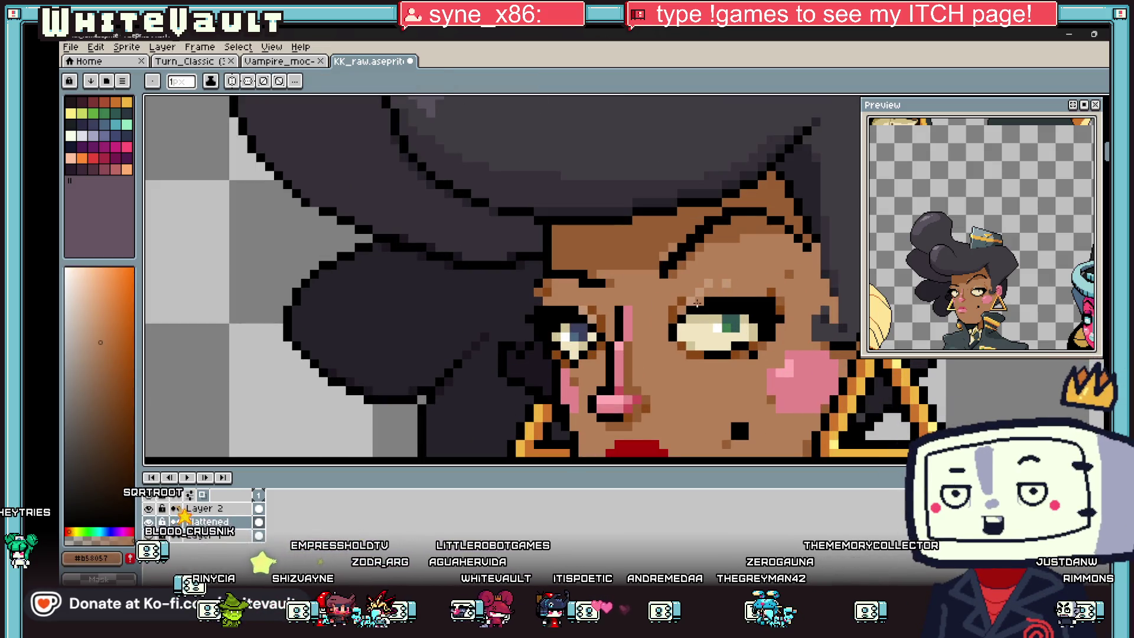
pyautogui.scroll(-1, 696, 301)
pyautogui.scroll(-1, 775, 288)
pyautogui.scroll(3, 765, 265)
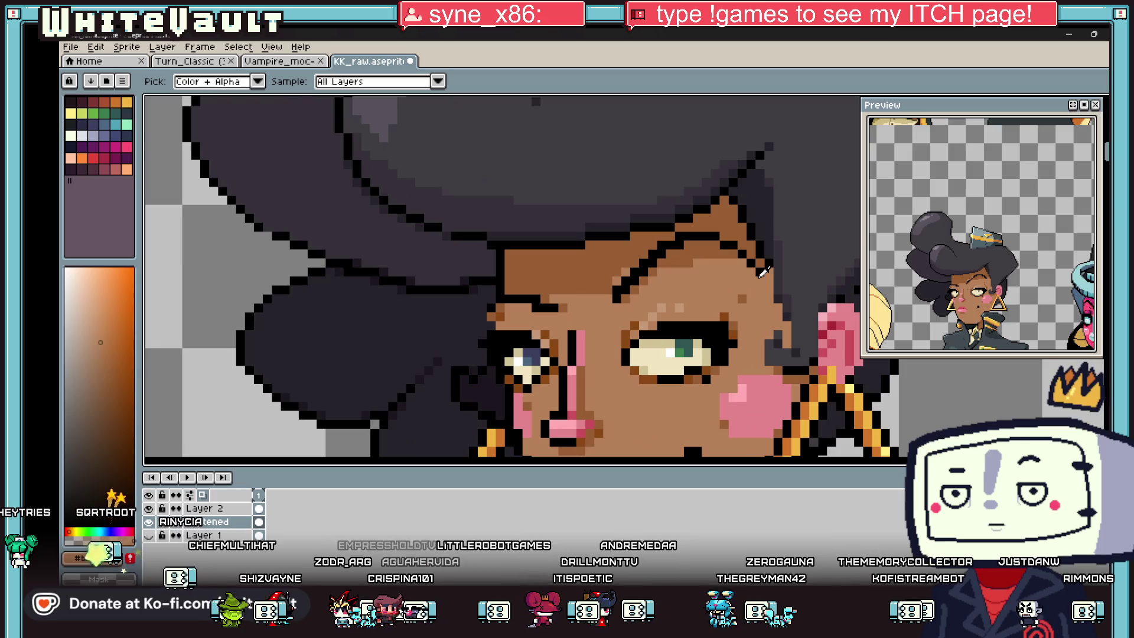
# - Select the forehead pixels near the hairline and shift them one pixel left
pyautogui.press('w')
pyautogui.press('b')
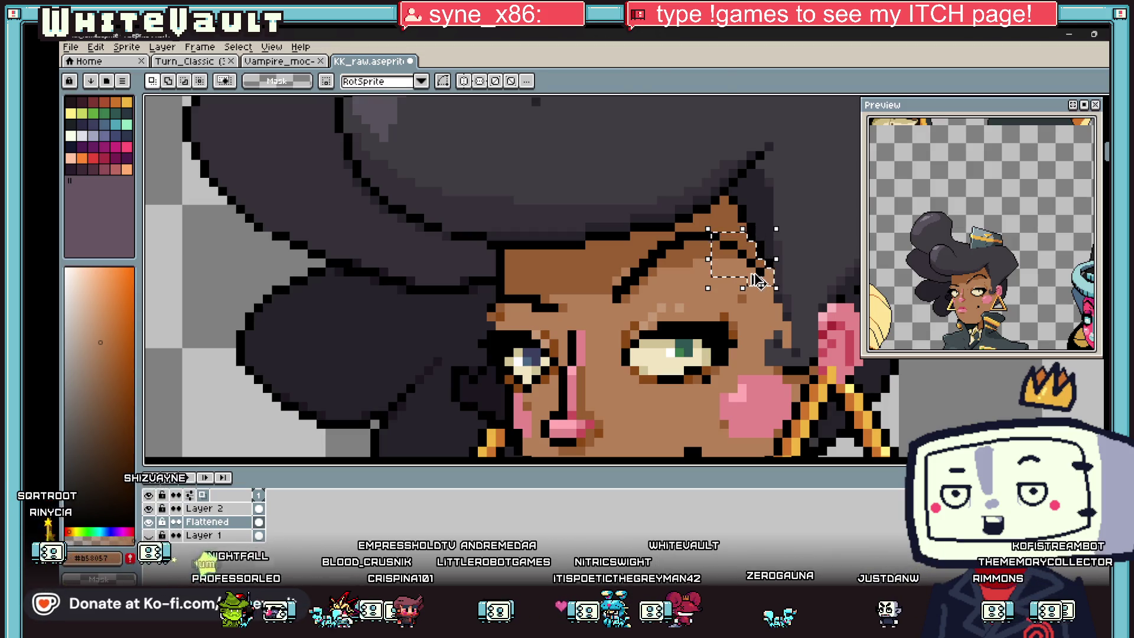
pyautogui.press('Left')
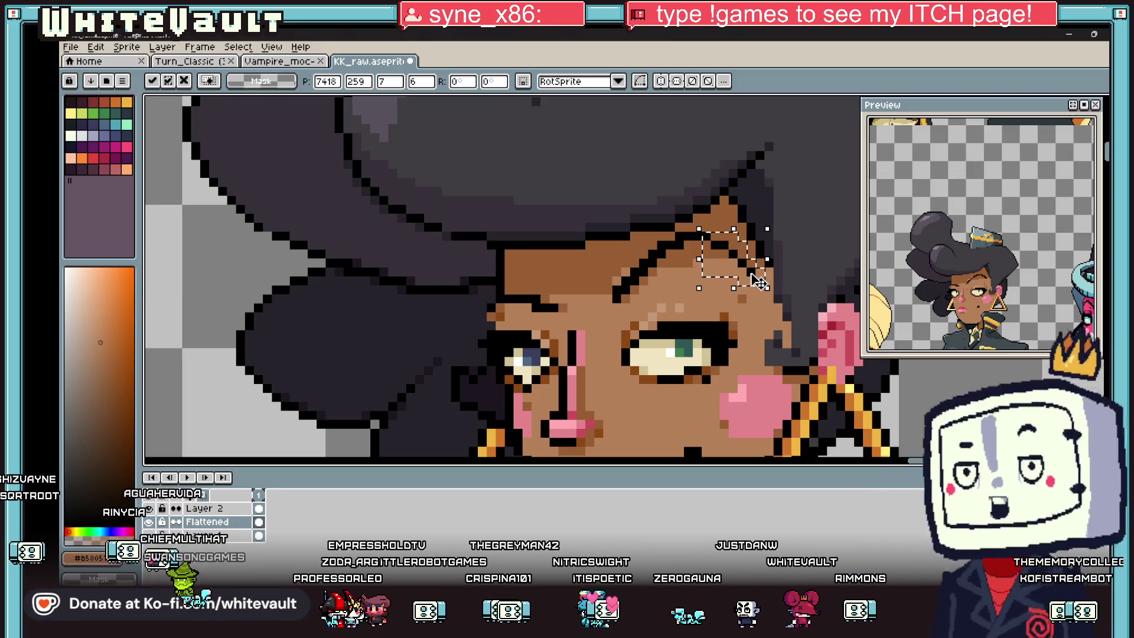
pyautogui.scroll(-3, 759, 281)
pyautogui.press('Return')
pyautogui.scroll(-1, 822, 306)
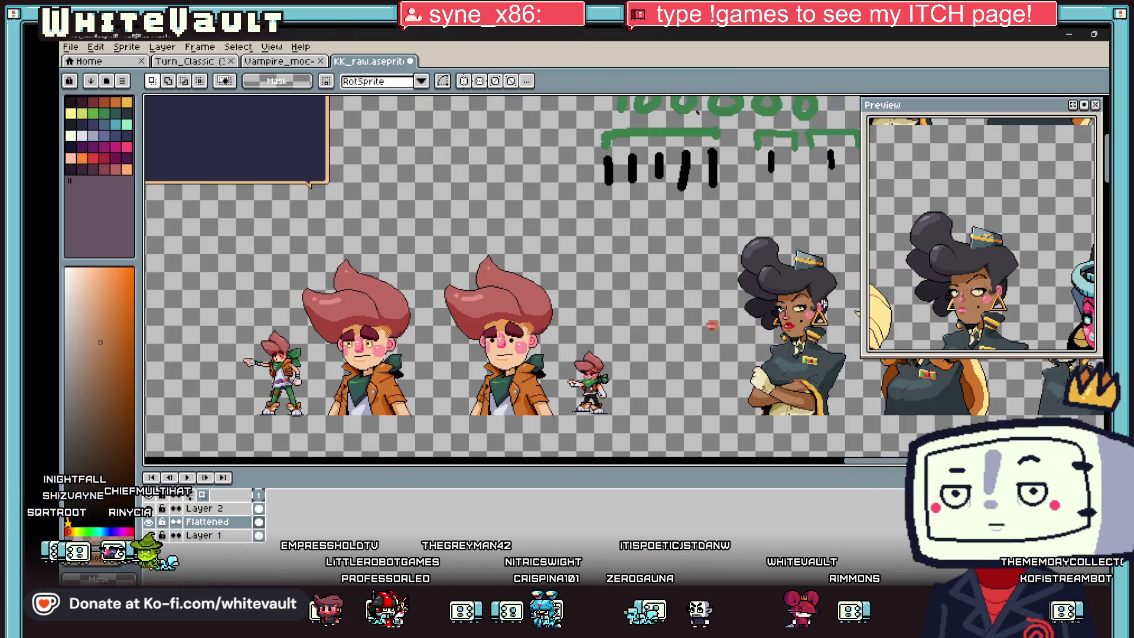
pyautogui.scroll(3, 822, 306)
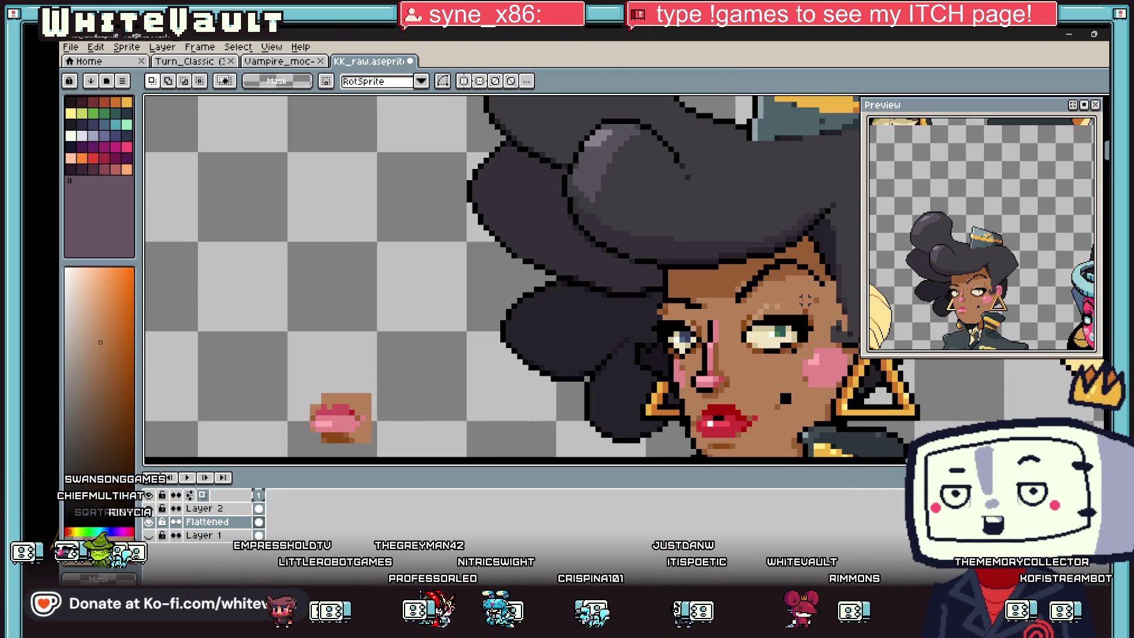
pyautogui.press('b')
pyautogui.scroll(2, 748, 297)
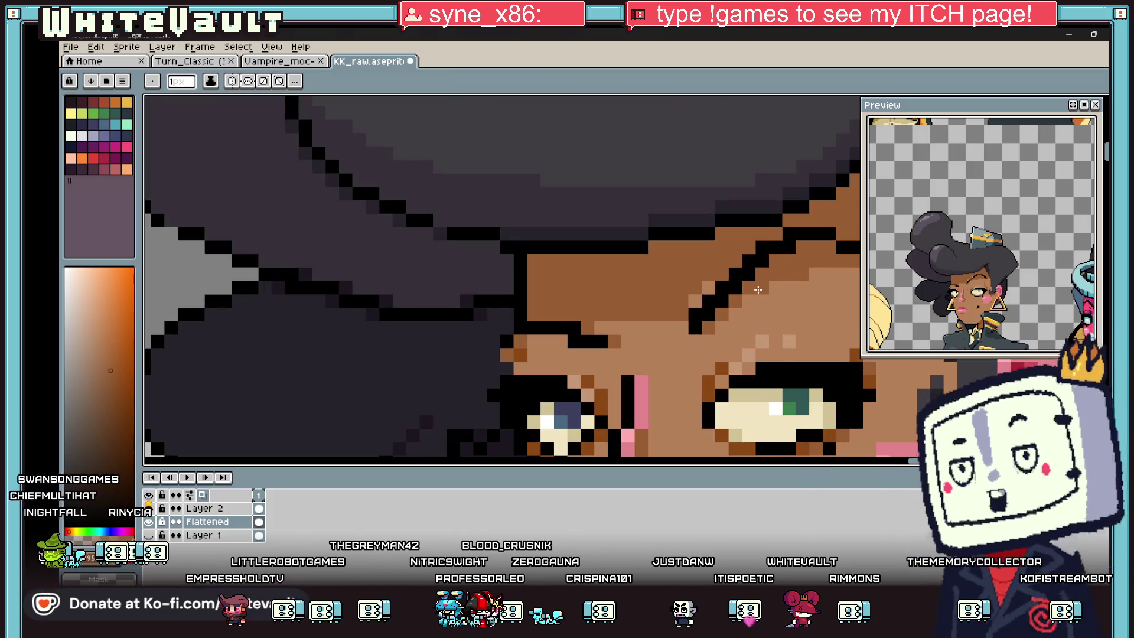
pyautogui.press('i')
pyautogui.scroll(-4, 732, 316)
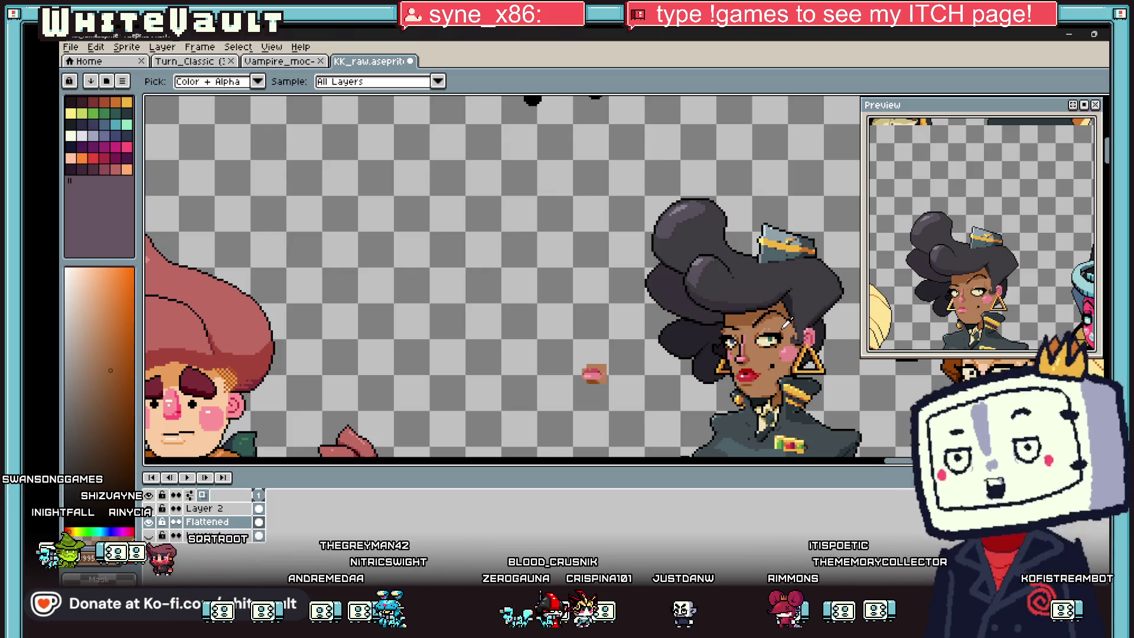
pyautogui.scroll(4, 788, 326)
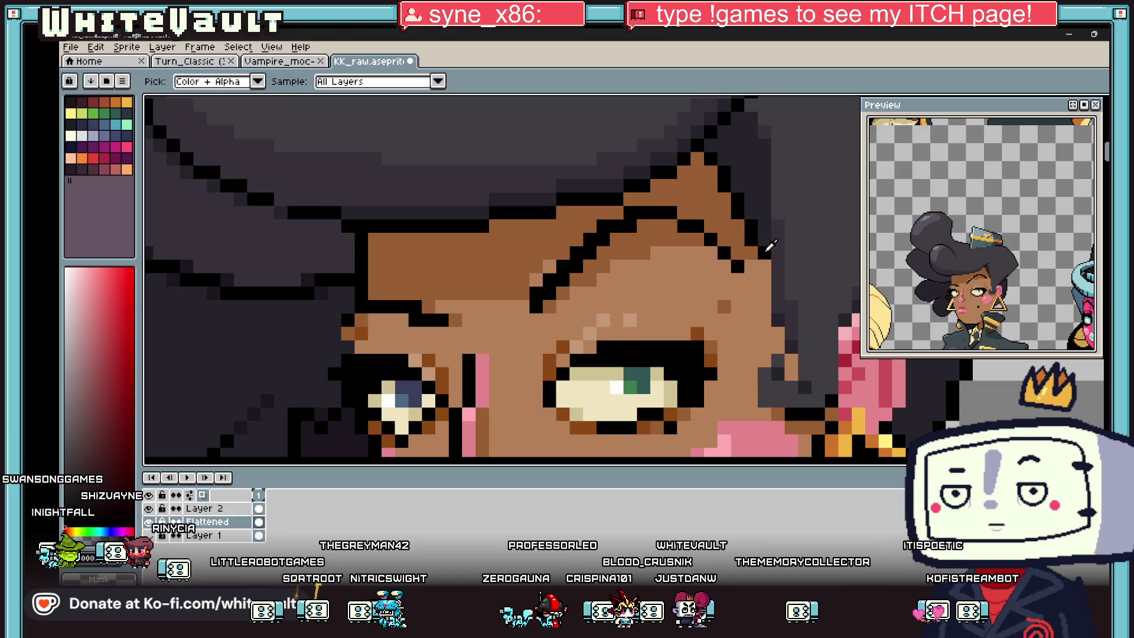
pyautogui.press('b')
pyautogui.scroll(-4, 771, 256)
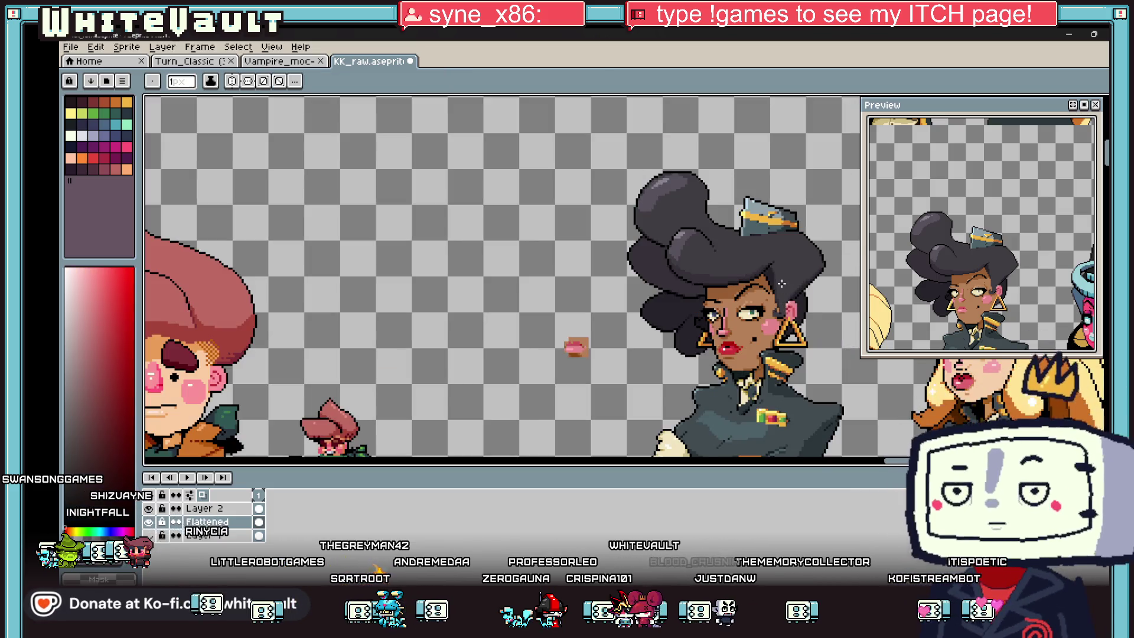
pyautogui.scroll(2, 782, 284)
pyautogui.scroll(2, 797, 270)
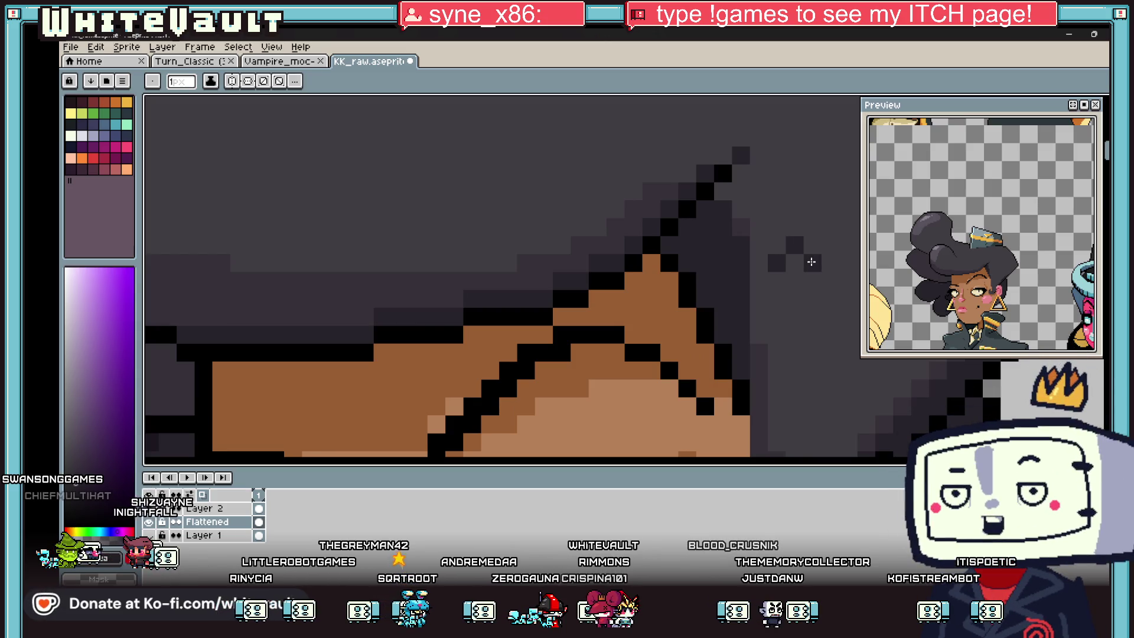
pyautogui.scroll(-2, 830, 239)
pyautogui.scroll(-1, 829, 266)
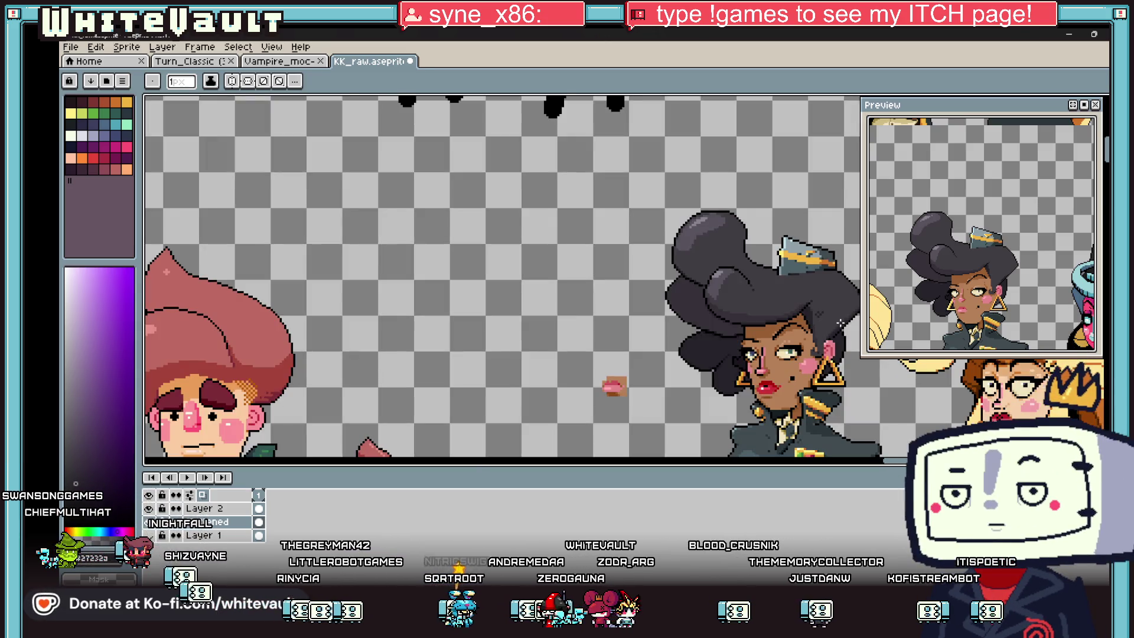
pyautogui.scroll(1, 837, 401)
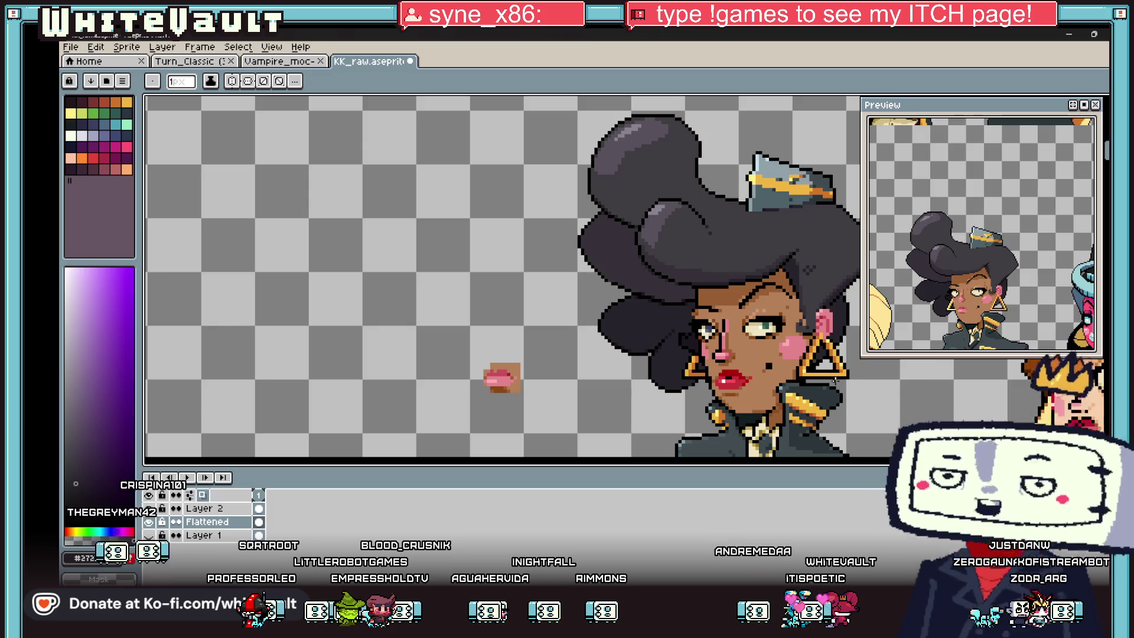
pyautogui.scroll(-3, 655, 181)
pyautogui.scroll(-1, 655, 182)
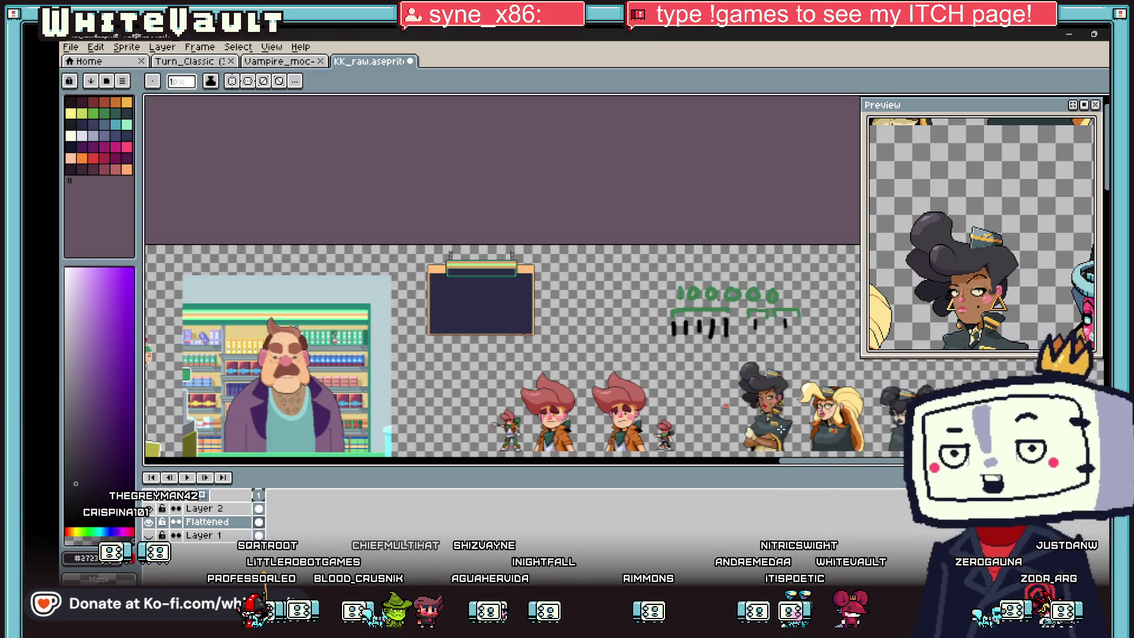
pyautogui.scroll(1, 604, 186)
pyautogui.scroll(-1, 715, 359)
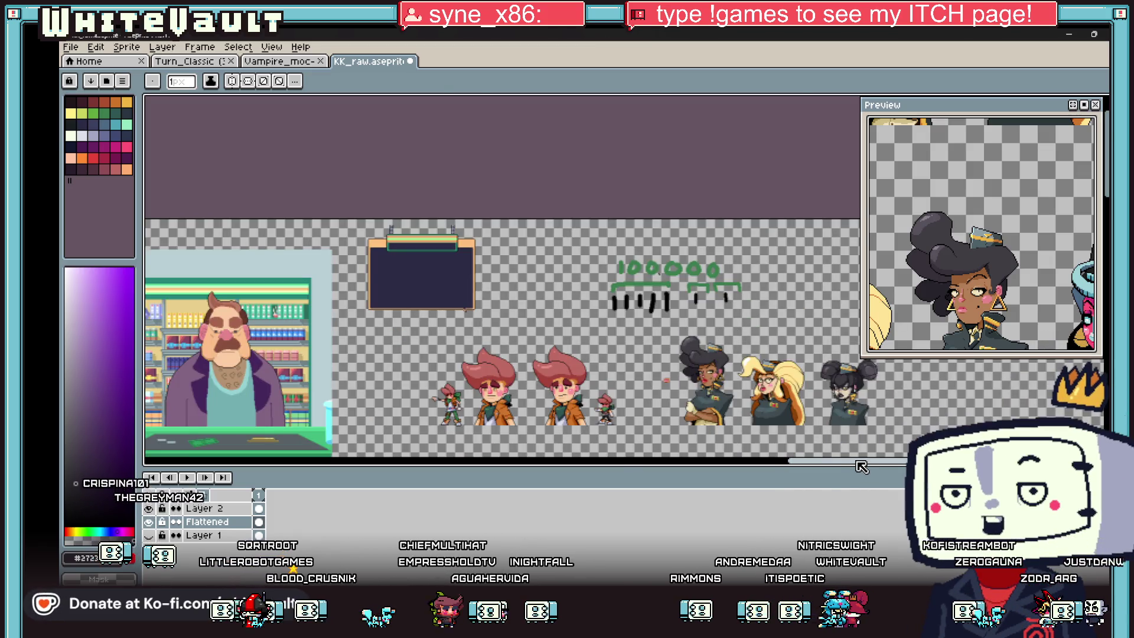
pyautogui.scroll(1, 859, 466)
pyautogui.scroll(-2, 709, 425)
pyautogui.scroll(-1, 618, 406)
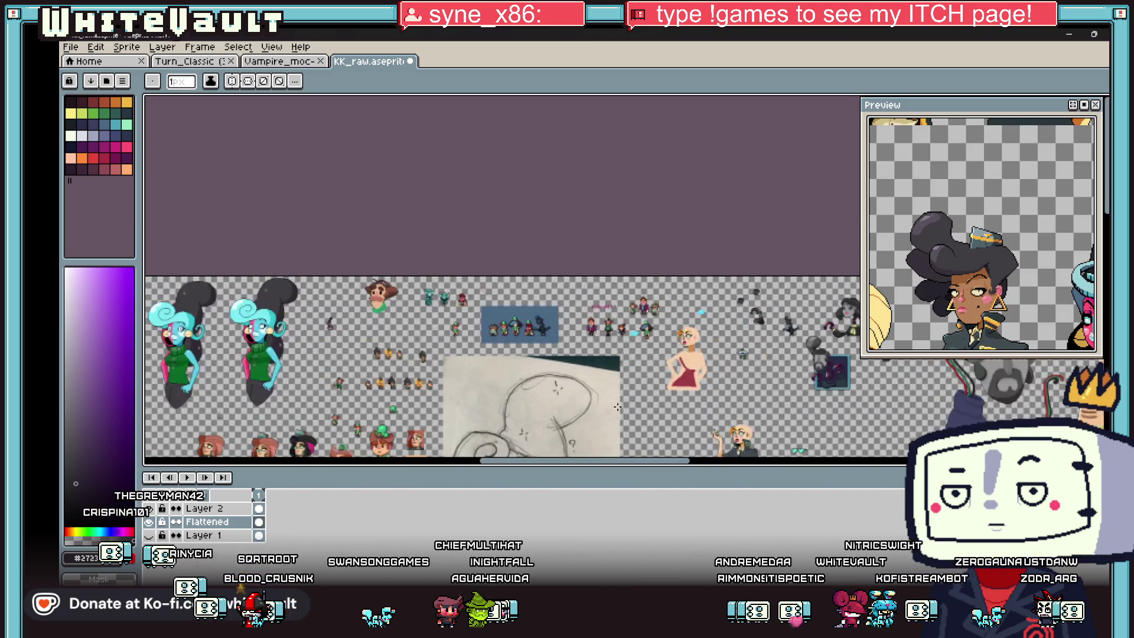
pyautogui.scroll(-1, 618, 406)
pyautogui.scroll(1, 618, 407)
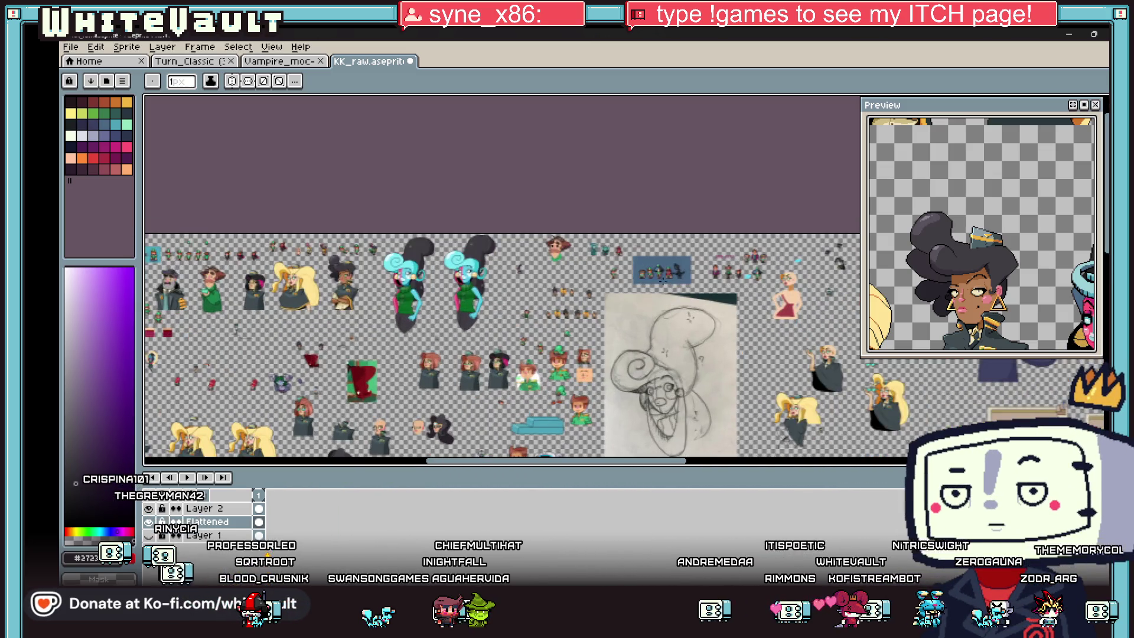
pyautogui.scroll(-3, 595, 280)
pyautogui.scroll(-2, 595, 278)
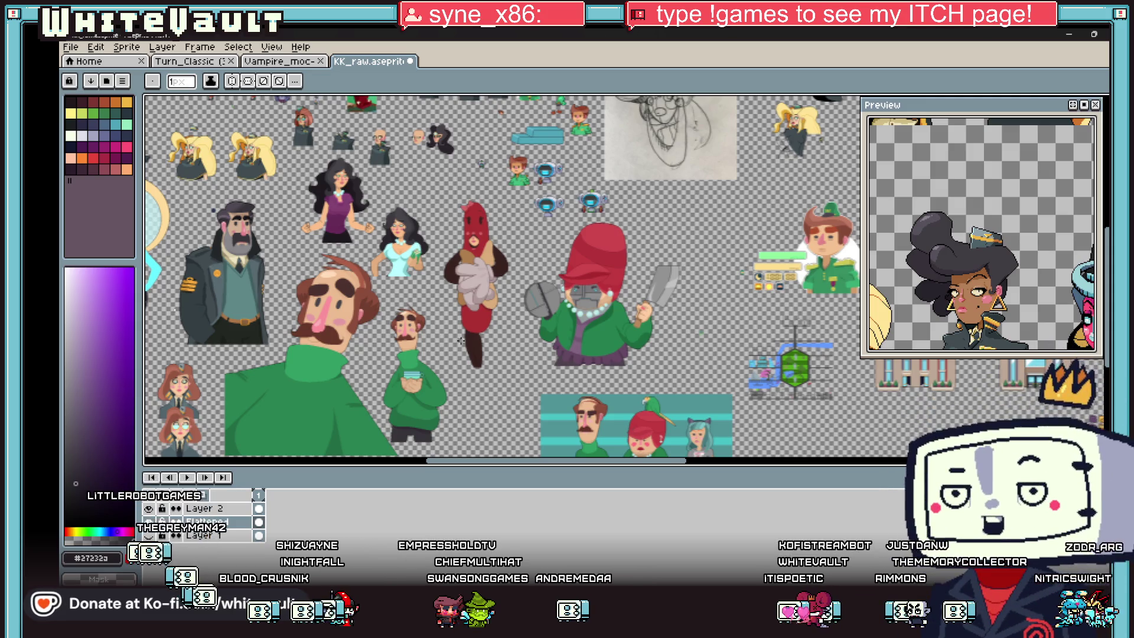
pyautogui.scroll(-2, 531, 258)
pyautogui.scroll(1, 531, 258)
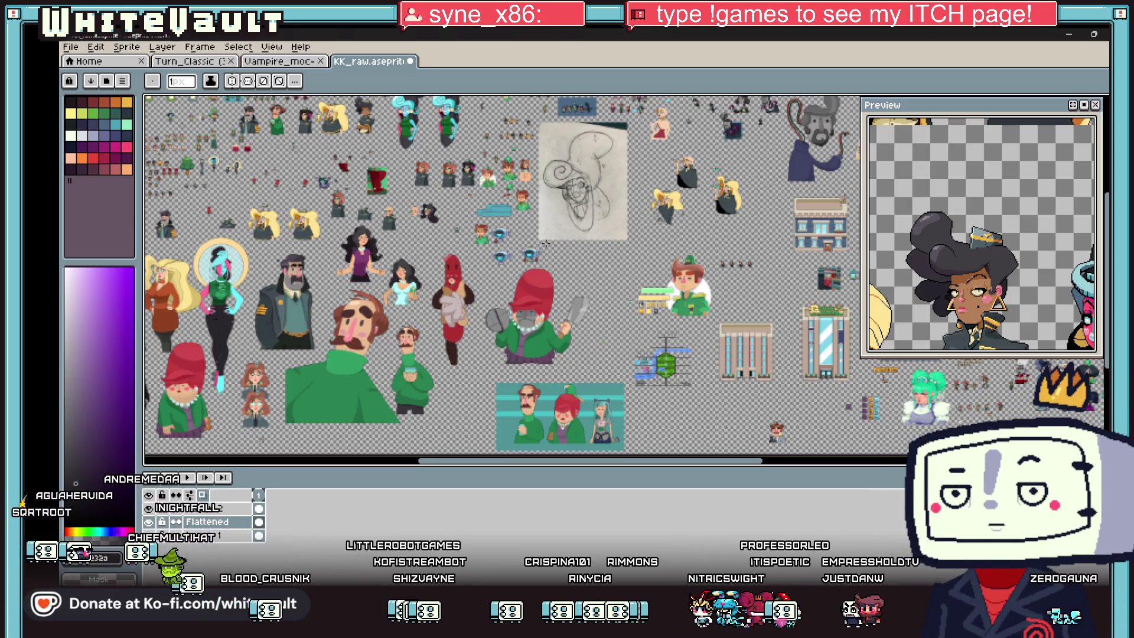
pyautogui.hscroll(8, 545, 243)
pyautogui.hscroll(2, 544, 244)
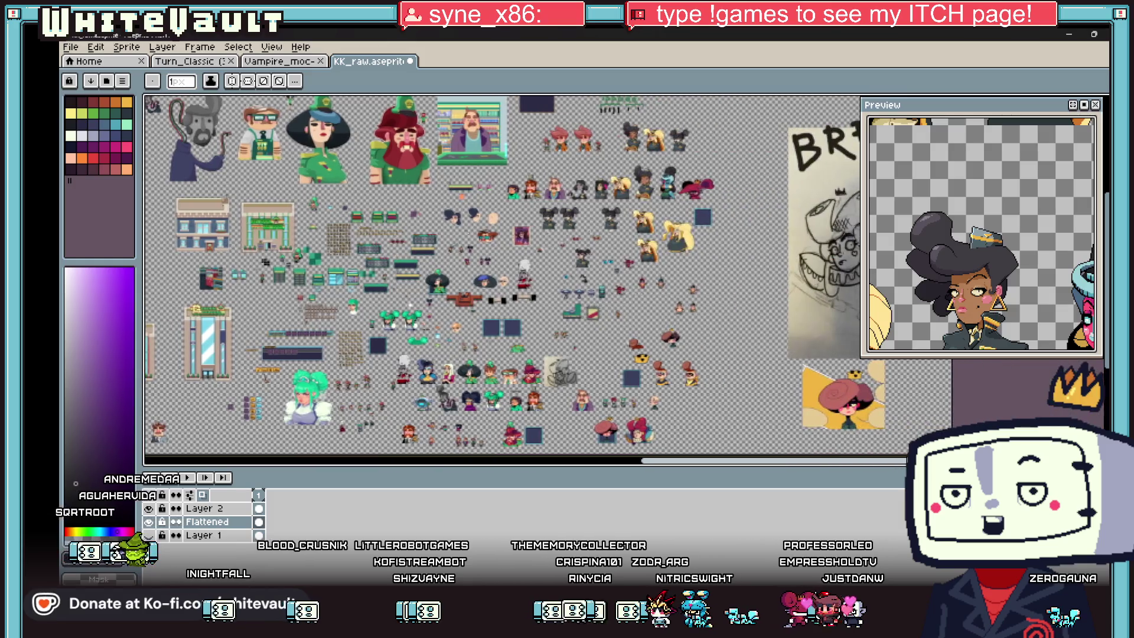
pyautogui.scroll(2, 603, 159)
pyautogui.scroll(2, 602, 160)
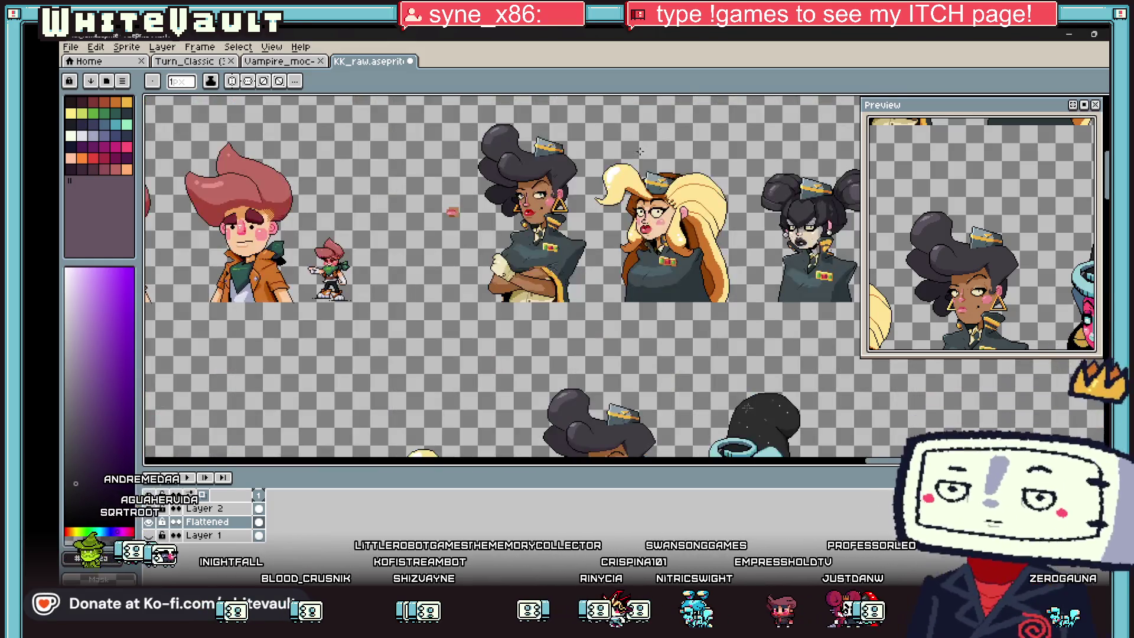
pyautogui.scroll(1, 586, 170)
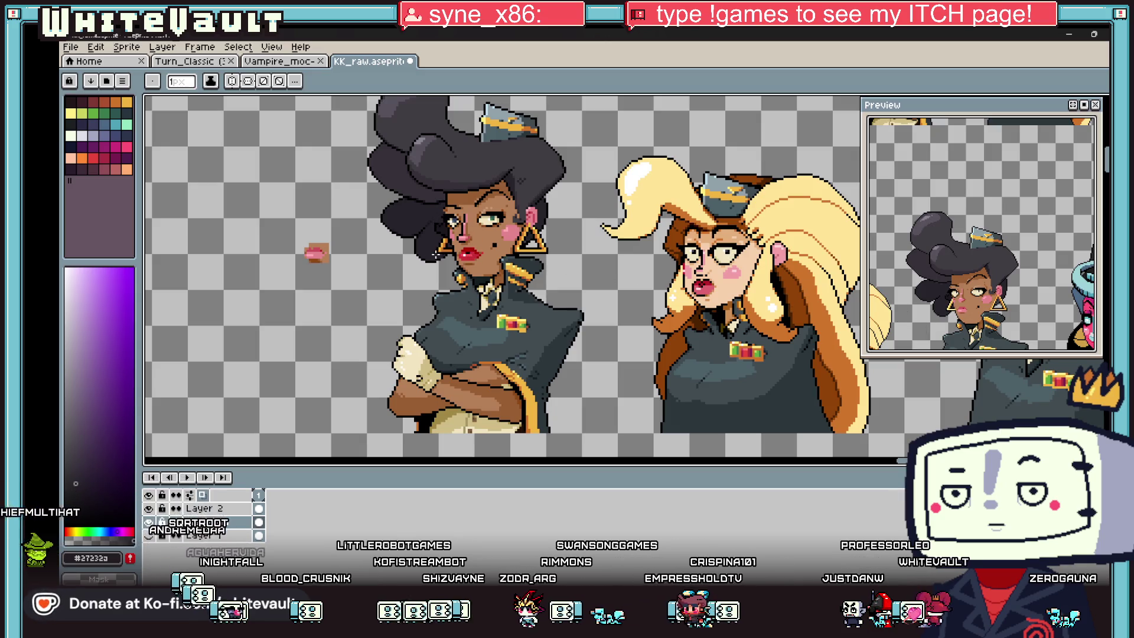
pyautogui.scroll(2, 434, 253)
pyautogui.scroll(1, 398, 254)
# - Sample the lip red and skin tones and repaint the upper lip in a lighter red
pyautogui.press('i')
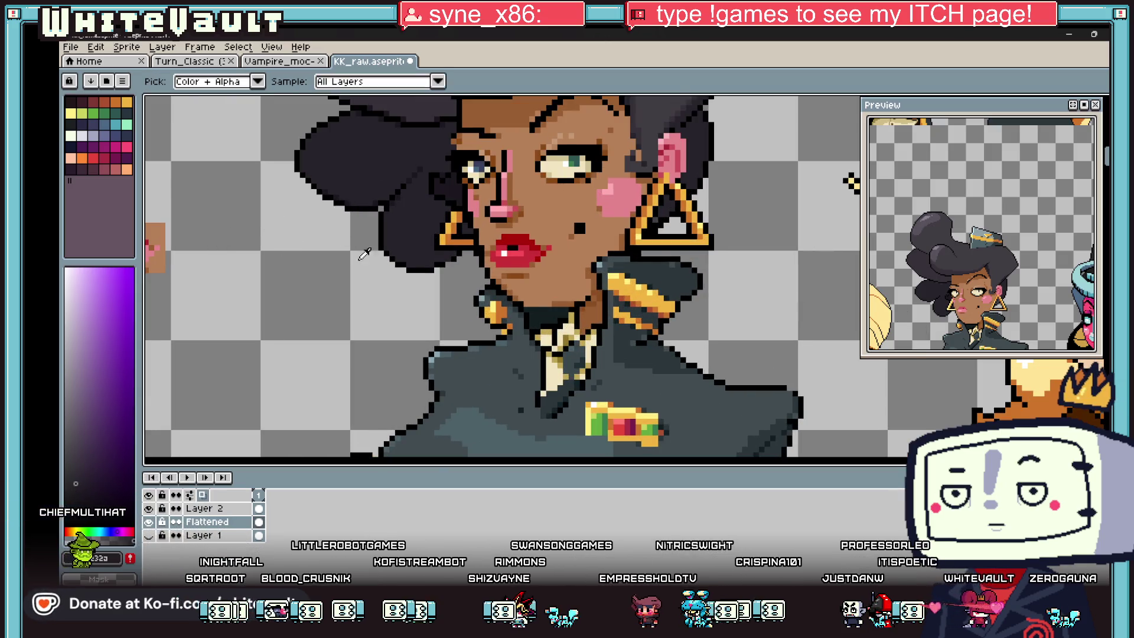
pyautogui.scroll(-1, 364, 254)
pyautogui.click(190, 251)
pyautogui.scroll(2, 455, 253)
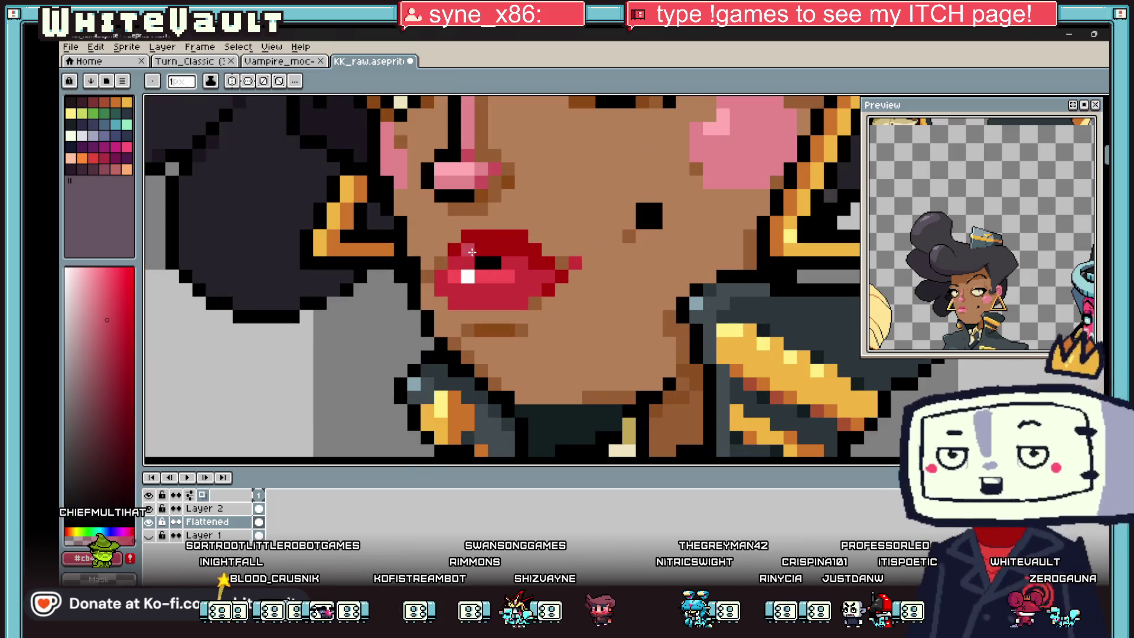
pyautogui.moveTo(464, 253); pyautogui.dragTo(494, 251)
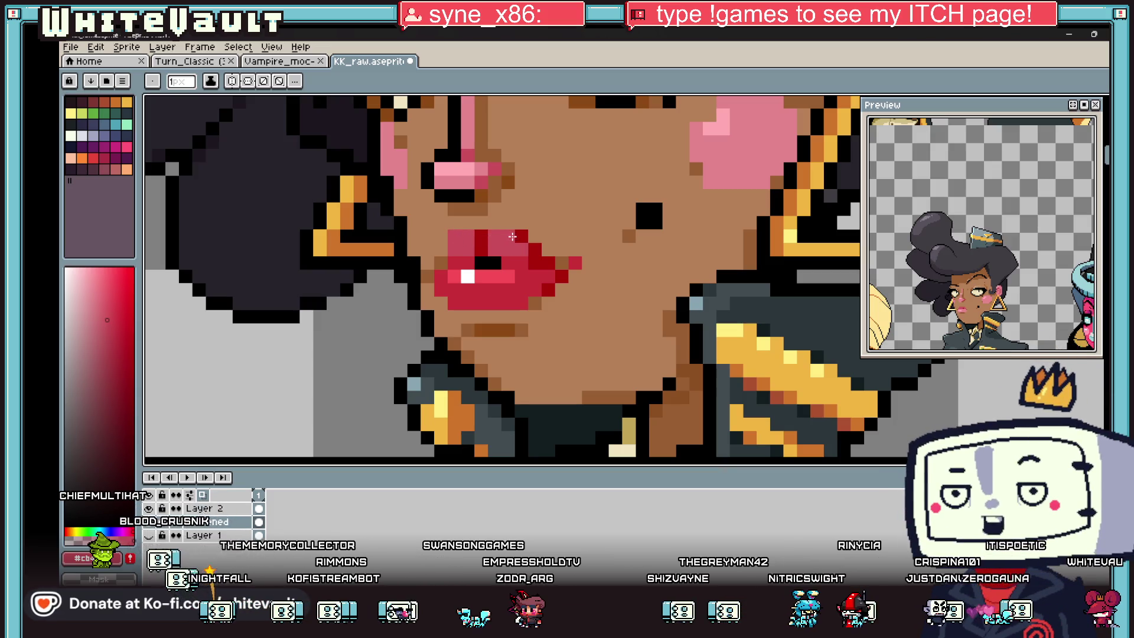
pyautogui.press('alt')
pyautogui.click(548, 222)
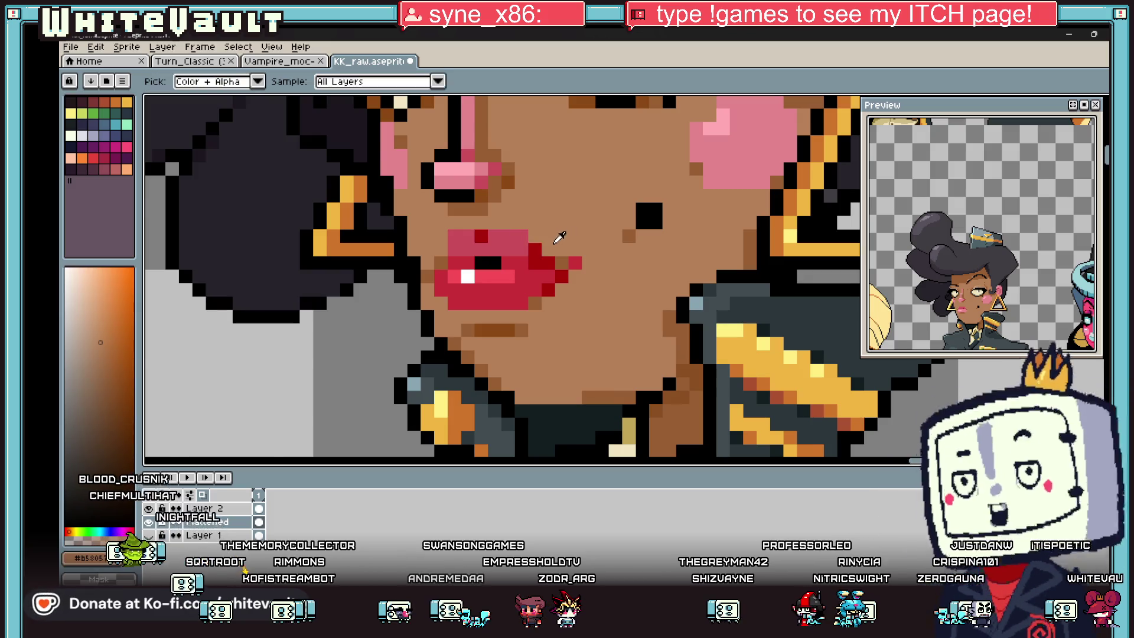
pyautogui.scroll(-5, 532, 239)
pyautogui.scroll(2, 483, 255)
pyautogui.keyDown('alt'); pyautogui.click(405, 249); pyautogui.keyUp('alt')
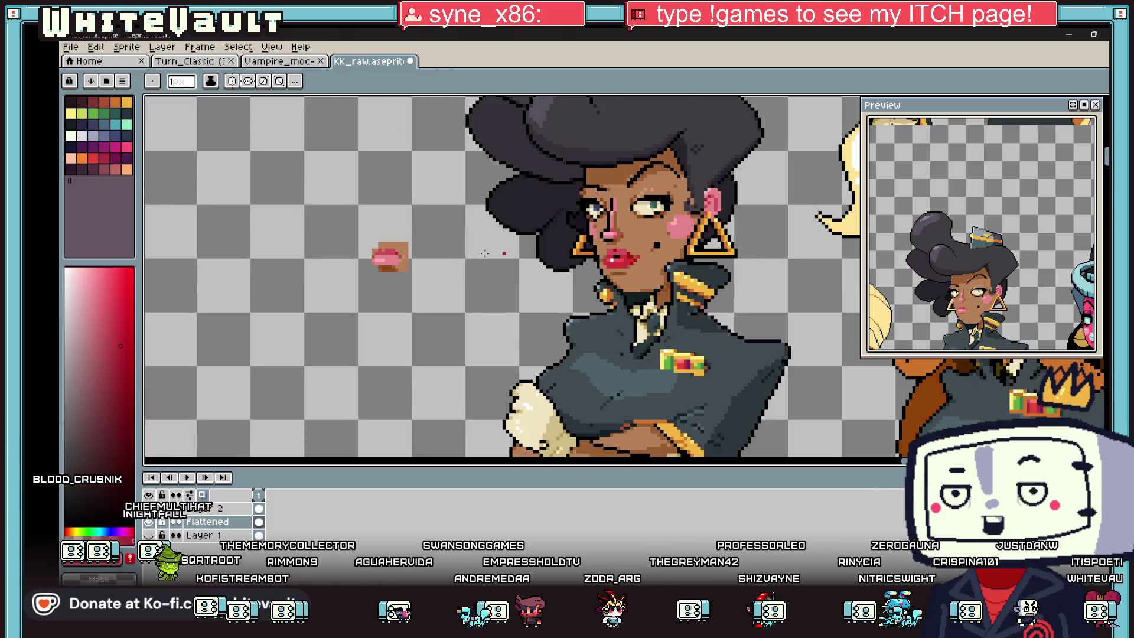
pyautogui.scroll(1, 620, 257)
pyautogui.scroll(1, 633, 255)
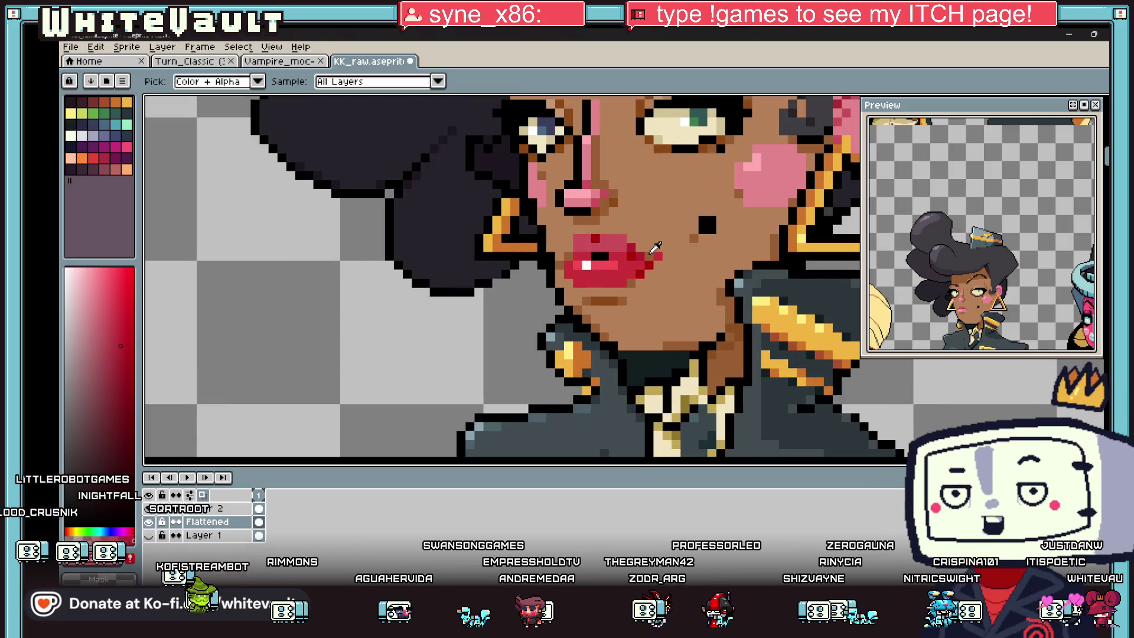
pyautogui.keyDown('alt'); pyautogui.click(638, 255); pyautogui.keyUp('alt')
pyautogui.scroll(-2, 631, 255)
pyautogui.keyDown('alt'); pyautogui.click(392, 250); pyautogui.keyUp('alt')
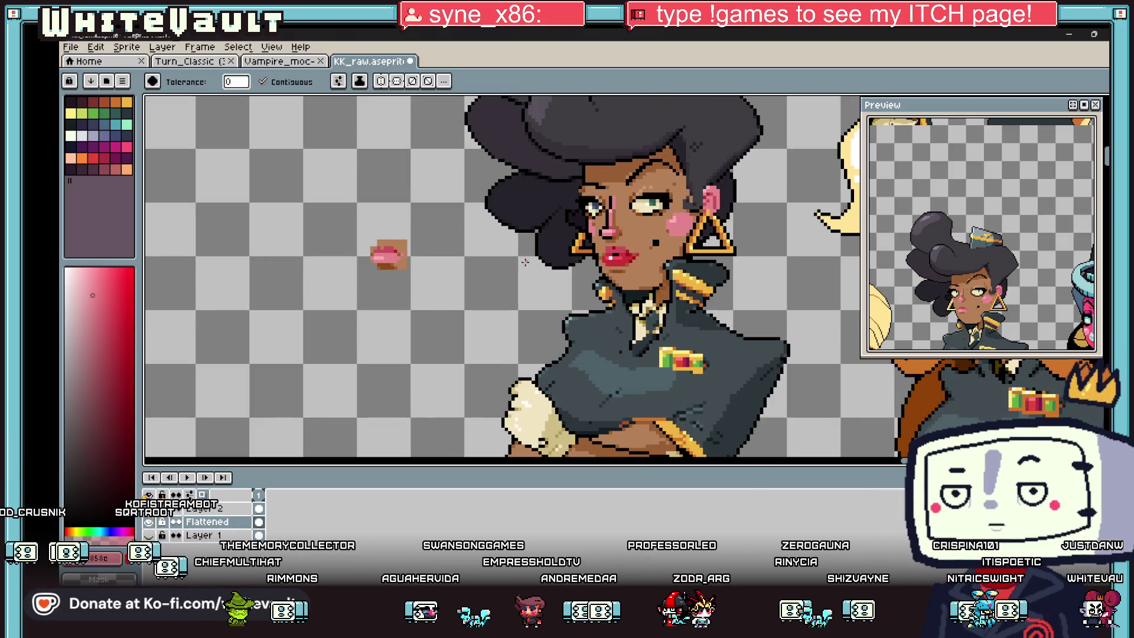
pyautogui.scroll(4, 640, 254)
# - Bucket-fill the lips with the brighter pink and sample the new lip colour
pyautogui.press('g')
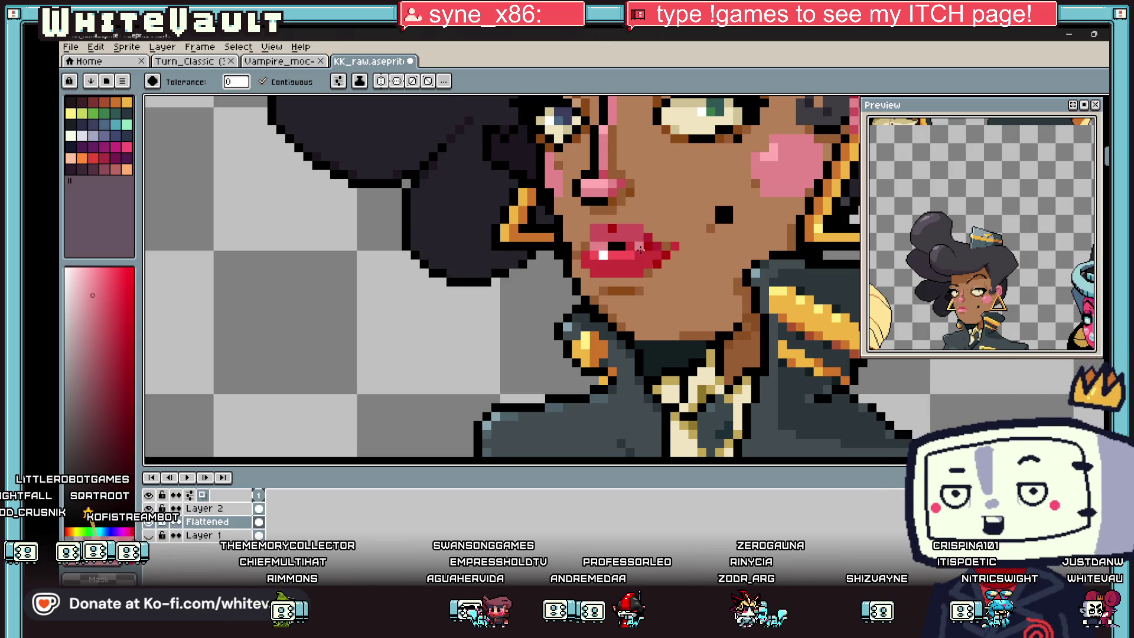
pyautogui.click(639, 249)
pyautogui.scroll(-2, 637, 251)
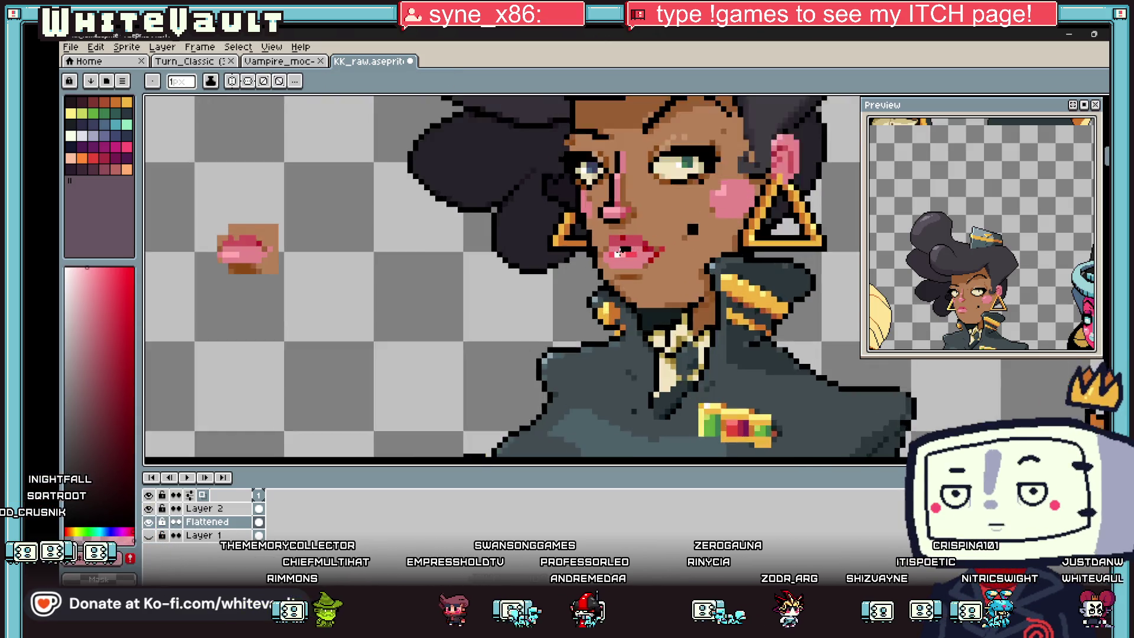
pyautogui.scroll(2, 617, 252)
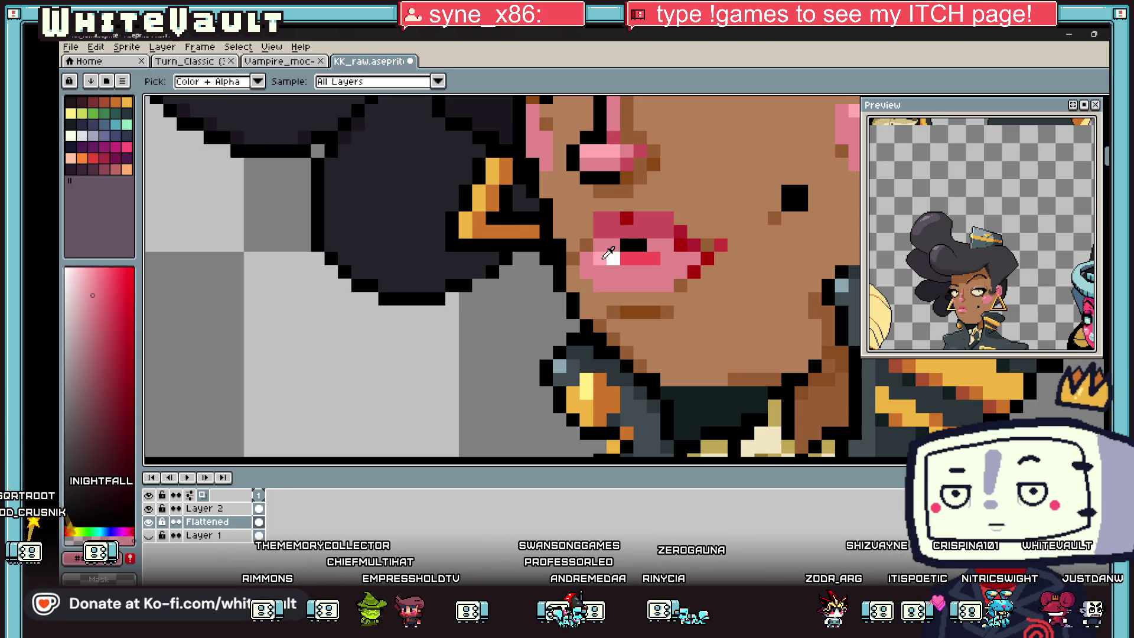
pyautogui.keyDown('alt'); pyautogui.click(608, 252); pyautogui.keyUp('alt')
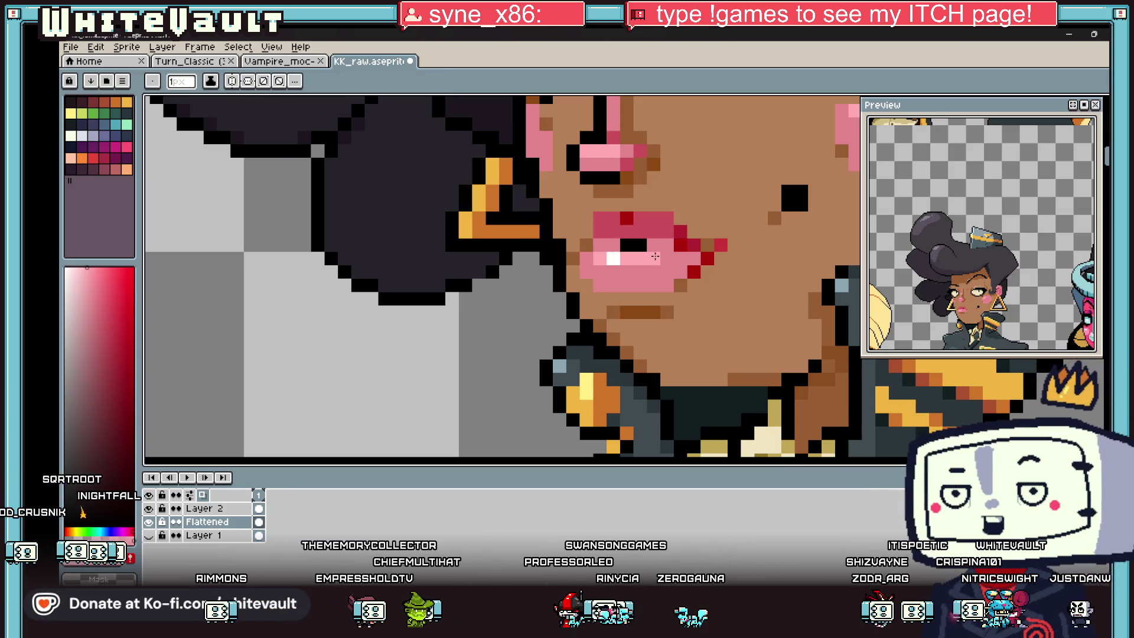
pyautogui.scroll(-2, 654, 256)
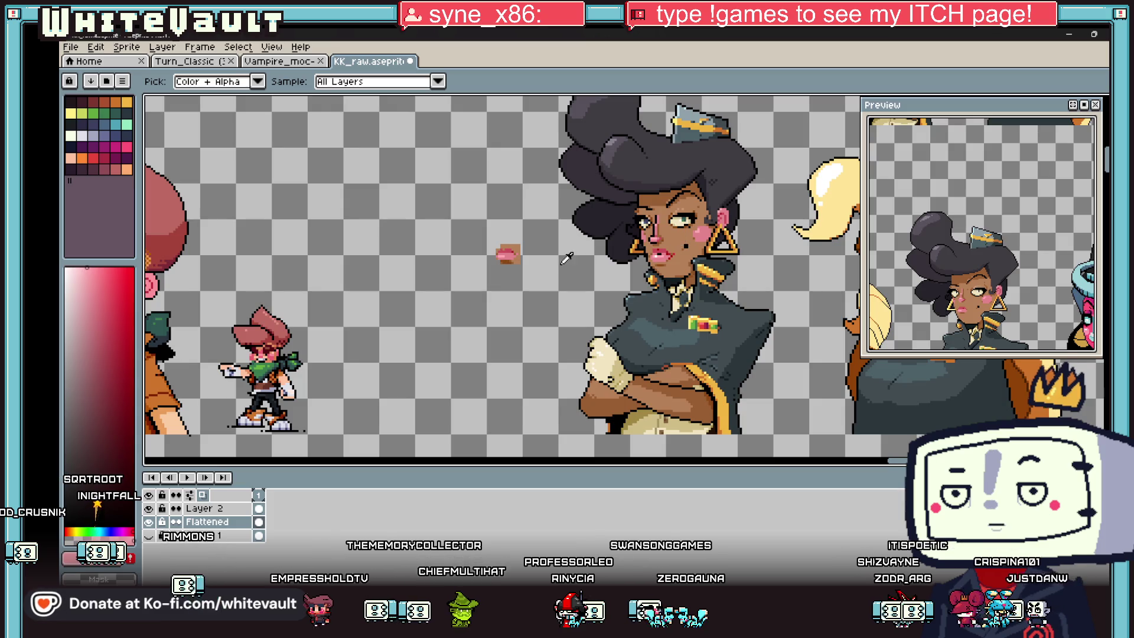
pyautogui.scroll(2, 644, 245)
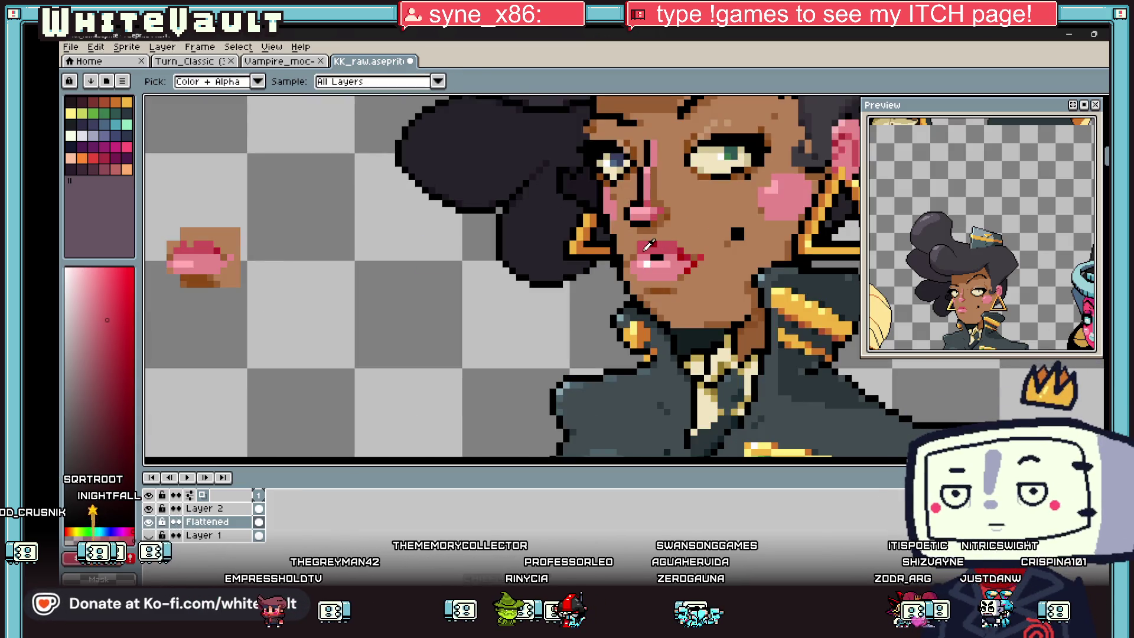
pyautogui.keyDown('alt'); pyautogui.click(236, 246); pyautogui.keyUp('alt')
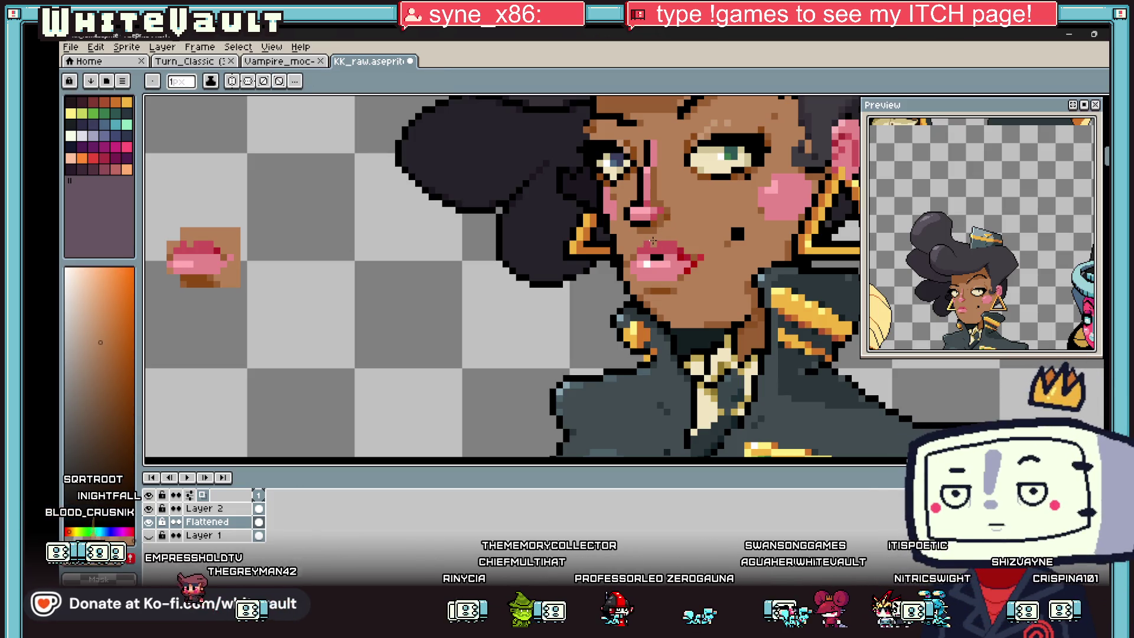
pyautogui.press('alt')
pyautogui.scroll(1, 682, 252)
pyautogui.keyDown('alt'); pyautogui.click(674, 275); pyautogui.keyUp('alt')
pyautogui.scroll(-1, 673, 275)
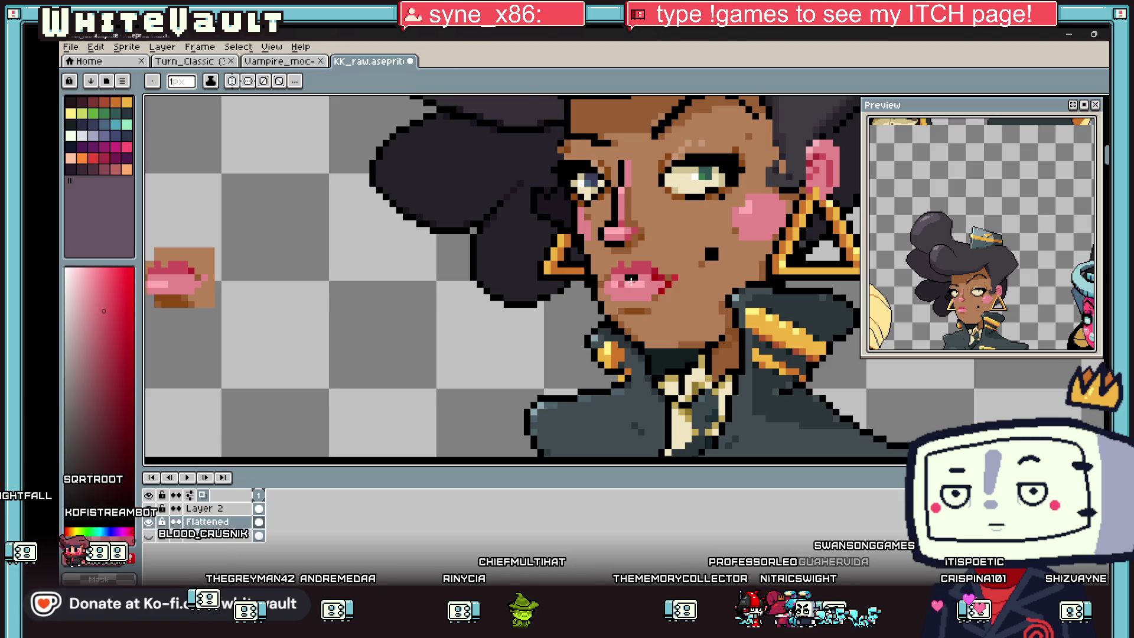
pyautogui.scroll(2, 636, 273)
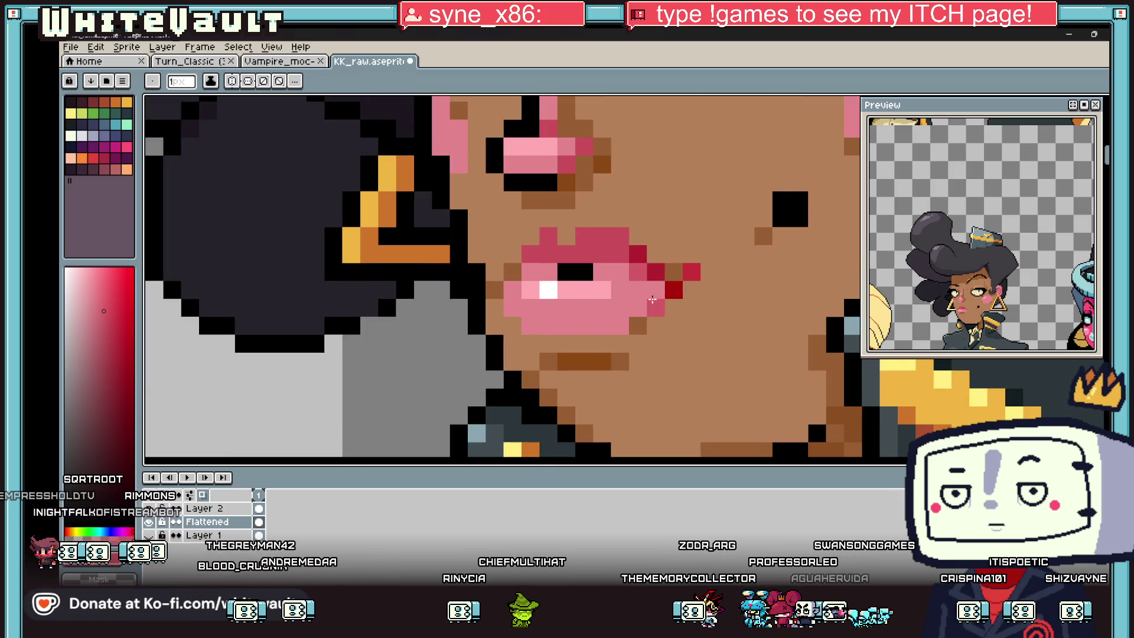
pyautogui.scroll(-4, 671, 291)
pyautogui.scroll(-2, 670, 291)
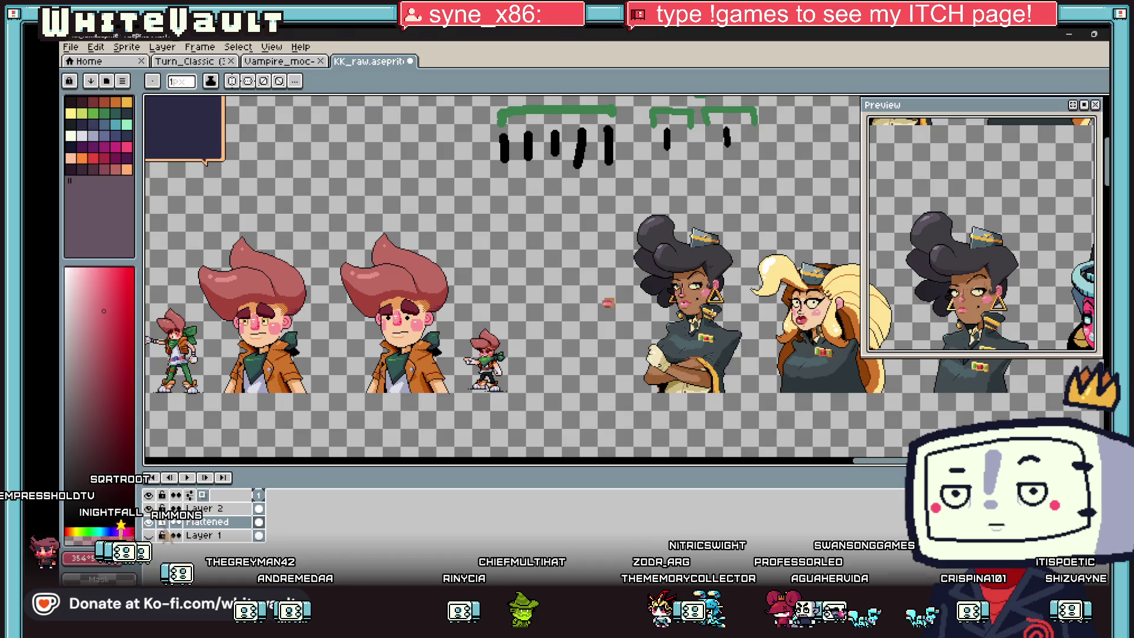
pyautogui.scroll(1, 697, 301)
pyautogui.scroll(2, 697, 301)
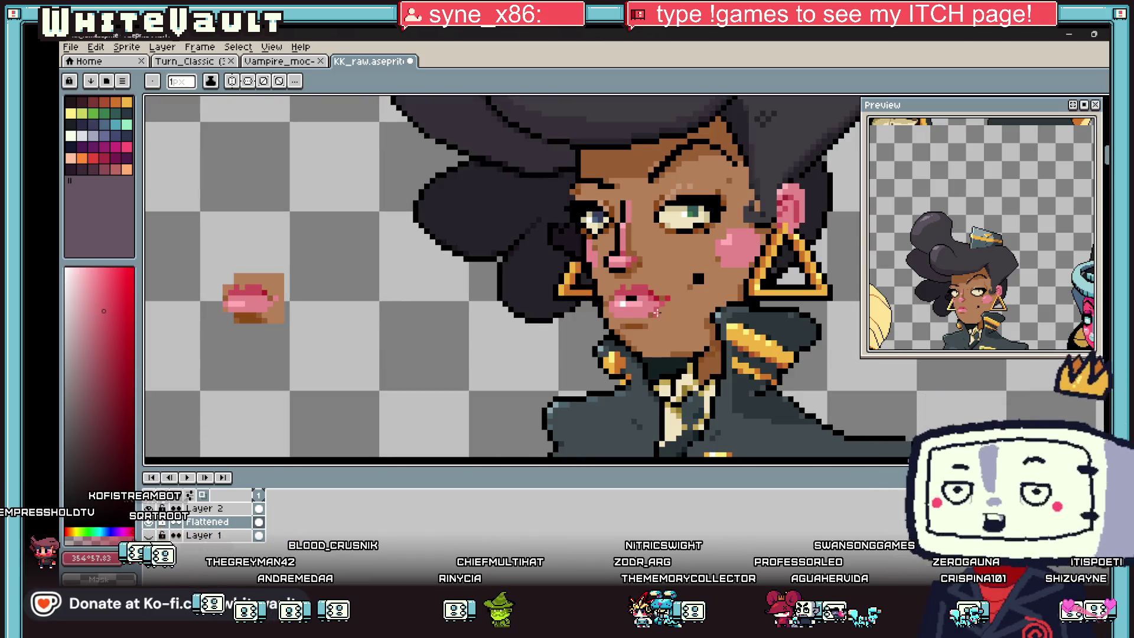
pyautogui.scroll(2, 637, 272)
# - Paint deeper pink pixels along the top edge of the upper lip
pyautogui.keyDown('alt'); pyautogui.click(707, 293); pyautogui.keyUp('alt')
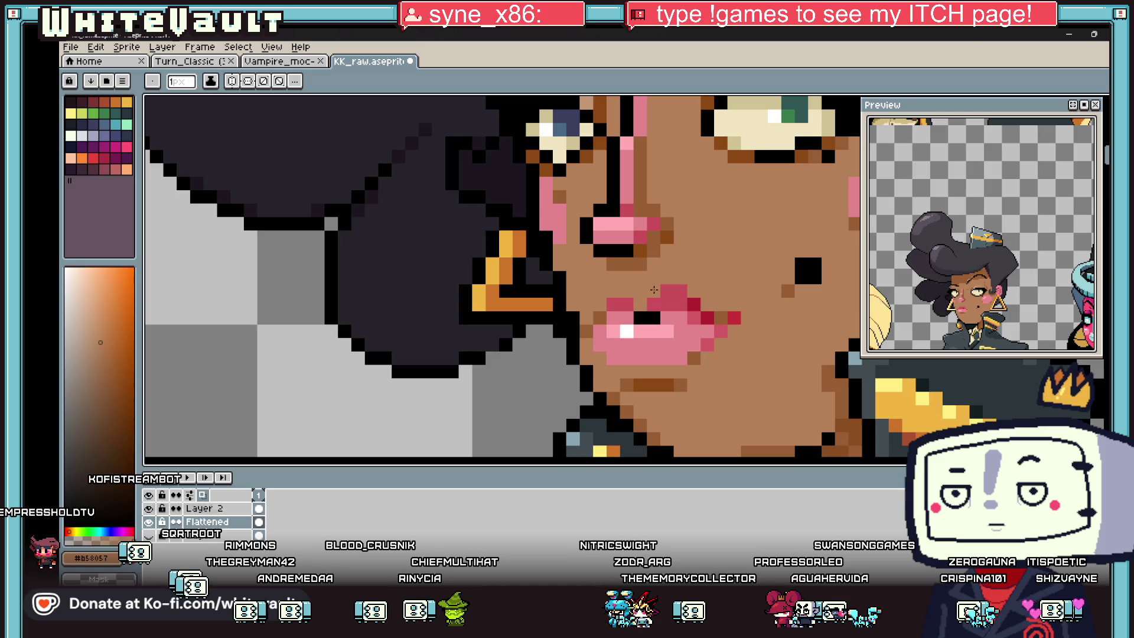
pyautogui.scroll(-3, 707, 293)
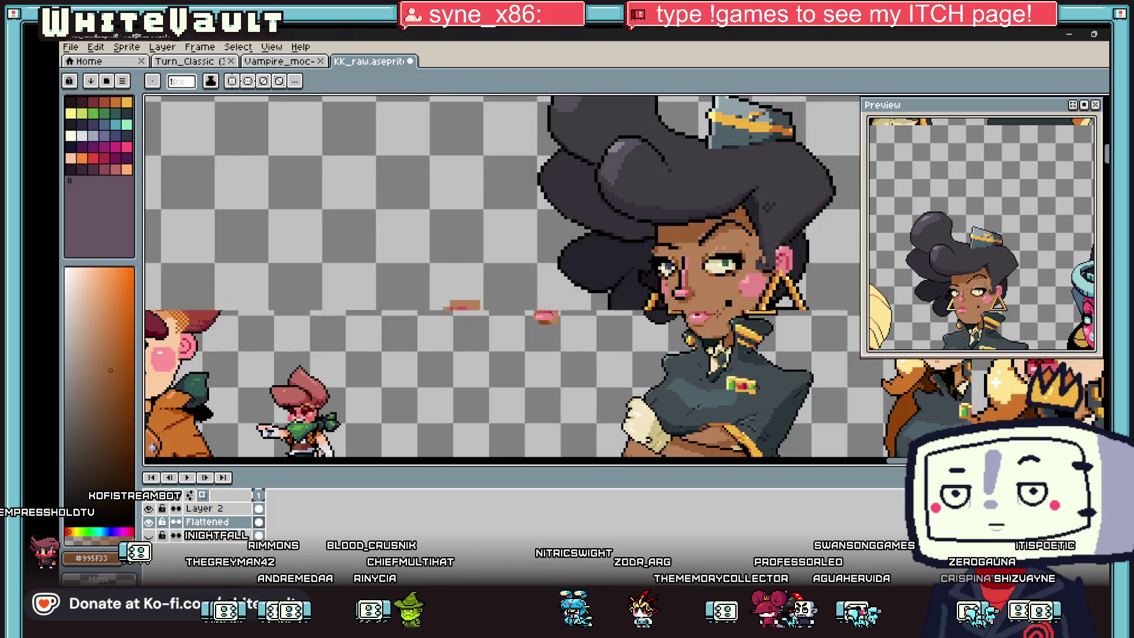
pyautogui.scroll(-1, 636, 313)
pyautogui.scroll(4, 717, 313)
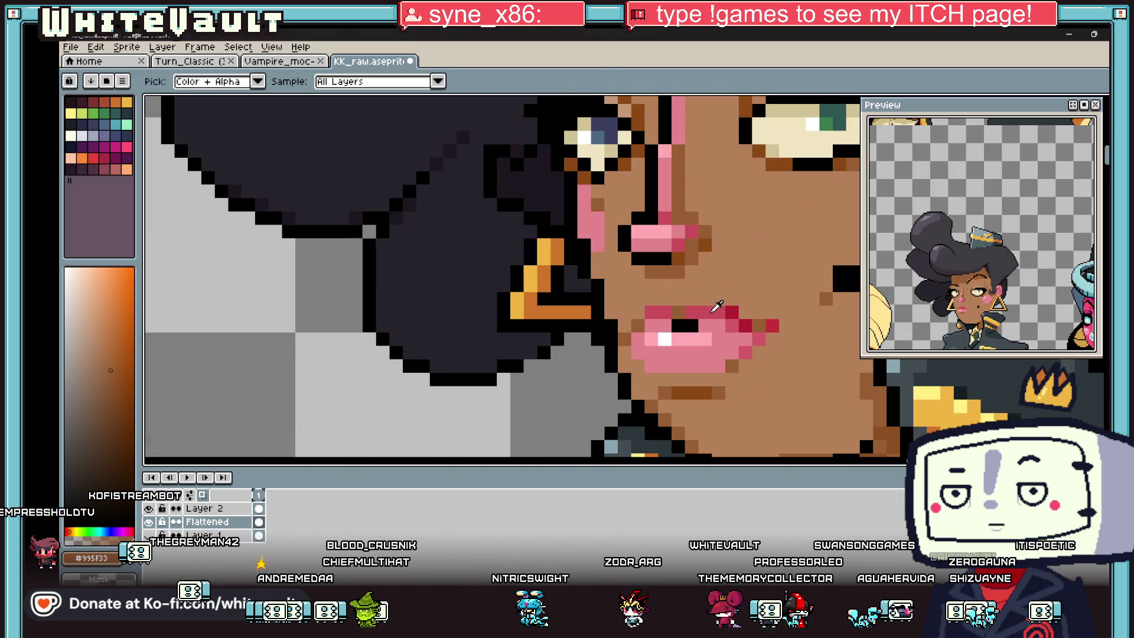
pyautogui.keyDown('alt'); pyautogui.click(663, 299); pyautogui.keyUp('alt')
pyautogui.moveTo(664, 299); pyautogui.dragTo(718, 294)
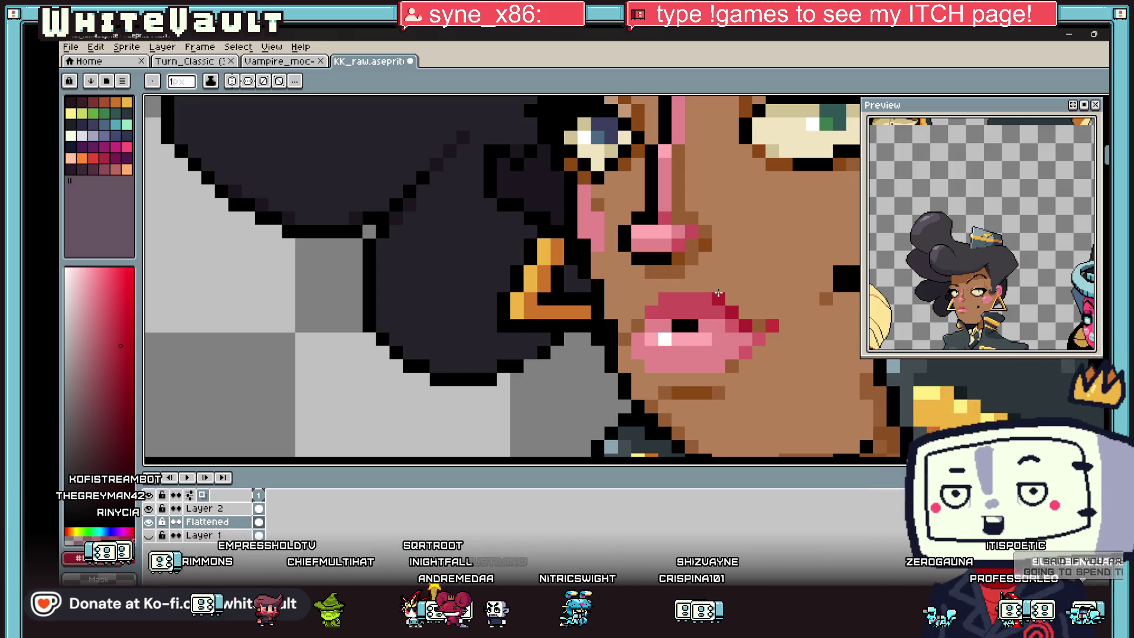
pyautogui.scroll(-3, 718, 293)
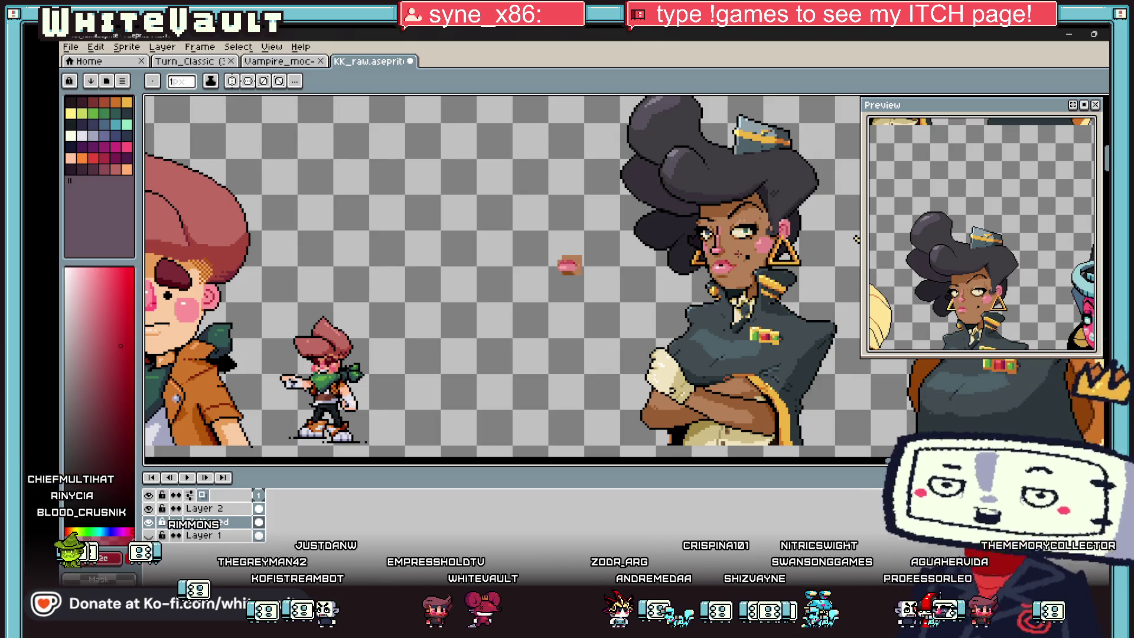
pyautogui.scroll(-3, 776, 434)
pyautogui.scroll(-1, 776, 434)
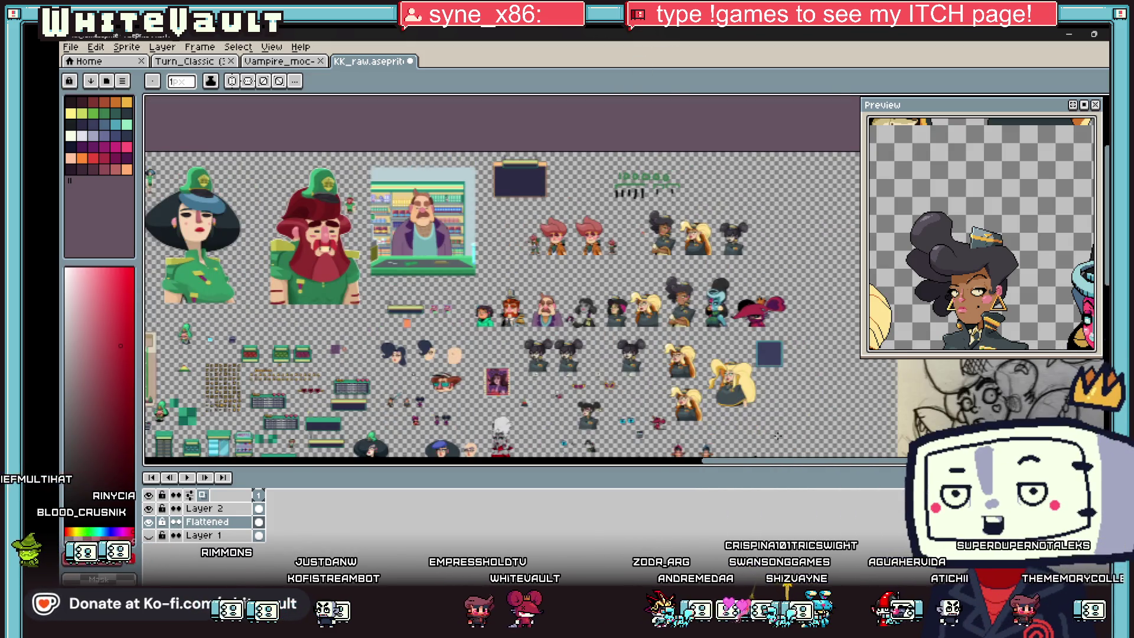
pyautogui.moveTo(779, 460); pyautogui.dragTo(555, 479)
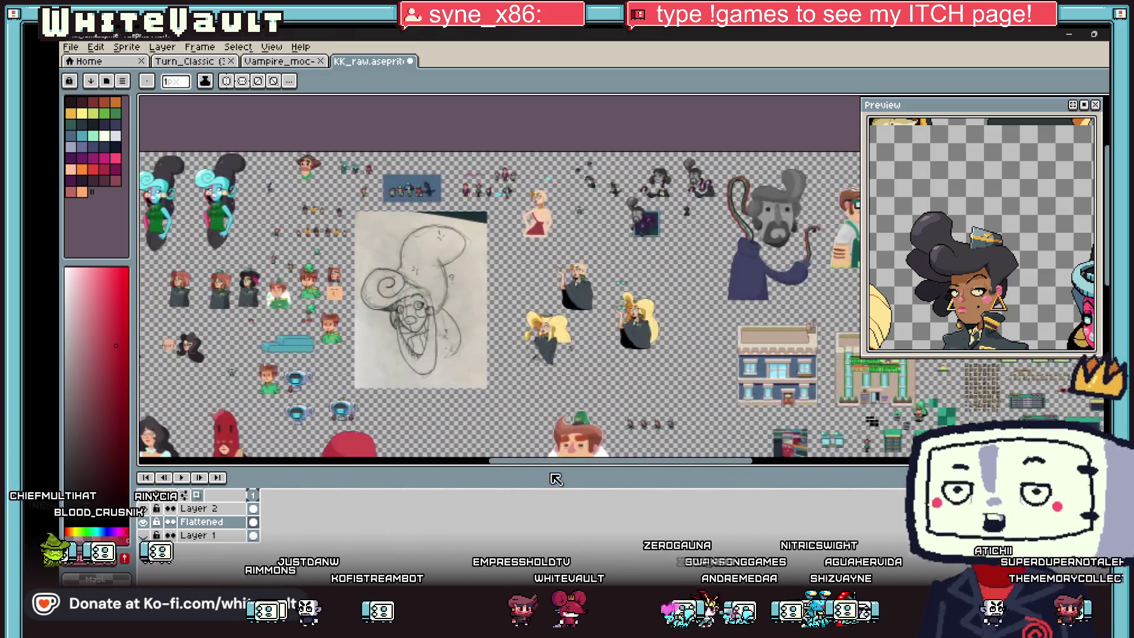
pyautogui.scroll(-2, 496, 283)
pyautogui.scroll(3, 497, 284)
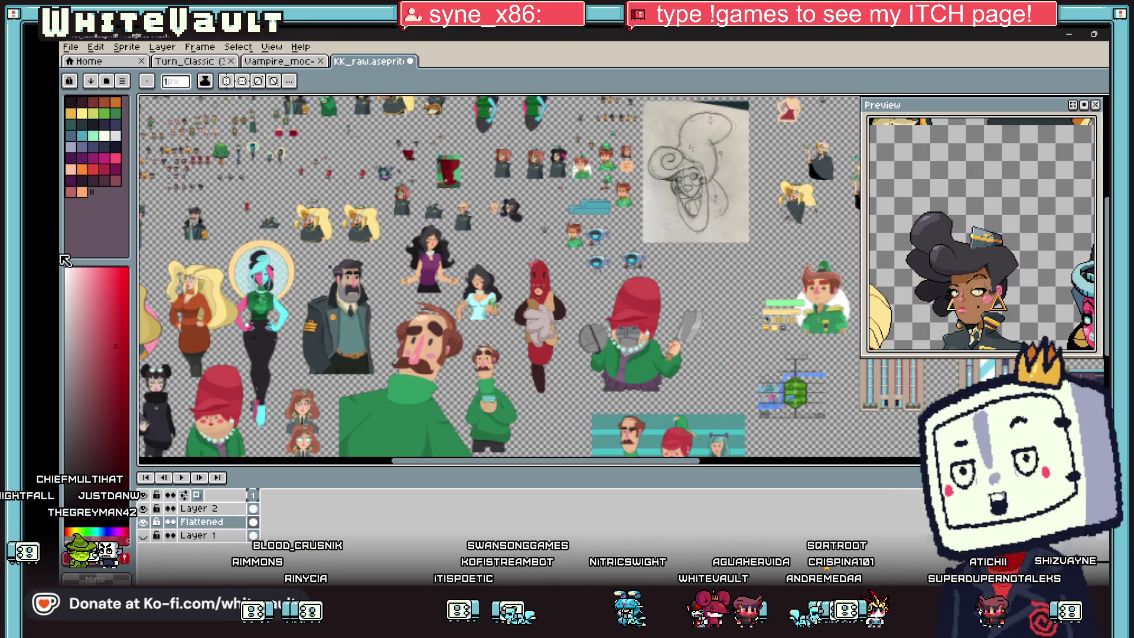
pyautogui.scroll(1, 199, 301)
pyautogui.scroll(1, 199, 302)
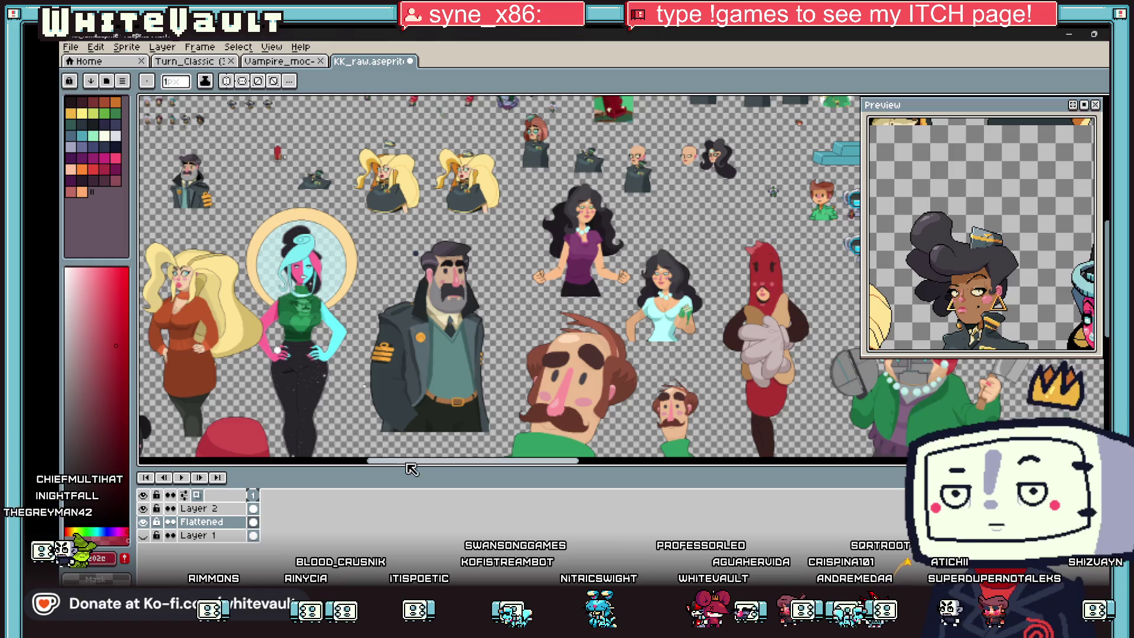
# - Pan the canvas toward the rows of small character sprites
pyautogui.moveTo(411, 466); pyautogui.dragTo(372, 466)
pyautogui.scroll(1, 372, 465)
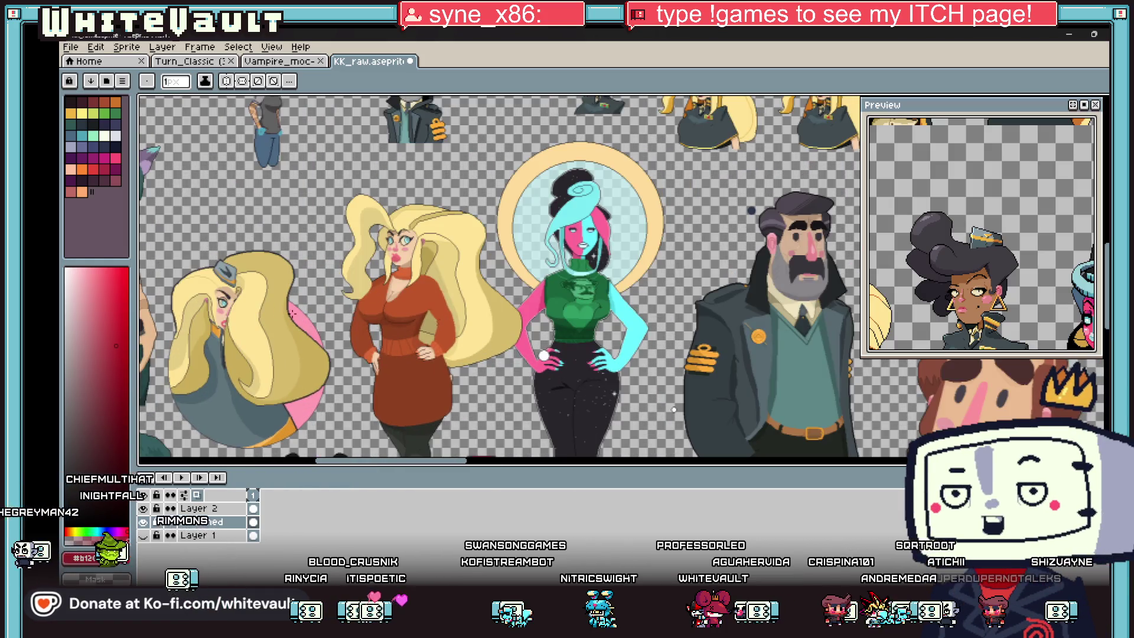
pyautogui.scroll(-2, 532, 239)
pyautogui.scroll(-1, 531, 239)
pyautogui.scroll(-1, 531, 240)
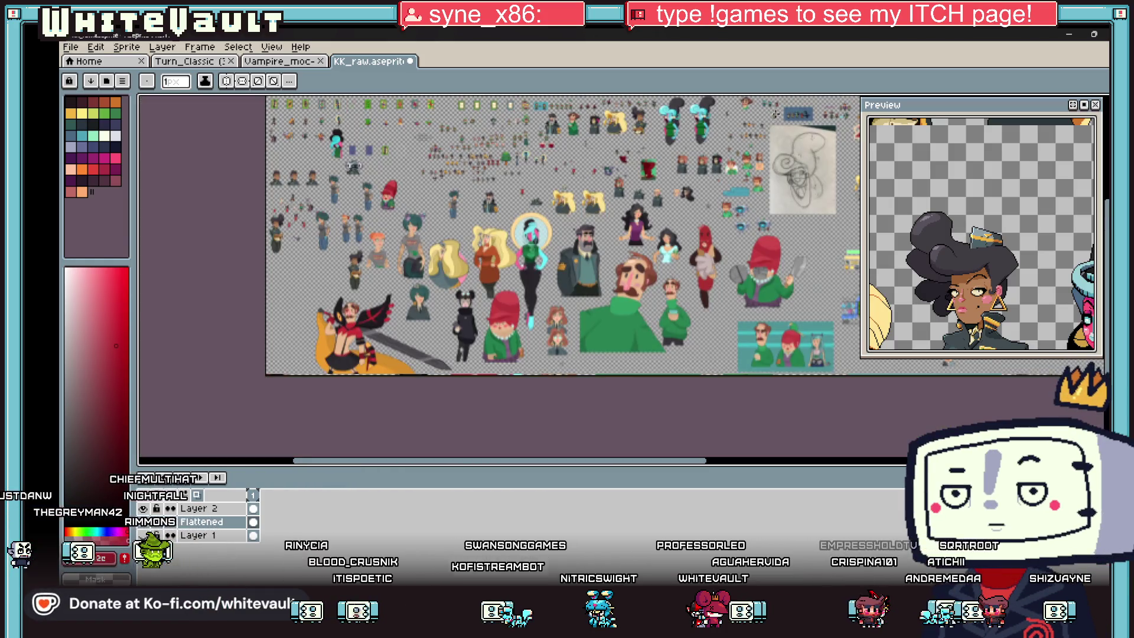
pyautogui.scroll(1, 712, 436)
pyautogui.scroll(1, 713, 436)
pyautogui.scroll(1, 712, 436)
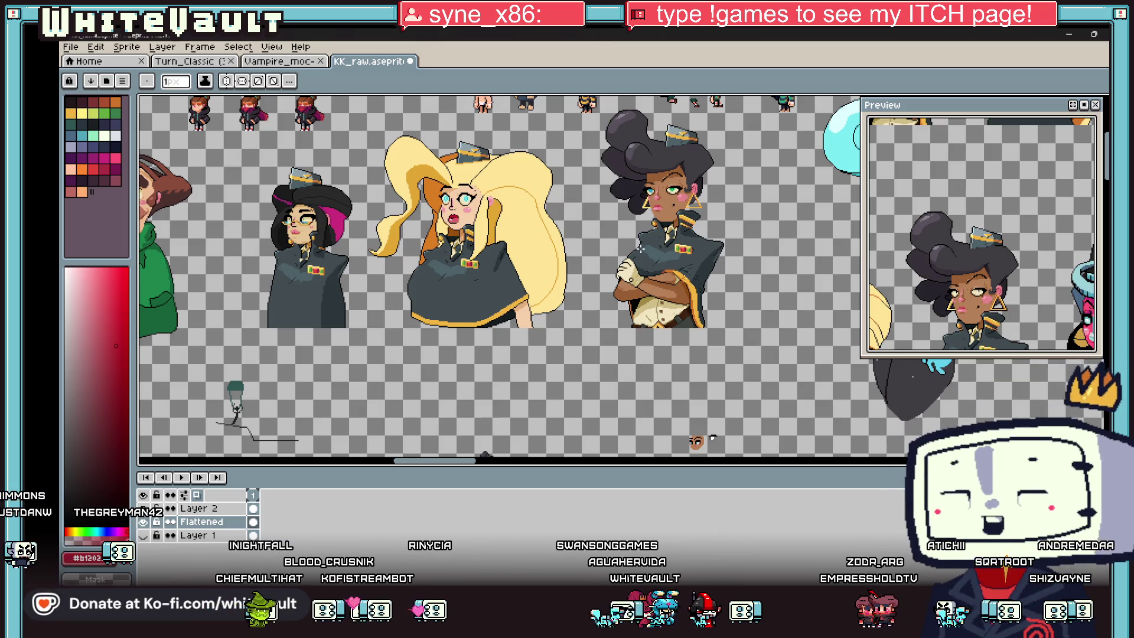
pyautogui.scroll(-2, 712, 438)
pyautogui.scroll(2, 616, 452)
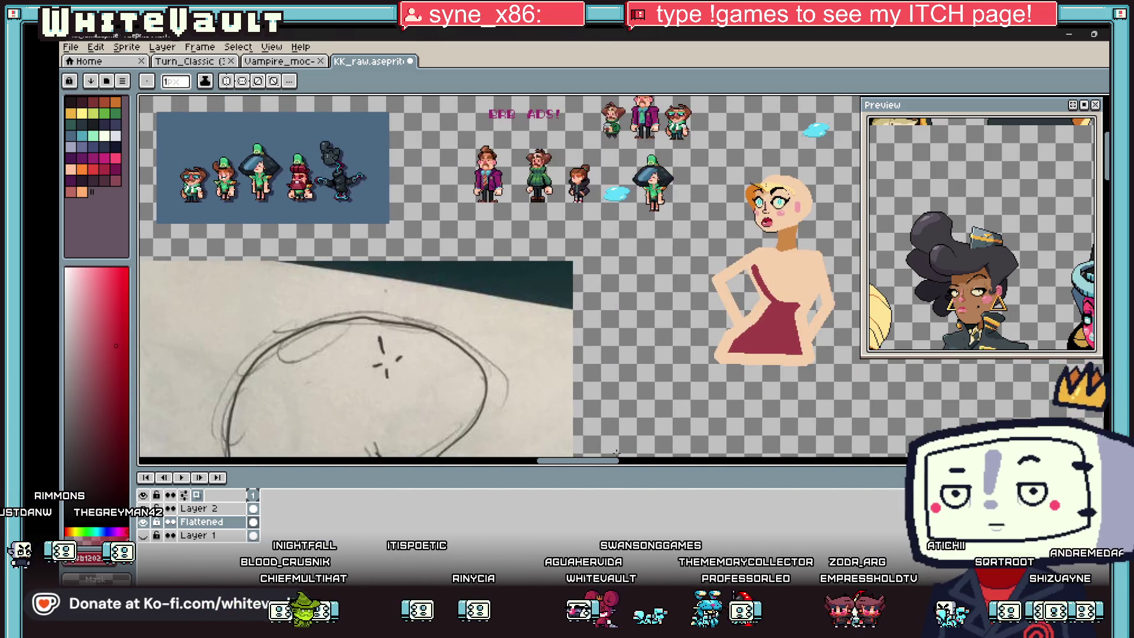
pyautogui.scroll(-2, 616, 453)
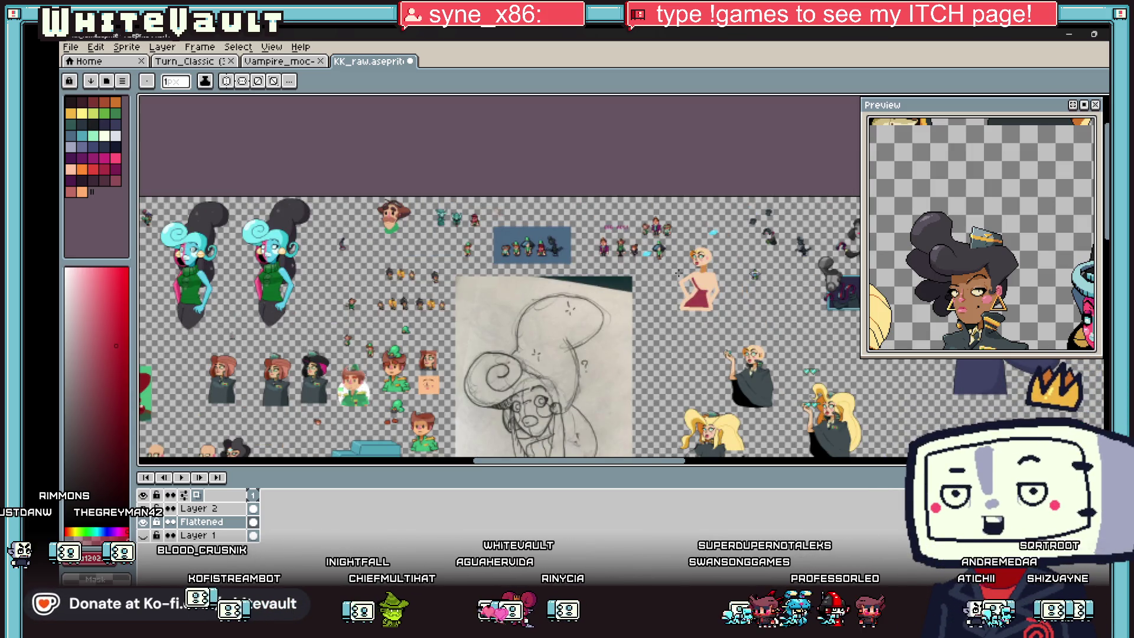
pyautogui.moveTo(683, 461); pyautogui.dragTo(839, 464)
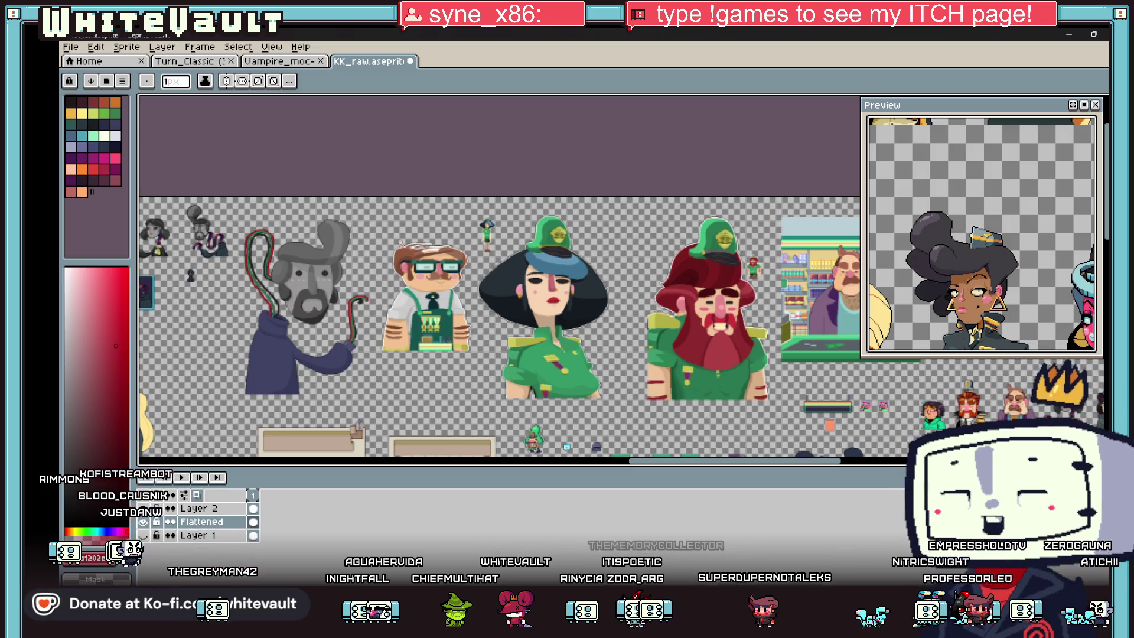
pyautogui.moveTo(717, 469); pyautogui.dragTo(886, 467)
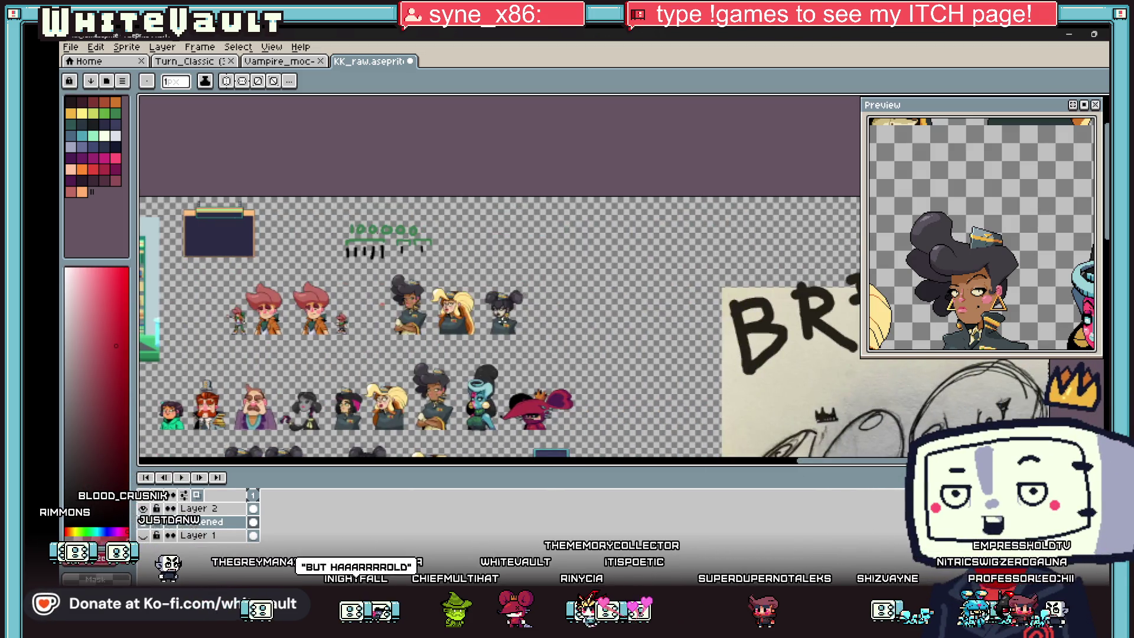
pyautogui.scroll(2, 405, 334)
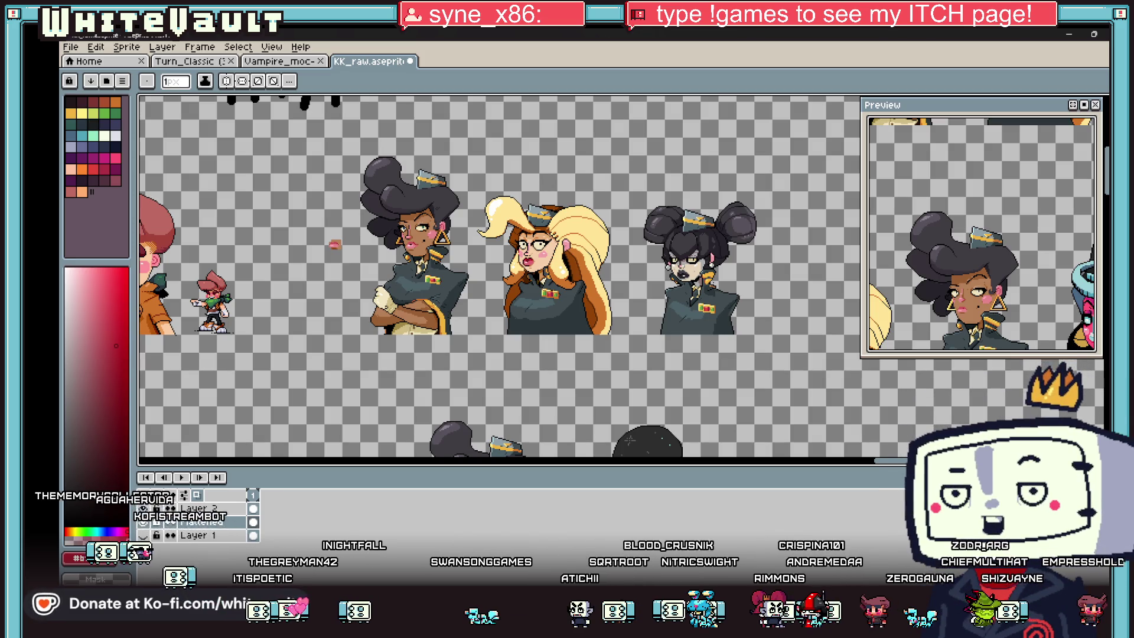
pyautogui.hotkey('alt', 'Tab')
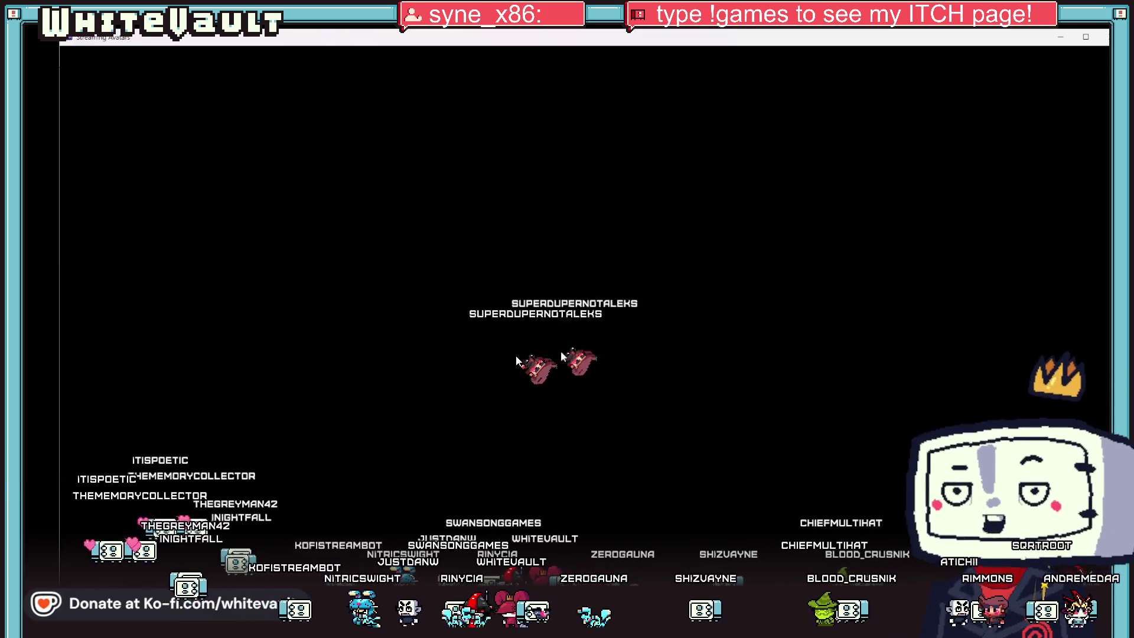
pyautogui.moveTo(560, 351); pyautogui.dragTo(567, 363)
pyautogui.moveTo(608, 600); pyautogui.dragTo(233, 168)
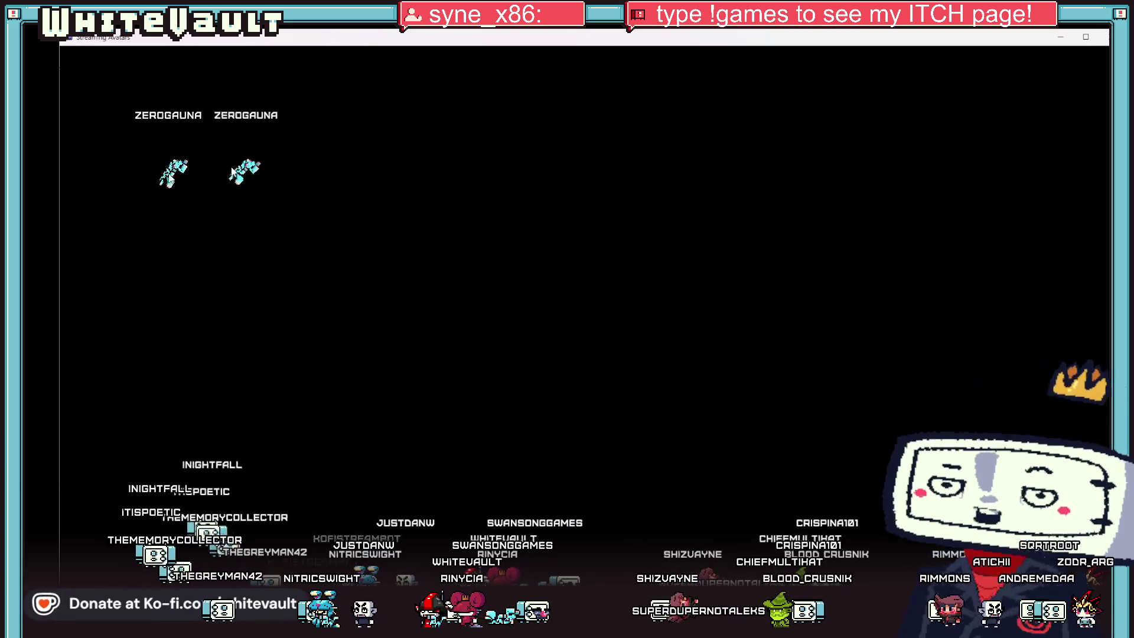
pyautogui.click(1085, 37)
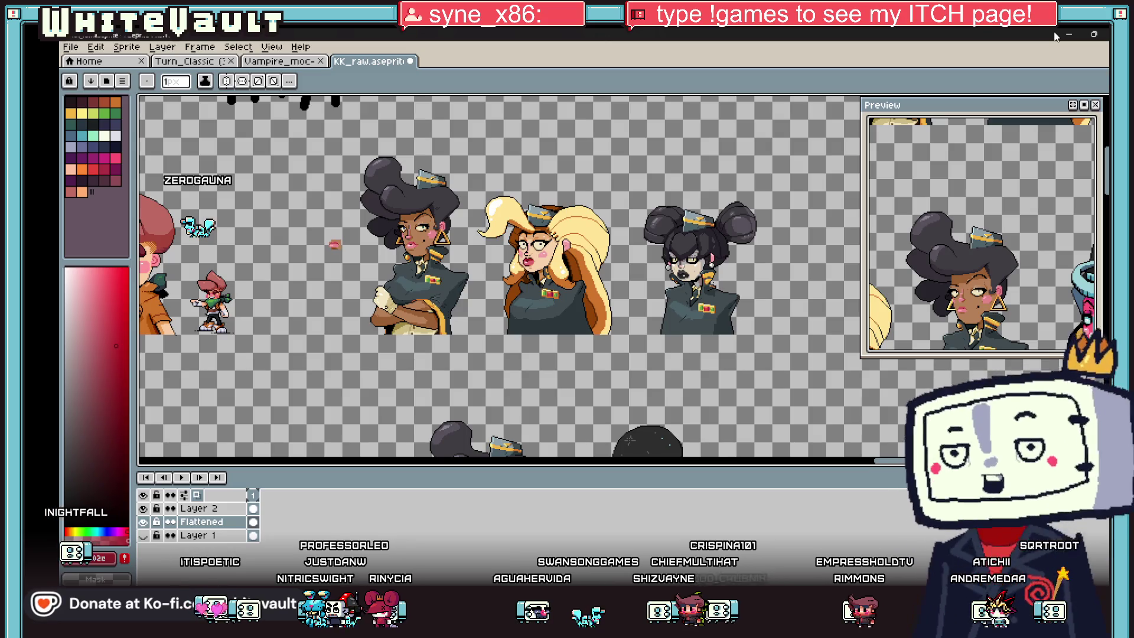
pyautogui.scroll(1, 363, 228)
pyautogui.scroll(1, 362, 228)
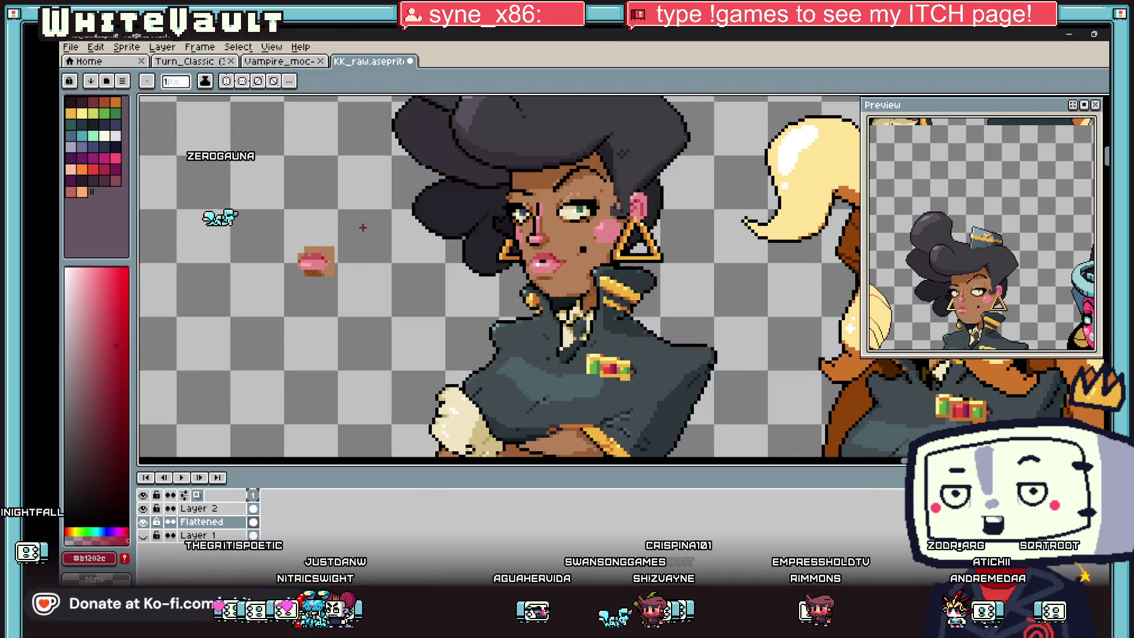
pyautogui.scroll(1, 528, 210)
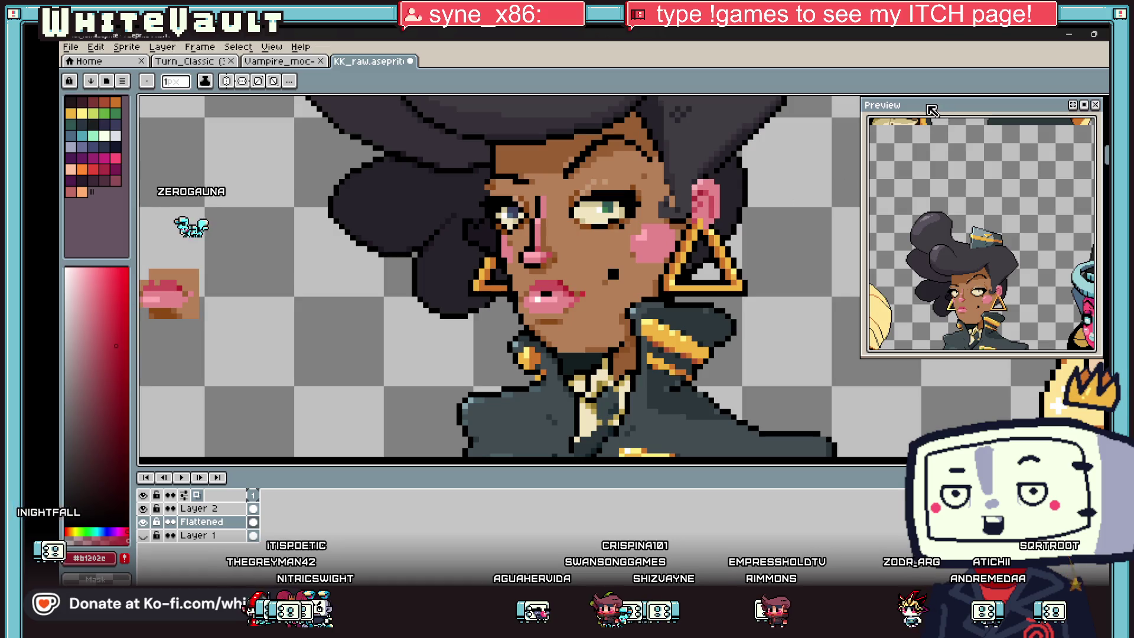
# - Marquee-select the nose area and cancel the distortion
pyautogui.click(1105, 108)
pyautogui.scroll(1, 523, 190)
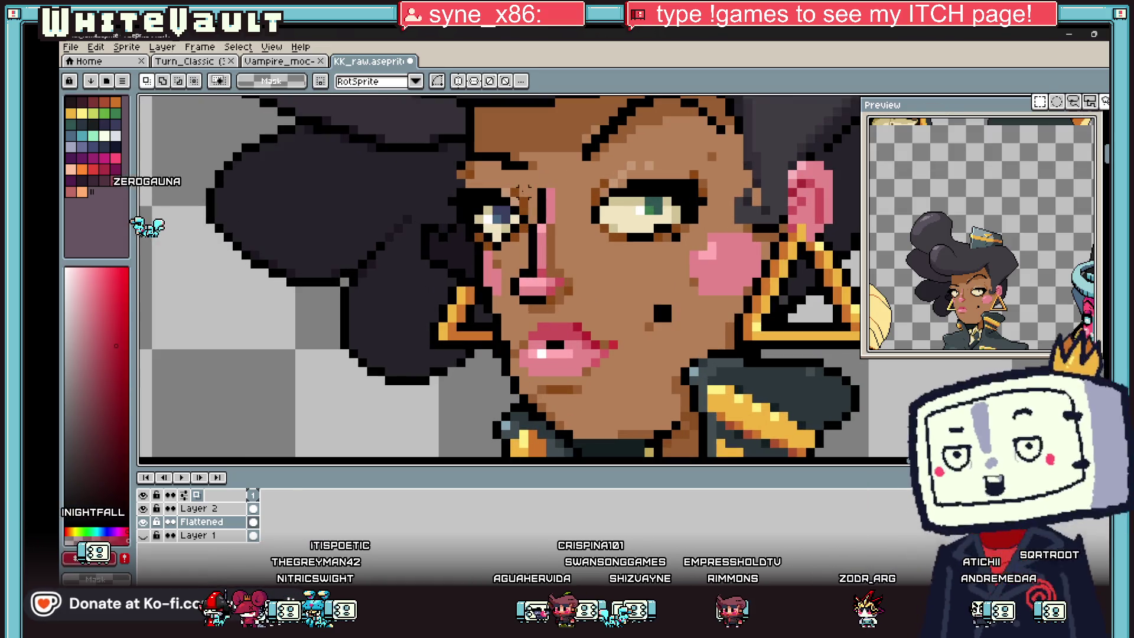
pyautogui.moveTo(525, 187); pyautogui.dragTo(585, 315)
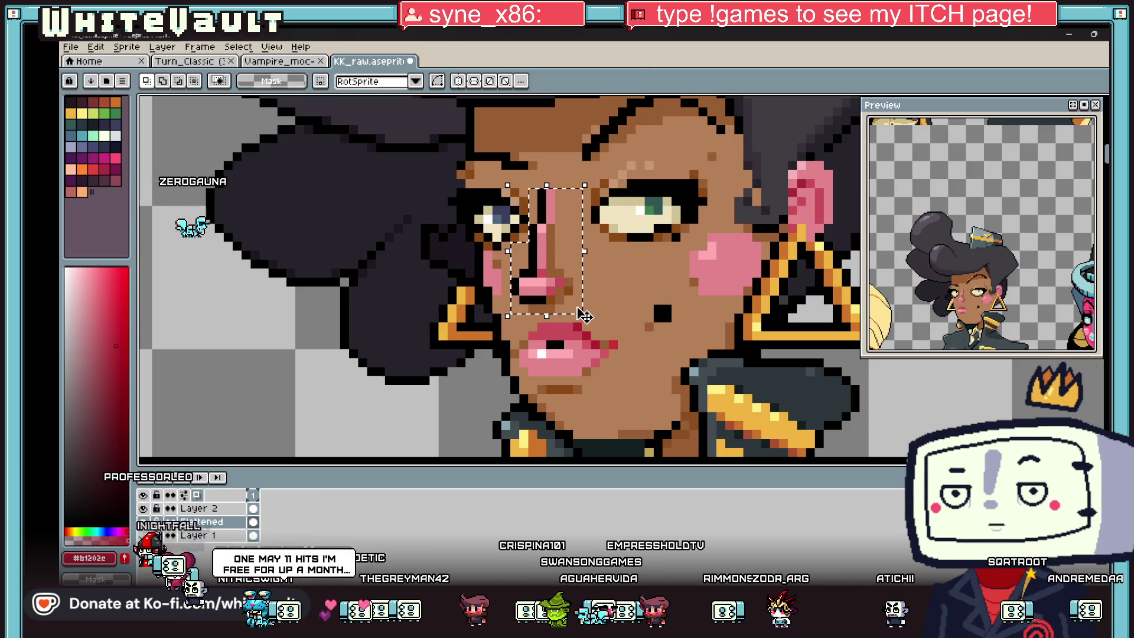
pyautogui.press('Escape')
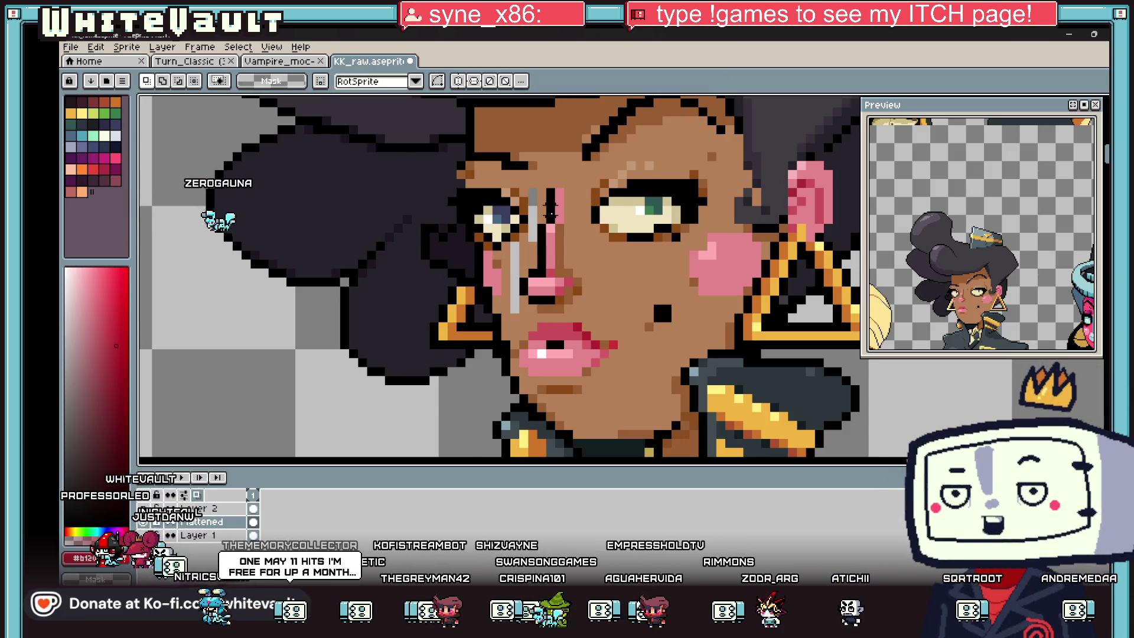
pyautogui.scroll(1, 549, 210)
# - Fill the grey stripe beside the nose with the face's skin brown
pyautogui.press('g')
pyautogui.keyDown('alt'); pyautogui.click(533, 195); pyautogui.keyUp('alt')
pyautogui.click(494, 293)
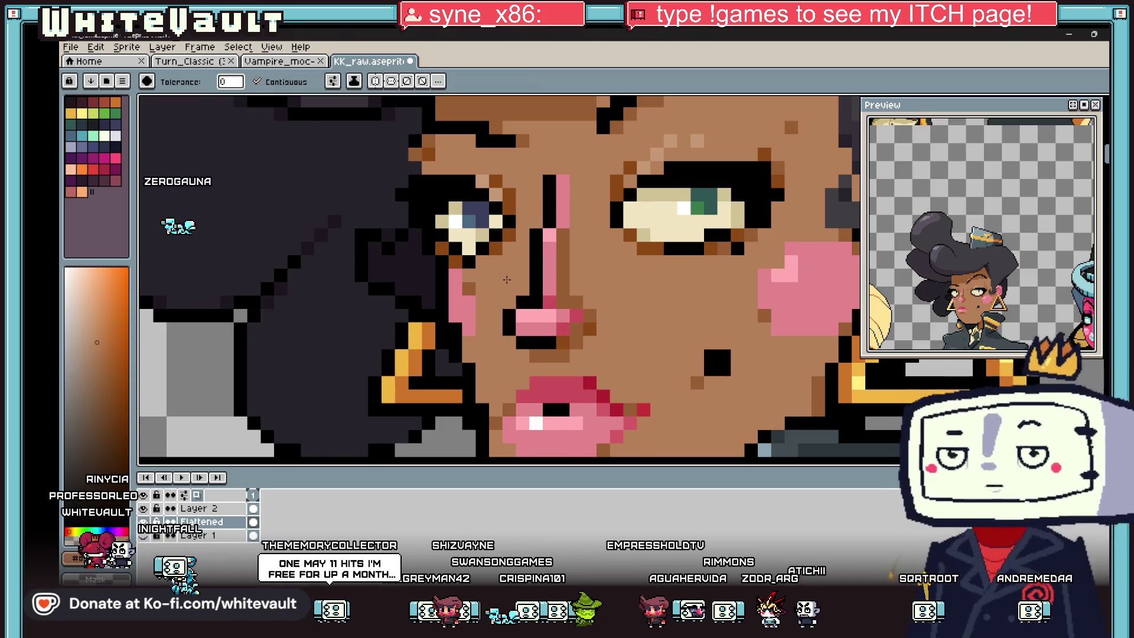
pyautogui.scroll(-3, 492, 293)
pyautogui.scroll(-2, 485, 296)
pyautogui.scroll(1, 575, 266)
pyautogui.scroll(1, 576, 265)
pyautogui.scroll(-1, 580, 266)
pyautogui.scroll(-1, 585, 266)
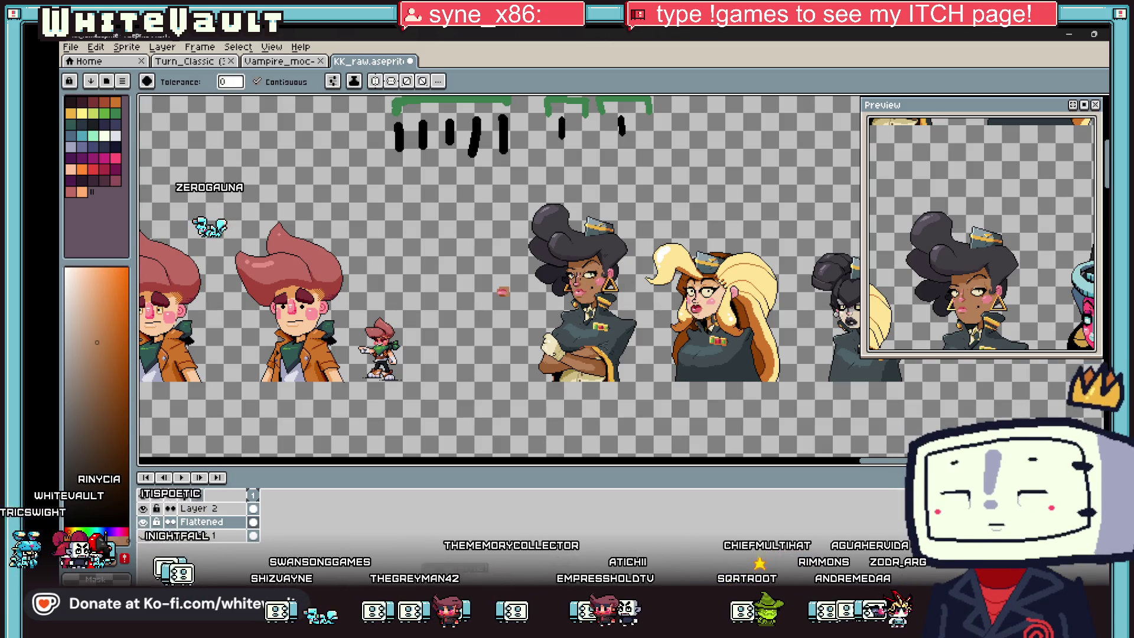
pyautogui.scroll(1, 565, 275)
pyautogui.scroll(2, 565, 275)
pyautogui.scroll(1, 565, 275)
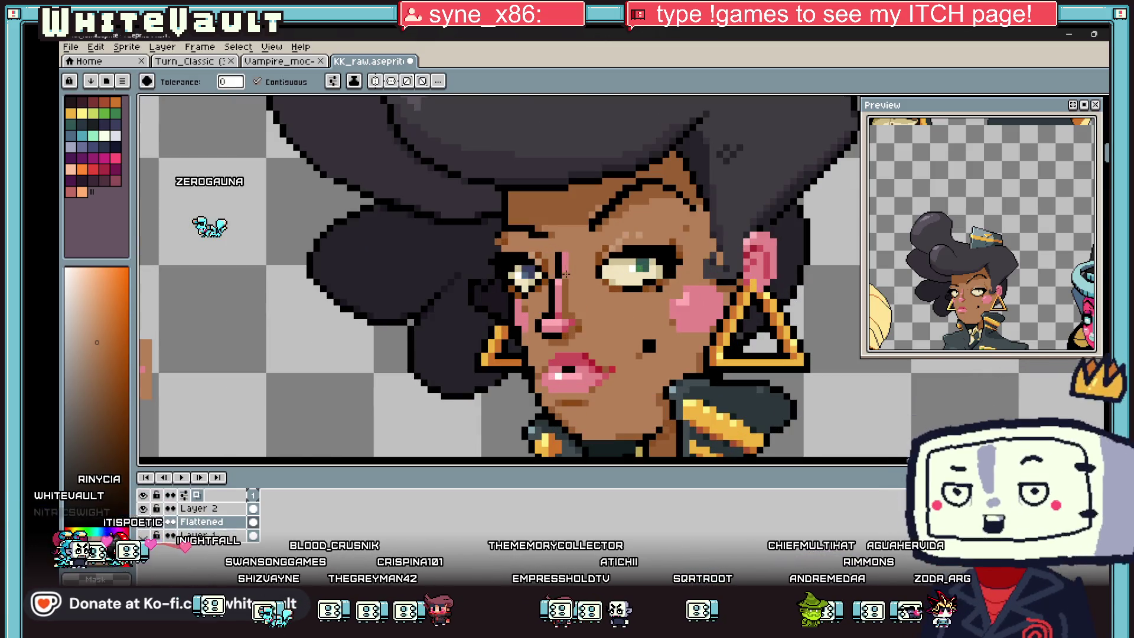
pyautogui.press('i')
pyautogui.scroll(1, 584, 278)
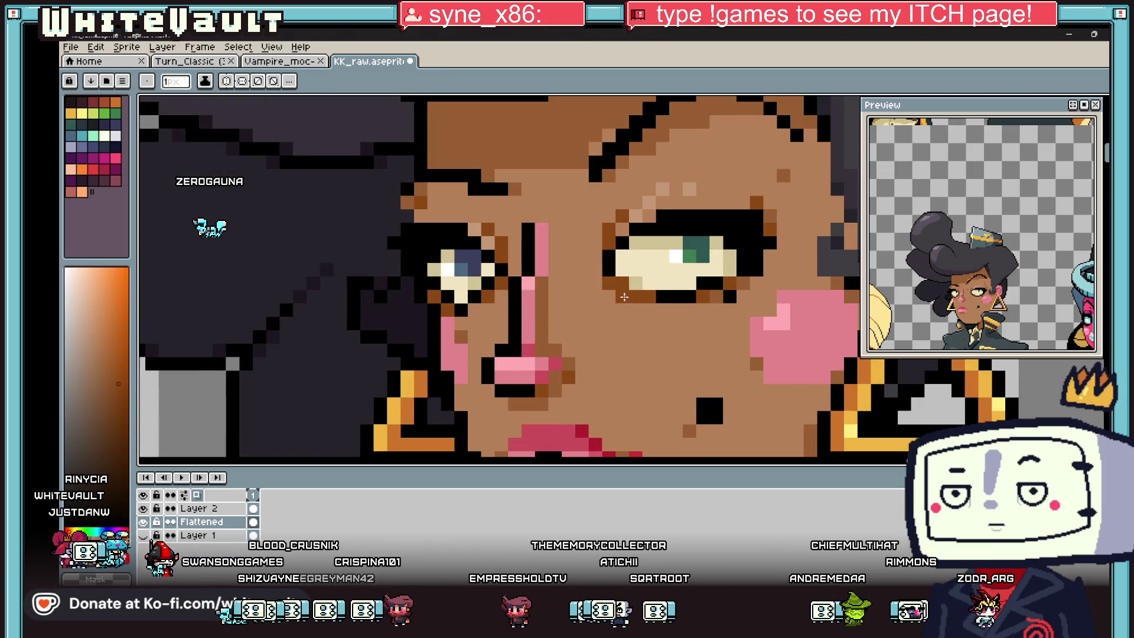
pyautogui.scroll(-2, 623, 297)
pyautogui.scroll(-1, 720, 366)
pyautogui.scroll(2, 715, 378)
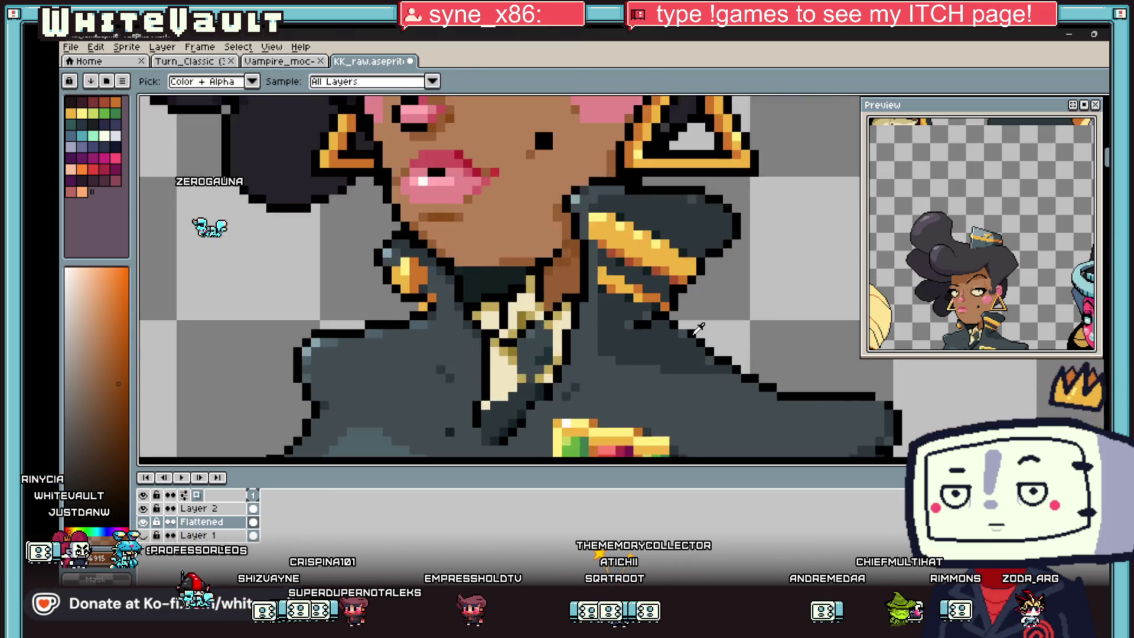
pyautogui.scroll(1, 715, 377)
pyautogui.scroll(-2, 724, 344)
pyautogui.scroll(-1, 723, 343)
pyautogui.scroll(-2, 724, 342)
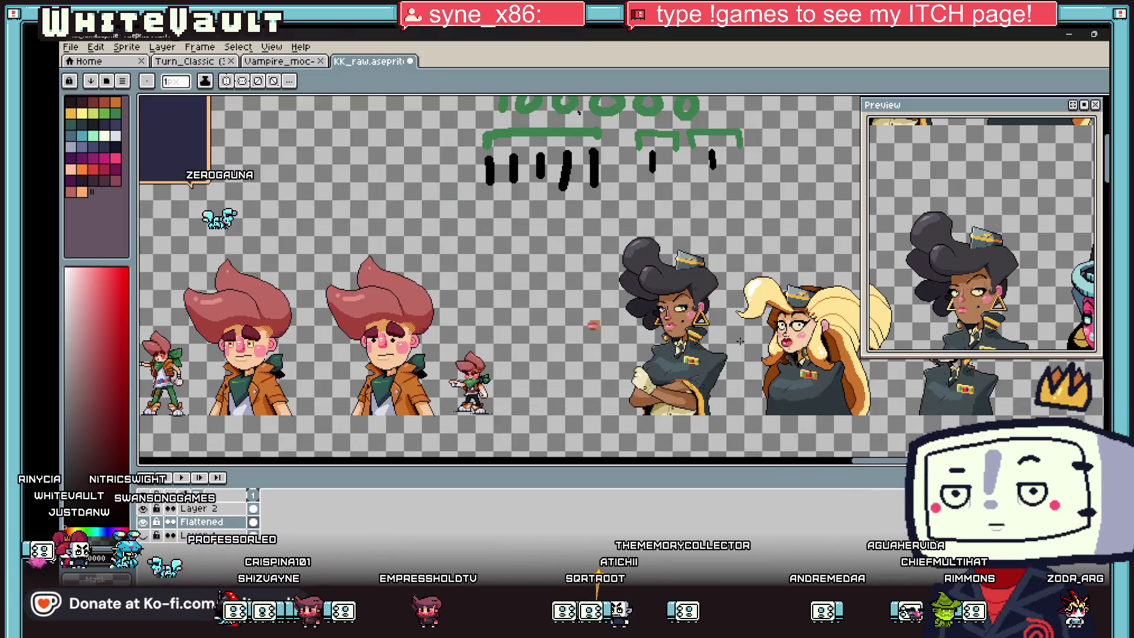
pyautogui.scroll(3, 644, 422)
# - Fill the grey notch in the black shape under the folded arms with black
pyautogui.press('b')
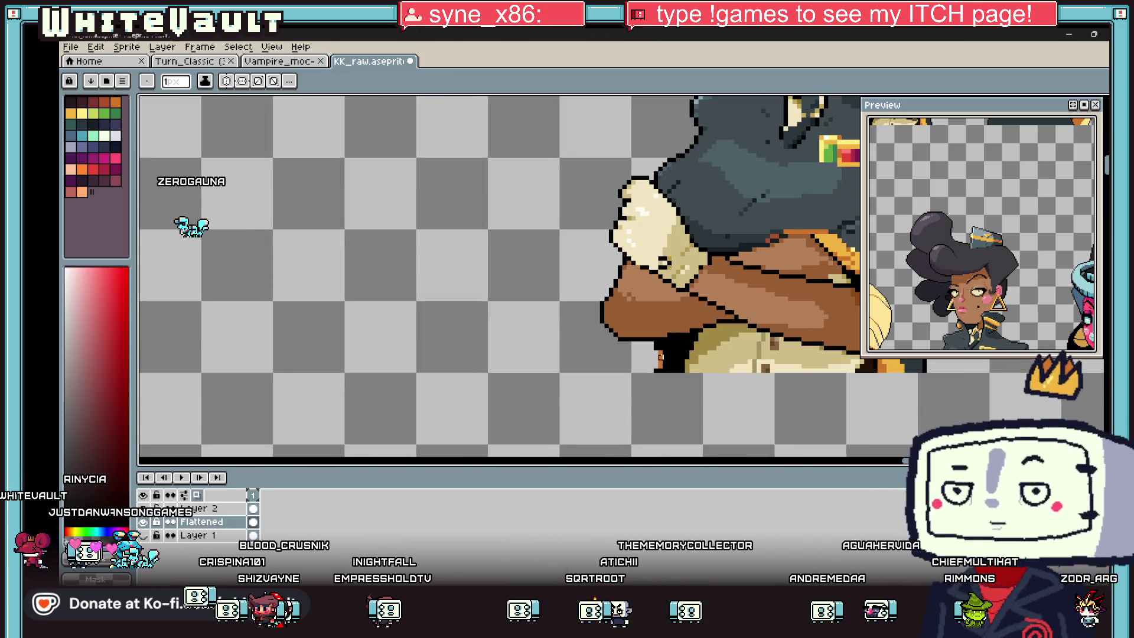
pyautogui.scroll(2, 660, 366)
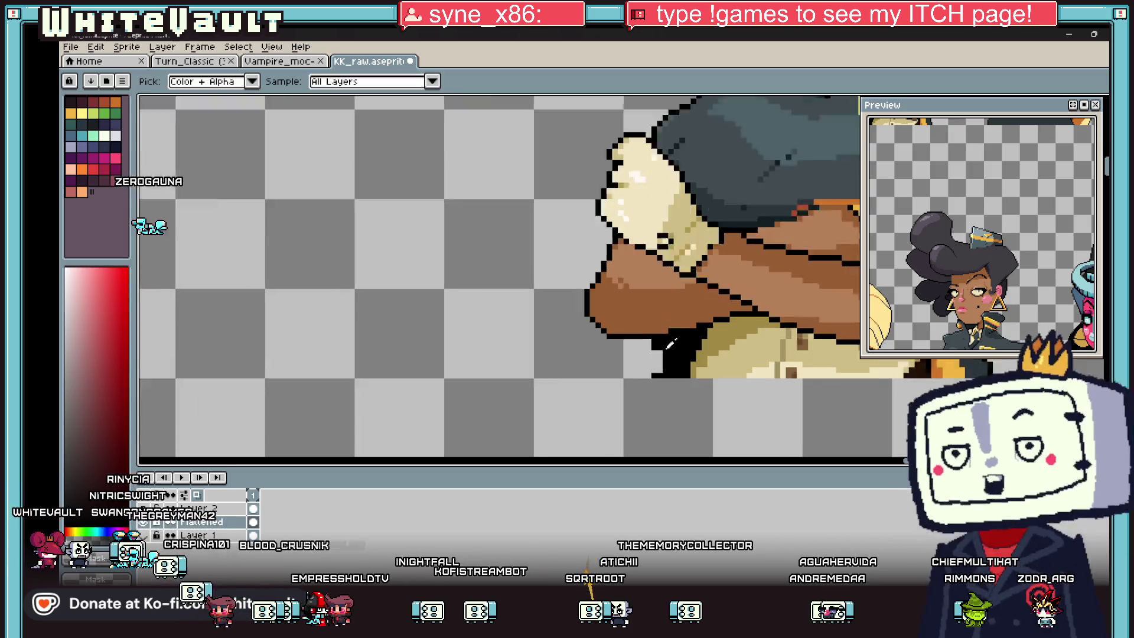
pyautogui.scroll(1, 651, 357)
pyautogui.moveTo(658, 386); pyautogui.dragTo(645, 339)
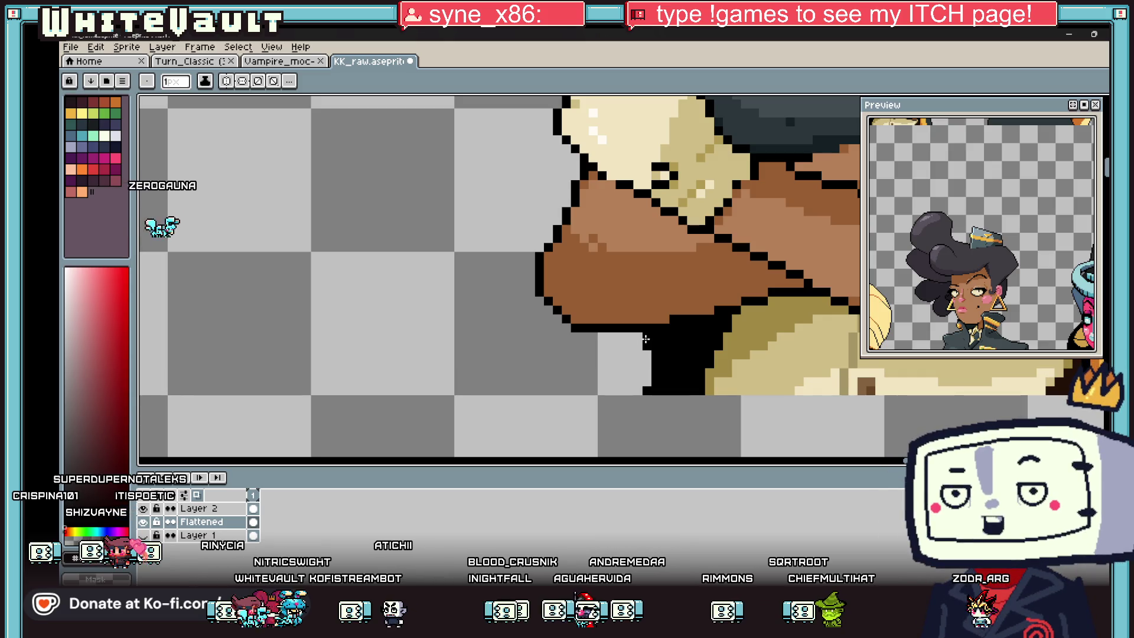
pyautogui.scroll(-3, 645, 339)
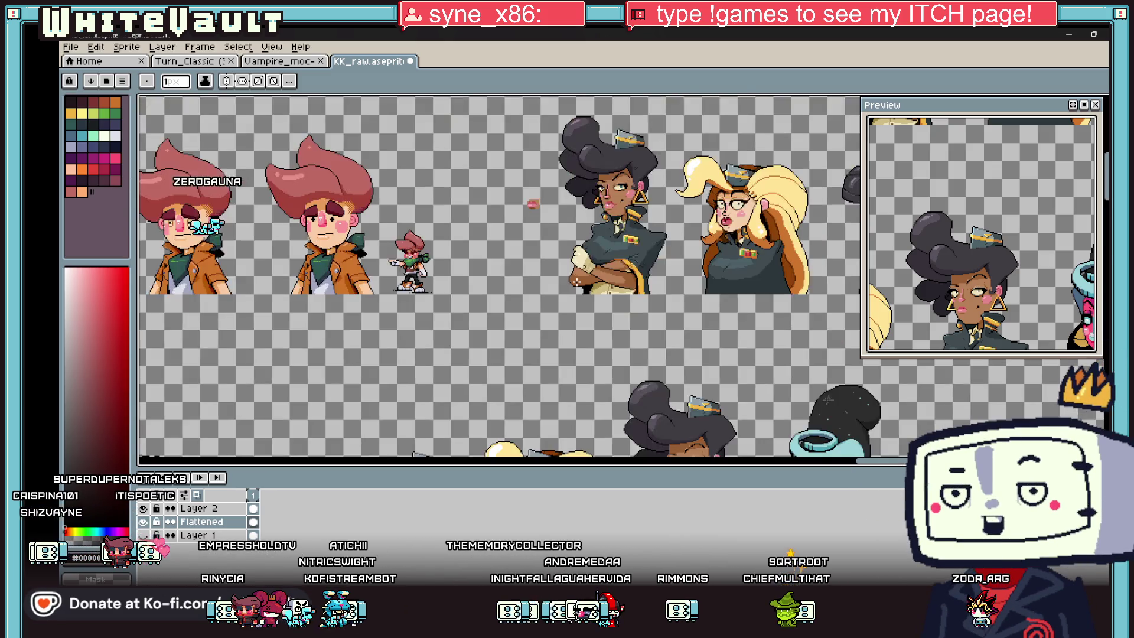
pyautogui.scroll(-2, 621, 318)
pyautogui.scroll(3, 570, 282)
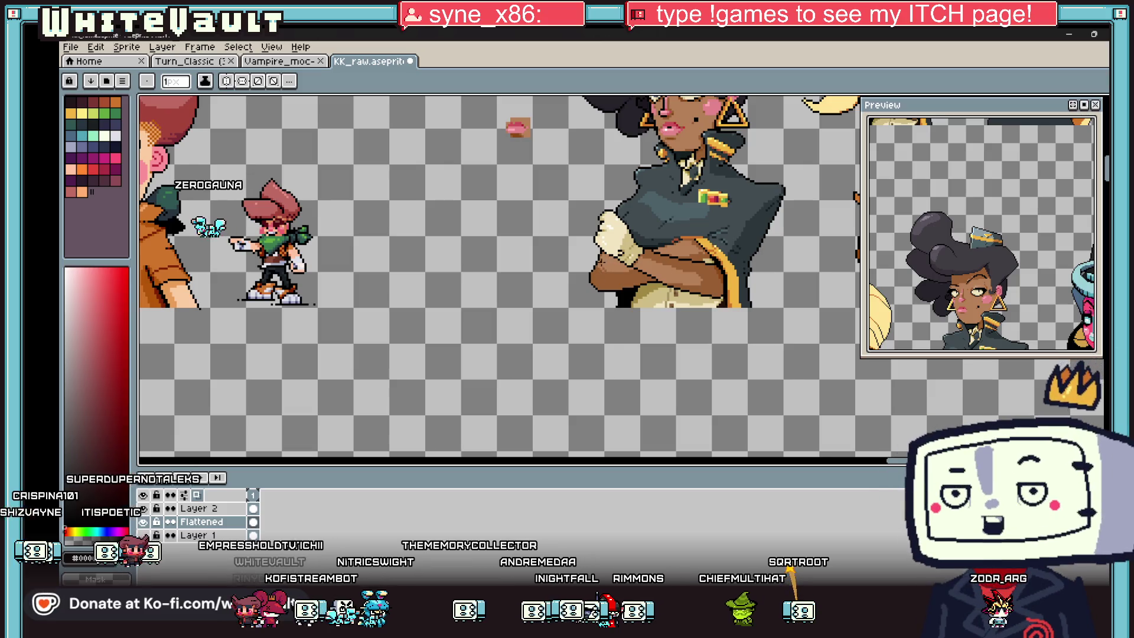
pyautogui.scroll(2, 570, 282)
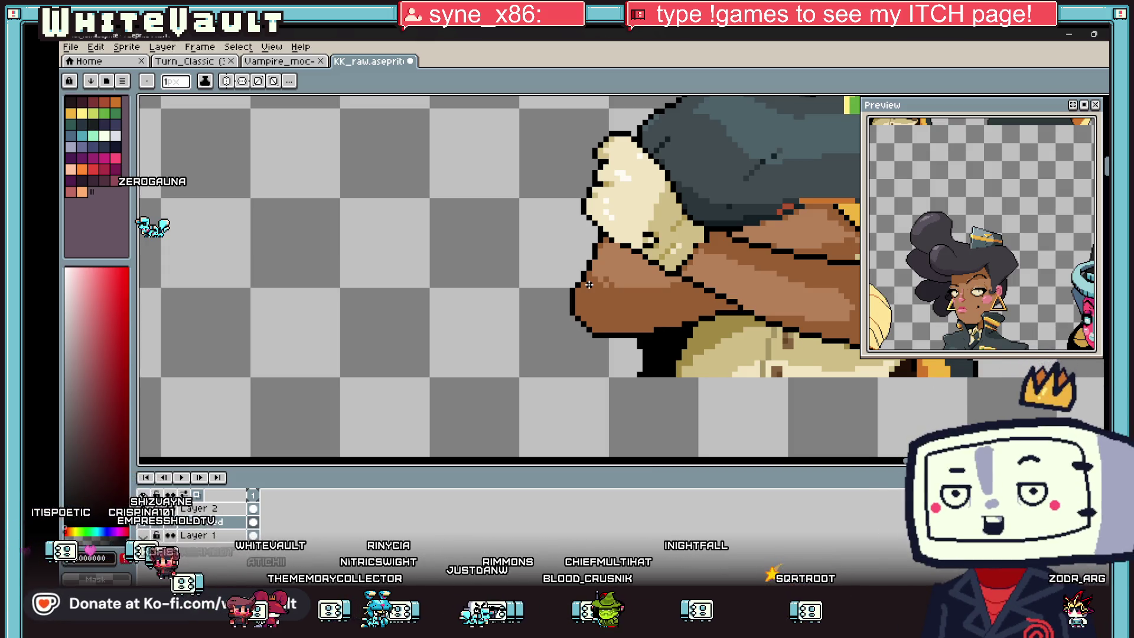
pyautogui.press('i')
pyautogui.scroll(1, 638, 230)
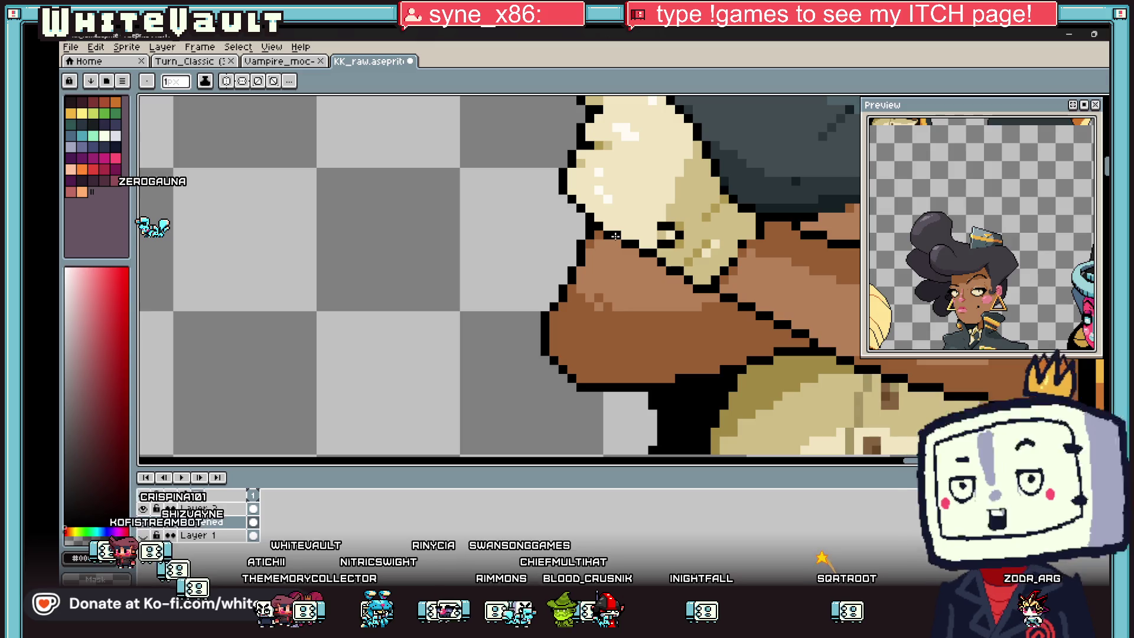
pyautogui.scroll(-3, 650, 277)
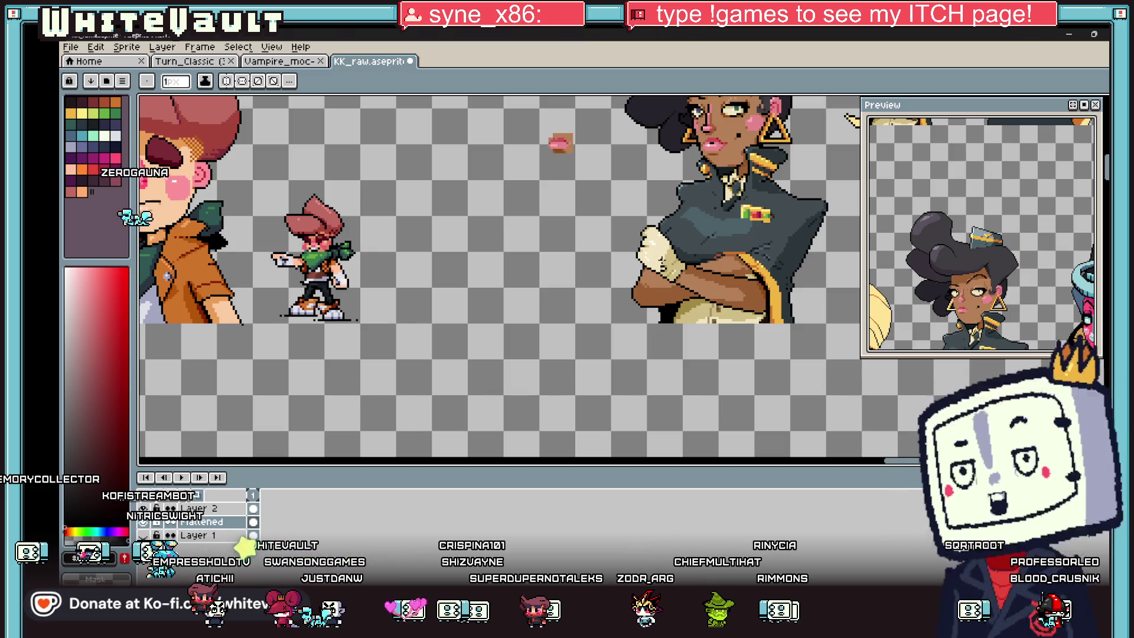
# - Undo the flatten, restoring Layer 2 and Layer 1
pyautogui.hotkey('ctrl', 'z')
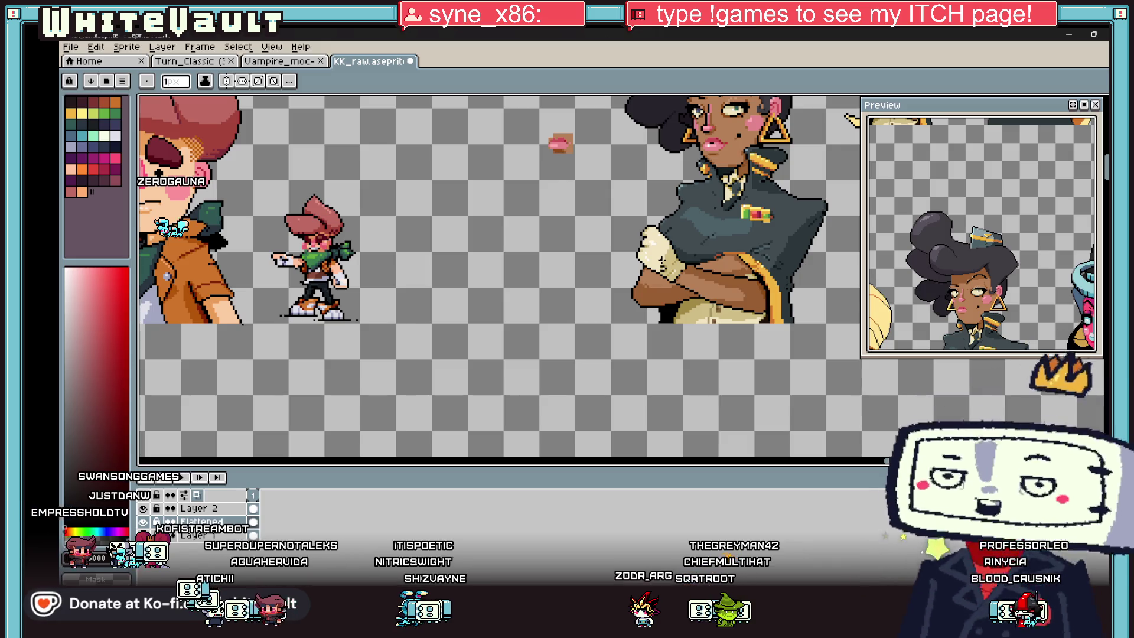
pyautogui.scroll(2, 709, 131)
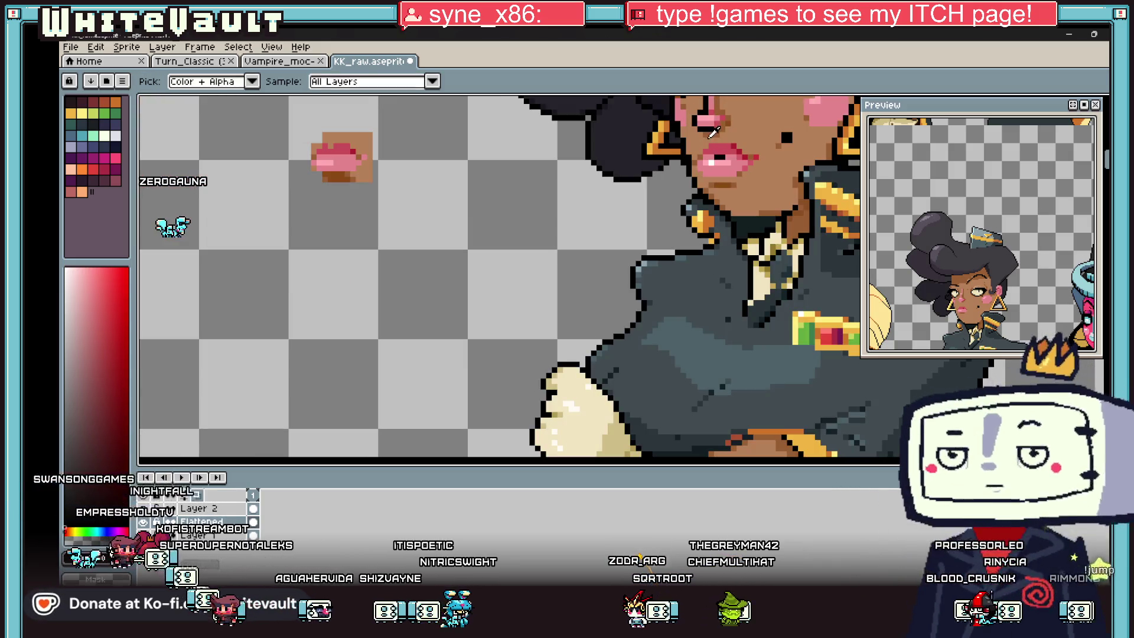
pyautogui.scroll(1, 731, 135)
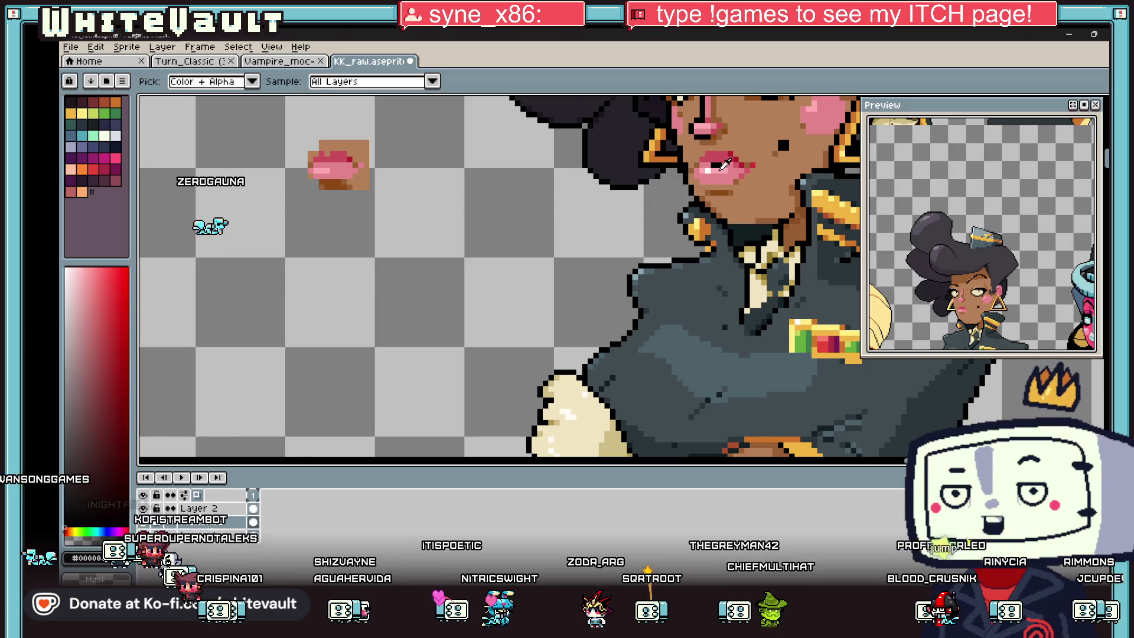
pyautogui.scroll(1, 727, 160)
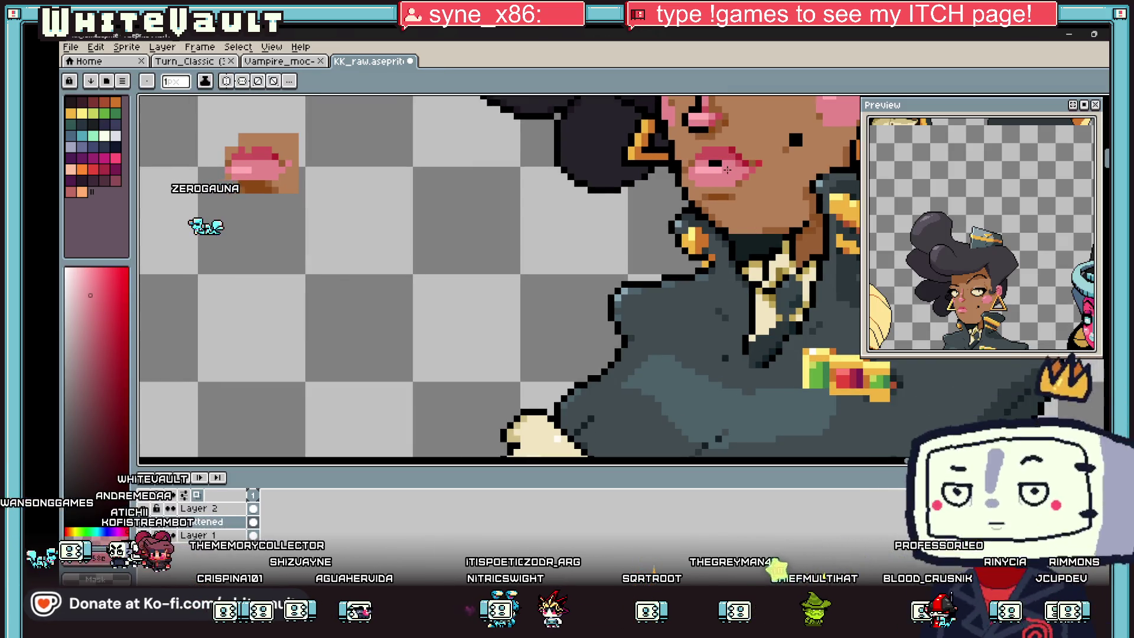
pyautogui.scroll(-3, 731, 160)
pyautogui.scroll(-2, 727, 165)
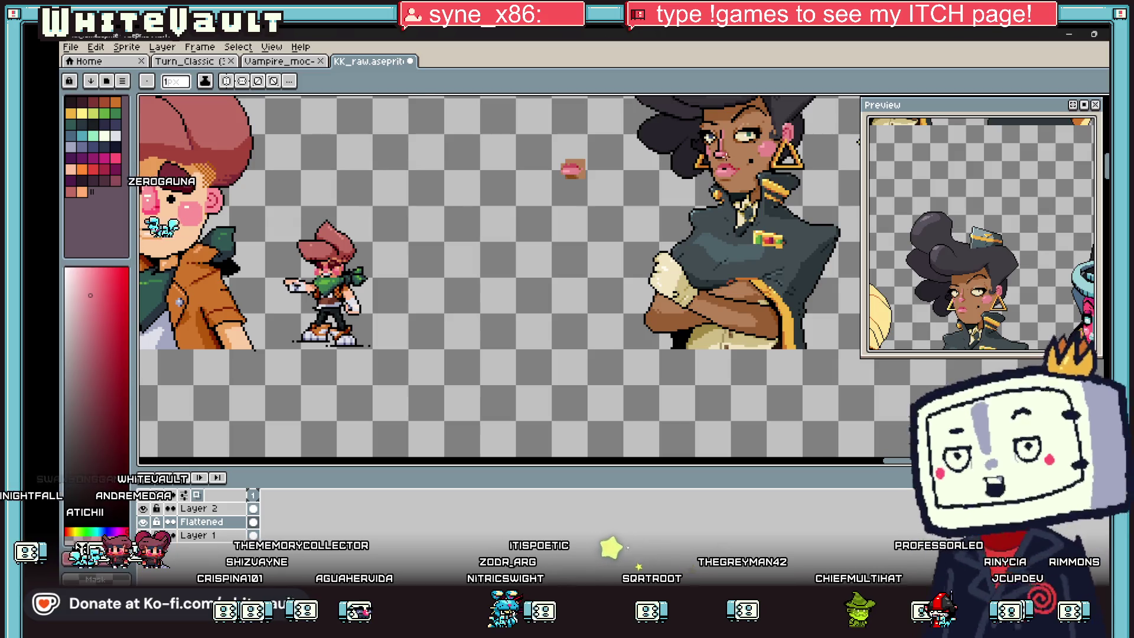
pyautogui.scroll(1, 732, 165)
pyautogui.scroll(1, 734, 164)
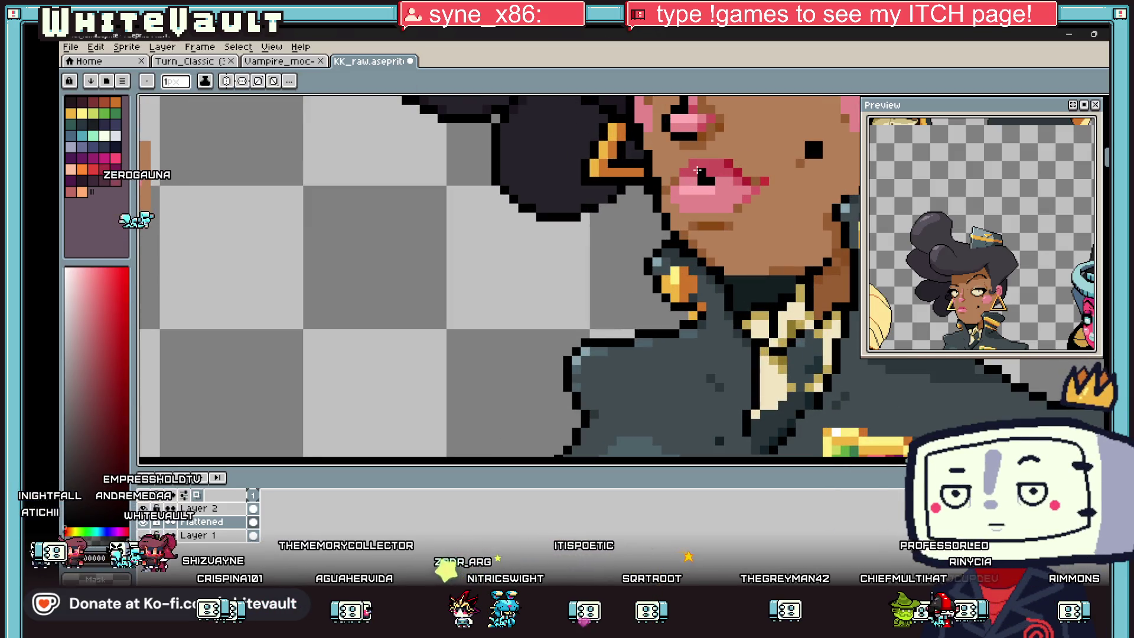
pyautogui.click(735, 177)
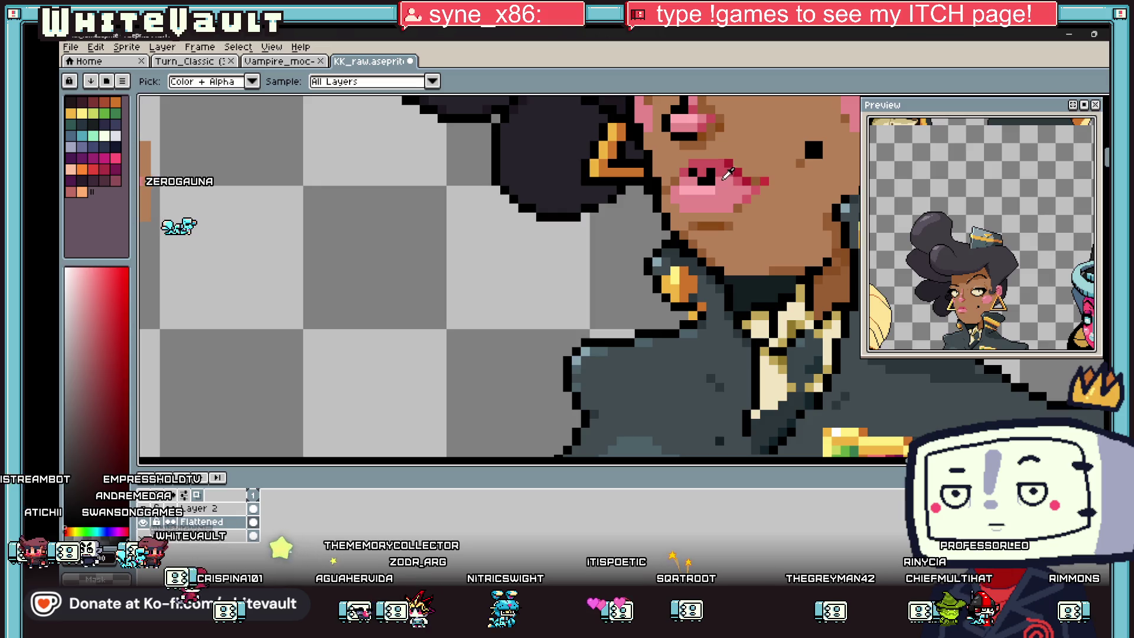
pyautogui.press('b')
pyautogui.scroll(-2, 737, 183)
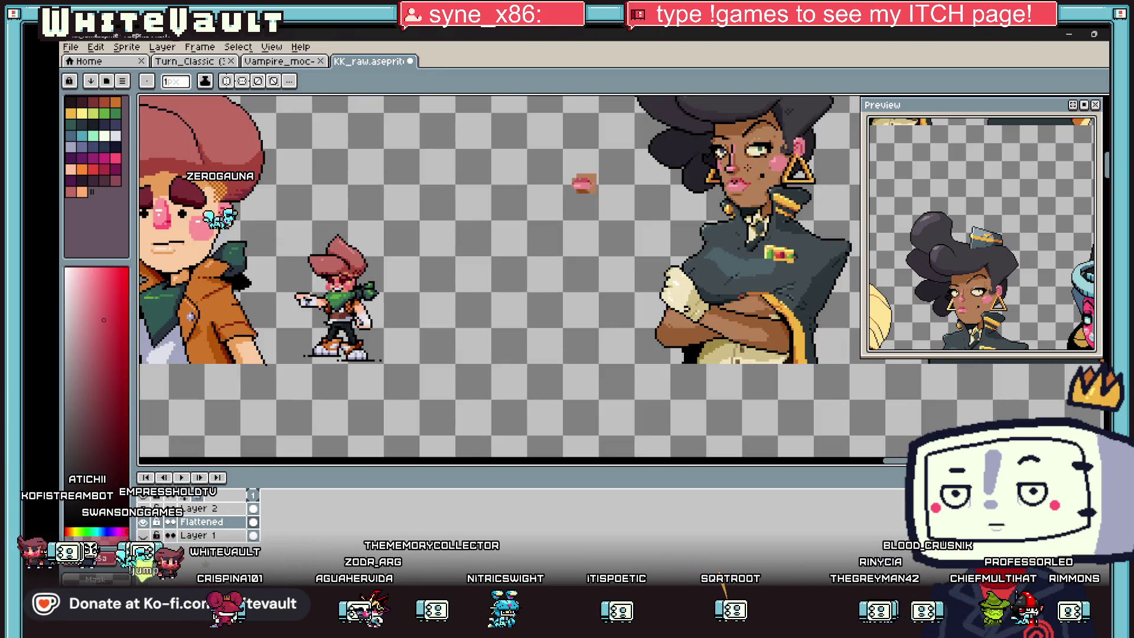
pyautogui.scroll(1, 721, 195)
pyautogui.scroll(1, 721, 195)
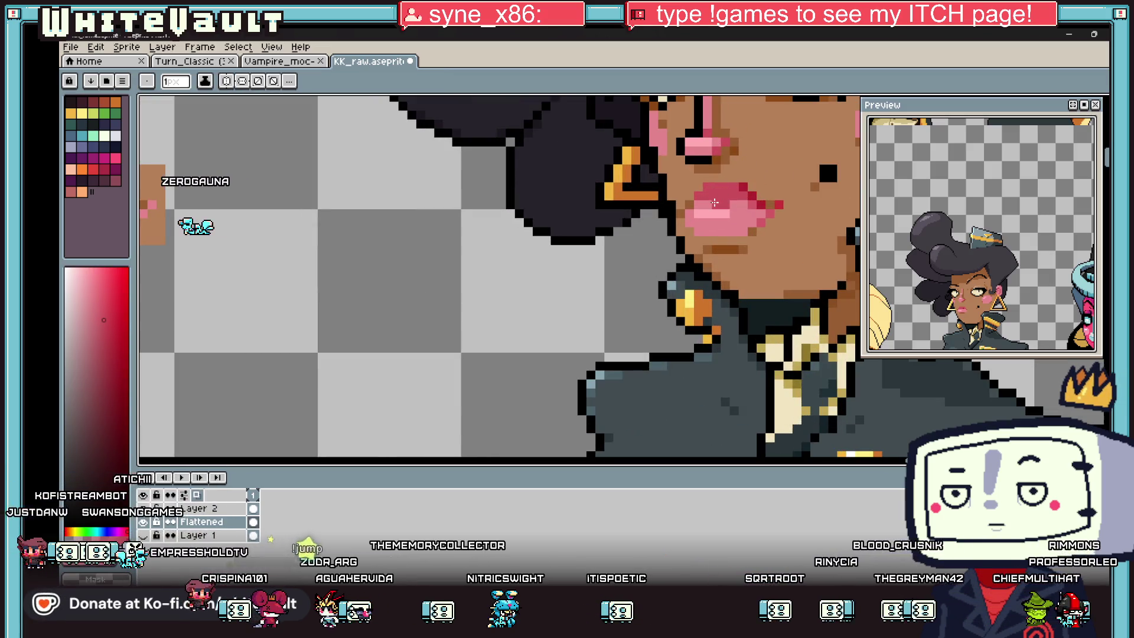
pyautogui.scroll(-1, 714, 203)
pyautogui.scroll(-1, 343, 198)
pyautogui.scroll(-1, 590, 193)
pyautogui.scroll(1, 582, 217)
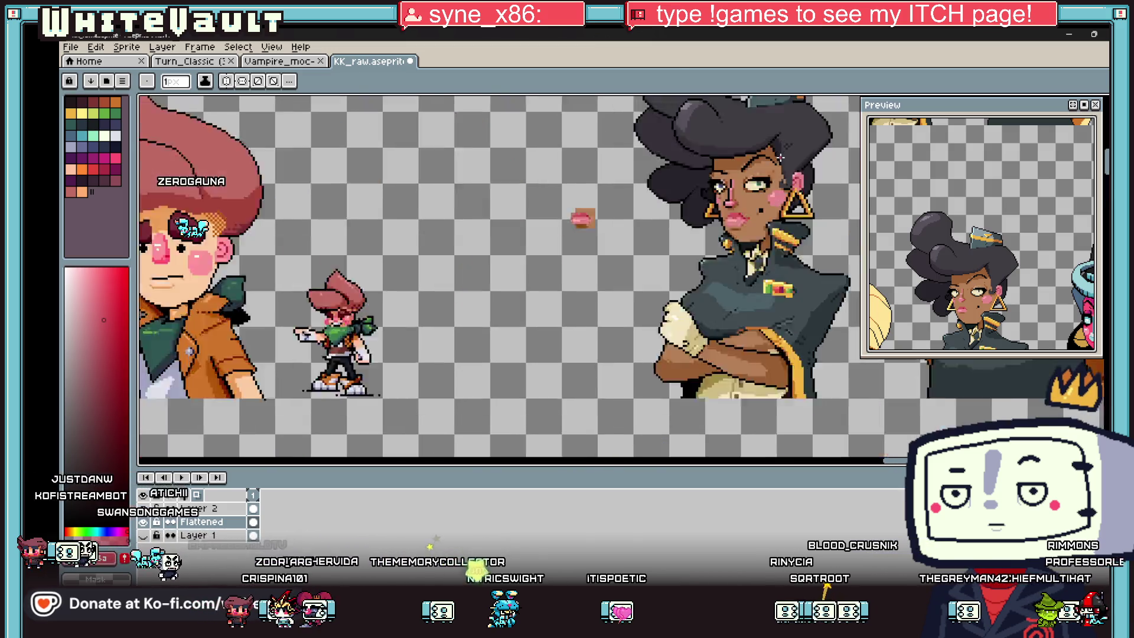
pyautogui.scroll(3, 761, 178)
pyautogui.press('i')
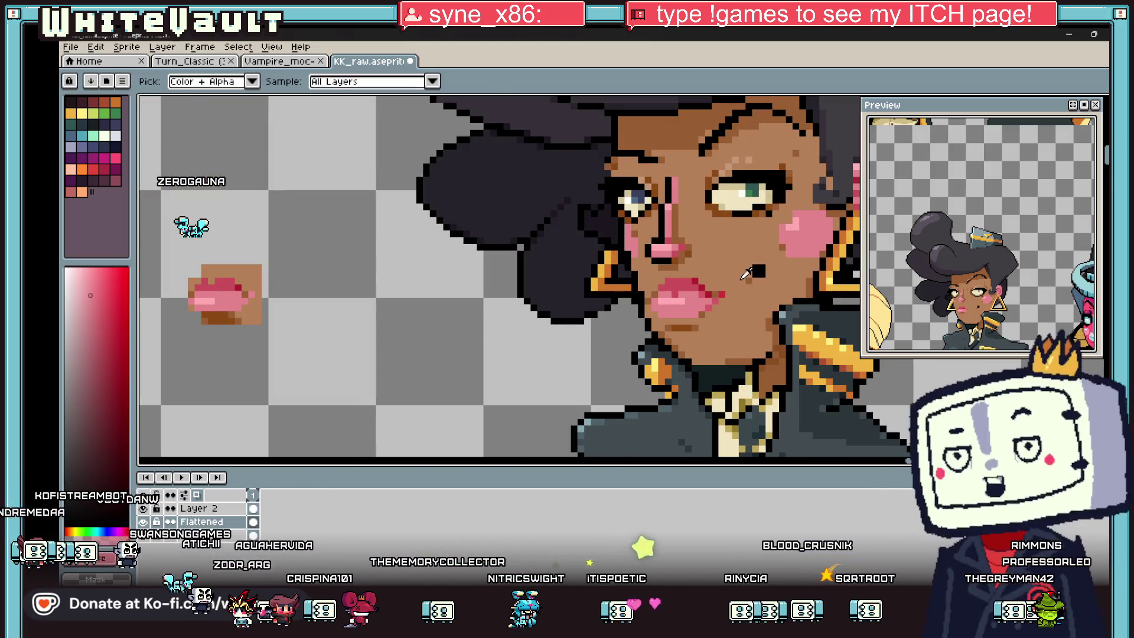
pyautogui.scroll(-3, 745, 275)
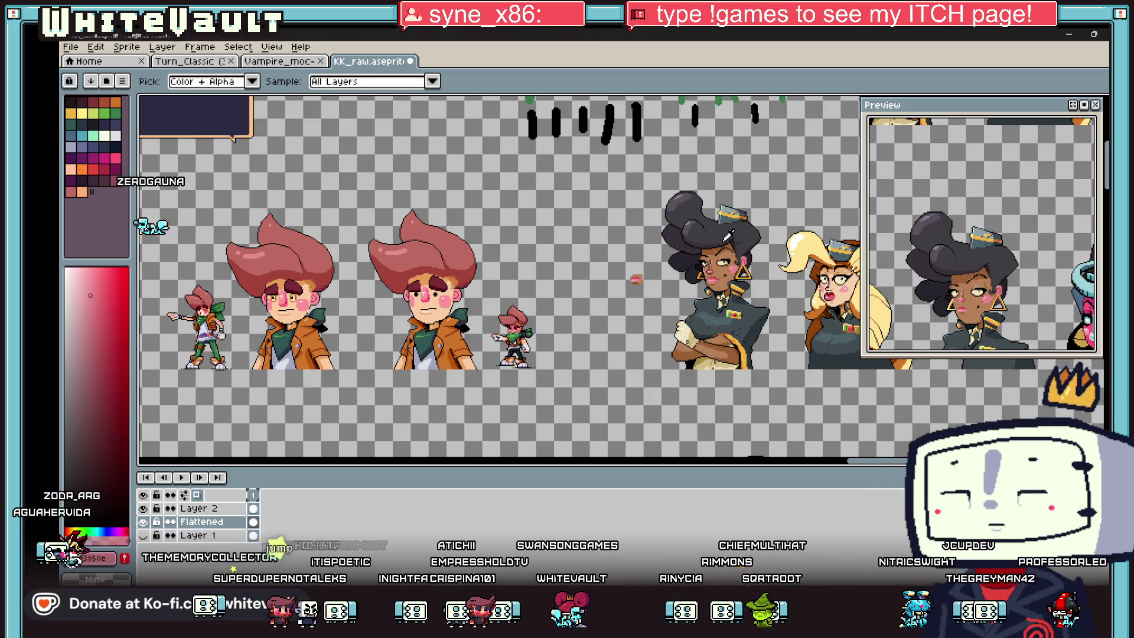
pyautogui.scroll(2, 729, 234)
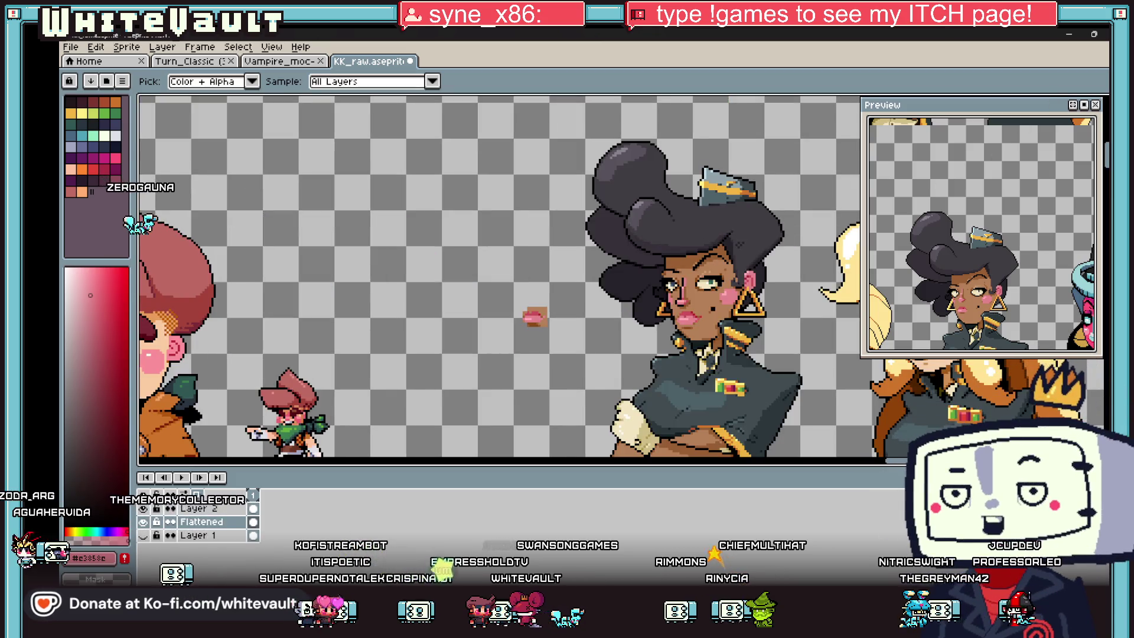
# - Marquee-select a rectangle over the woman's torso
pyautogui.press('m')
pyautogui.moveTo(433, 286); pyautogui.dragTo(558, 394)
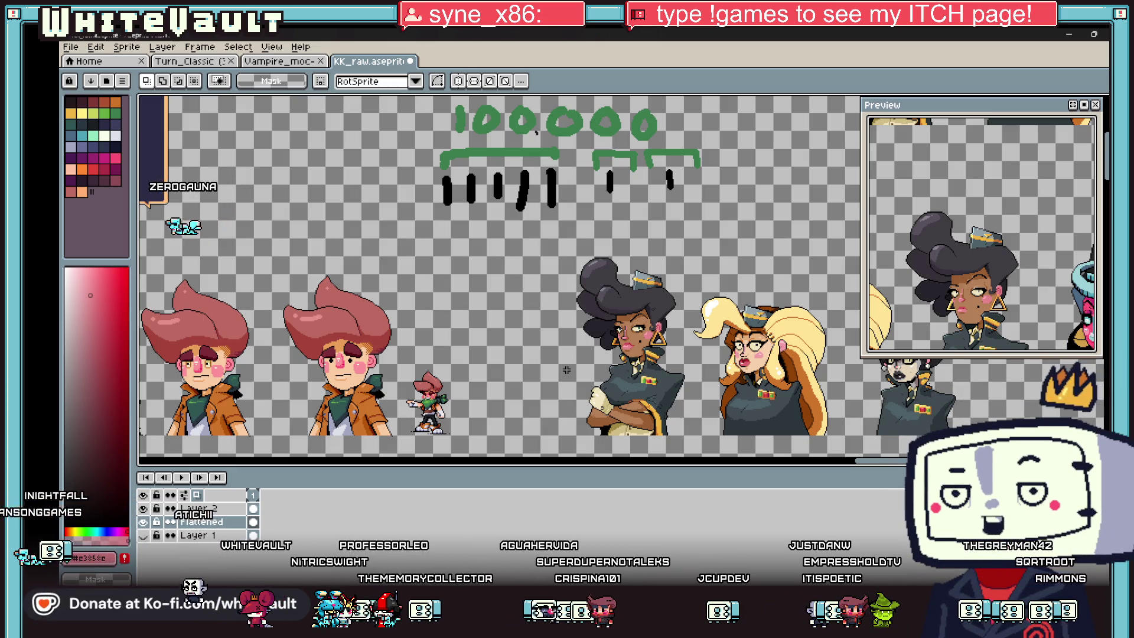
pyautogui.scroll(3, 624, 379)
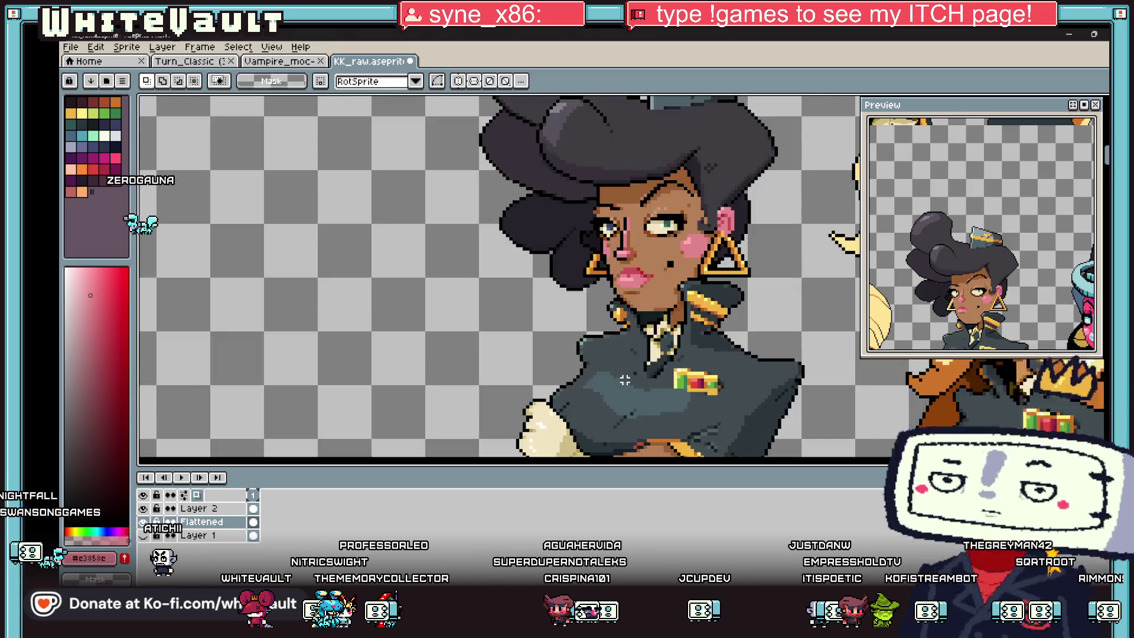
pyautogui.scroll(2, 625, 379)
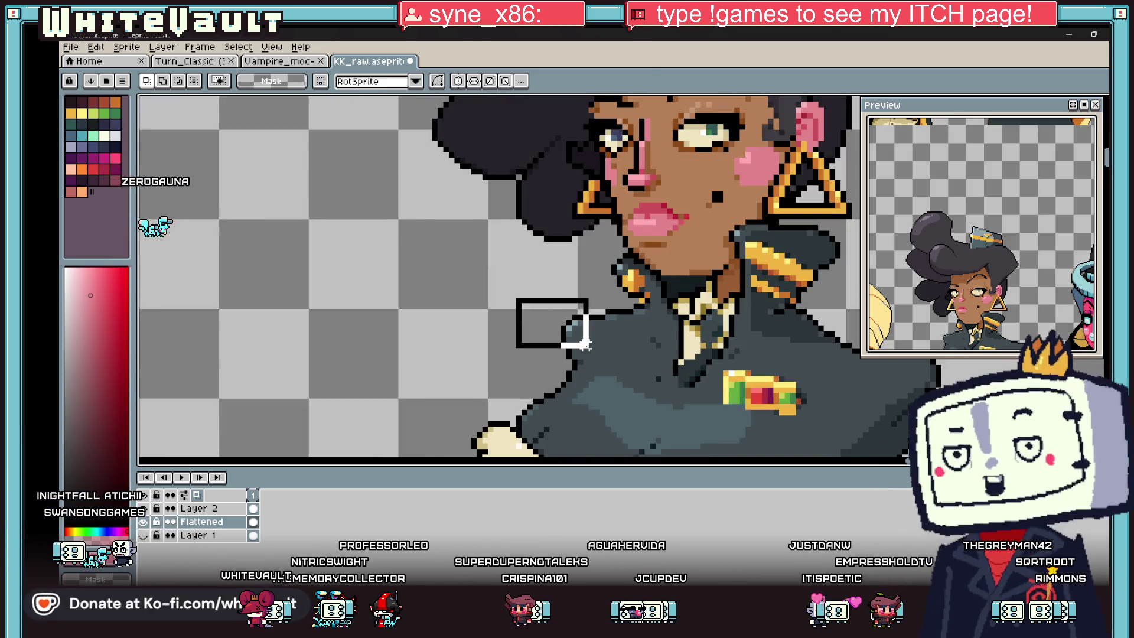
# - Copy pixels beside the jacket and paste them next to the right shoulder
pyautogui.moveTo(580, 341); pyautogui.dragTo(583, 354)
pyautogui.scroll(-1, 583, 354)
pyautogui.scroll(-2, 583, 353)
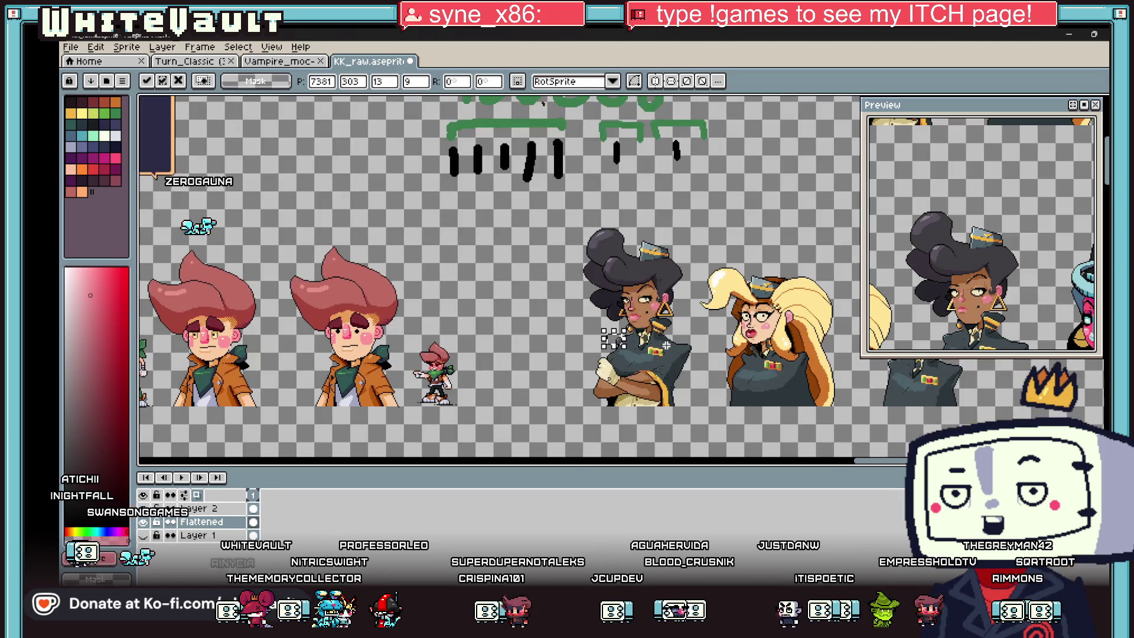
pyautogui.hotkey('ctrl', 'd')
pyautogui.scroll(2, 689, 346)
pyautogui.scroll(2, 689, 345)
pyautogui.moveTo(722, 311)
pyautogui.mouseDown()
pyautogui.moveTo(646, 339)
pyautogui.moveTo(666, 230)
pyautogui.moveTo(665, 149)
pyautogui.moveTo(654, 285)
pyautogui.mouseUp()
pyautogui.moveTo(611, 262); pyautogui.dragTo(602, 254)
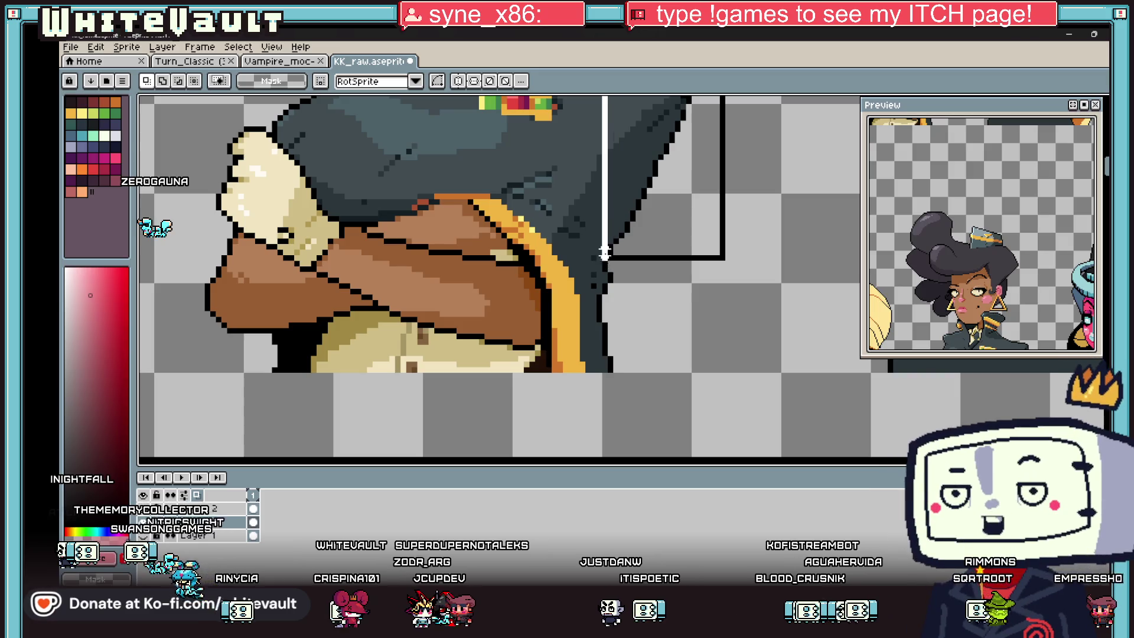
pyautogui.scroll(-3, 620, 249)
pyautogui.scroll(3, 632, 223)
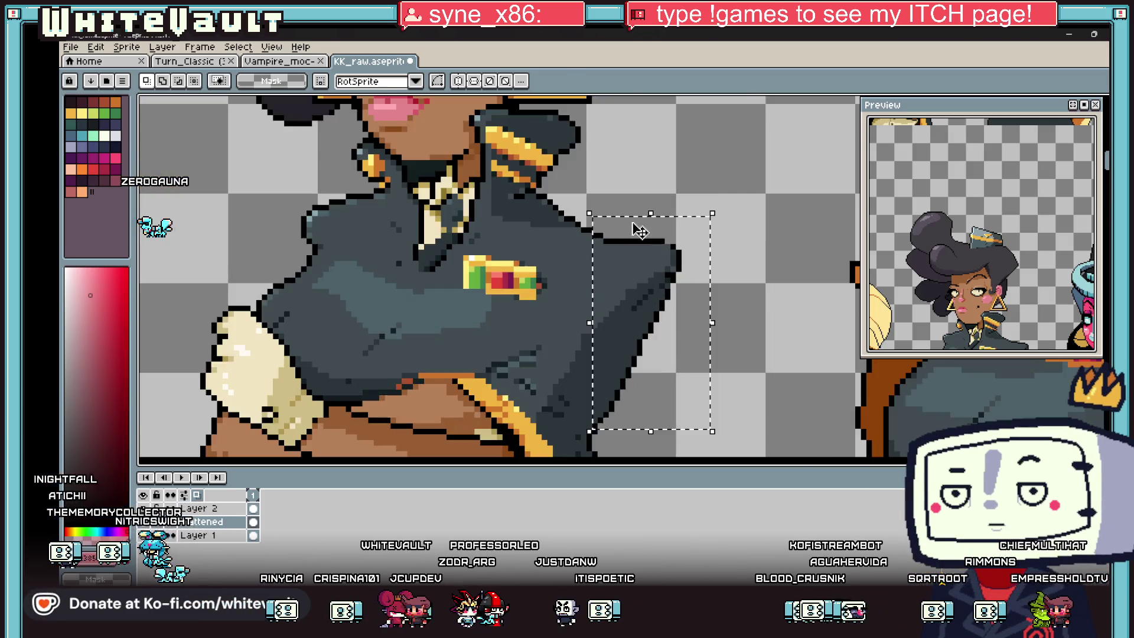
pyautogui.hotkey('ctrl', 'v')
pyautogui.press('Return')
pyautogui.scroll(2, 600, 222)
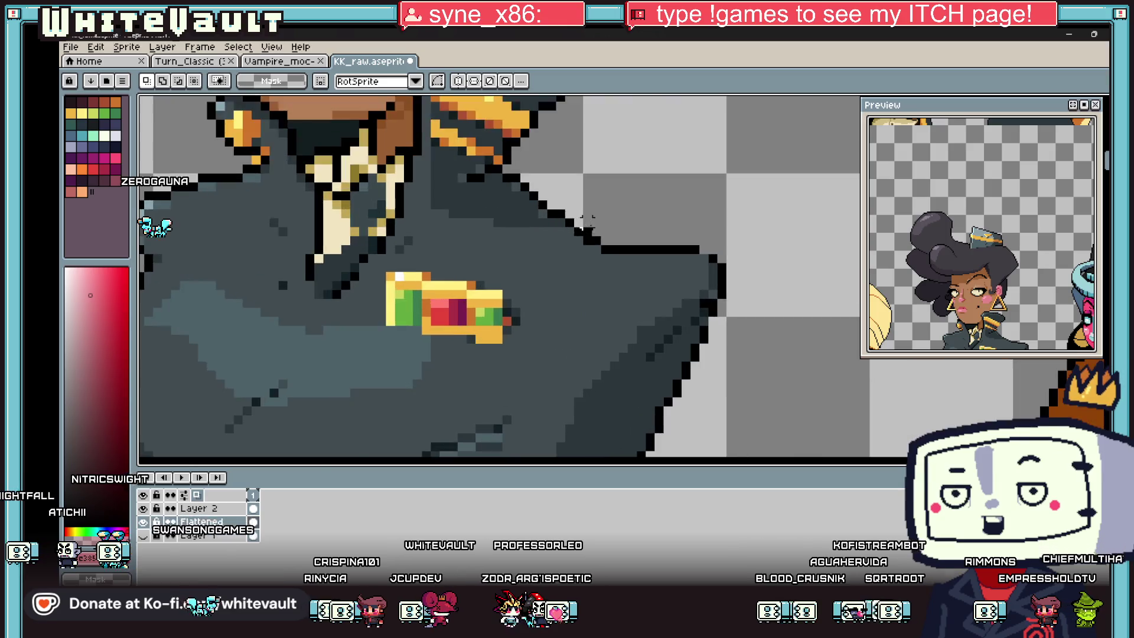
pyautogui.scroll(2, 600, 222)
# - Reshape the shoulder outline step and add dark grey shading beneath it
pyautogui.press('b')
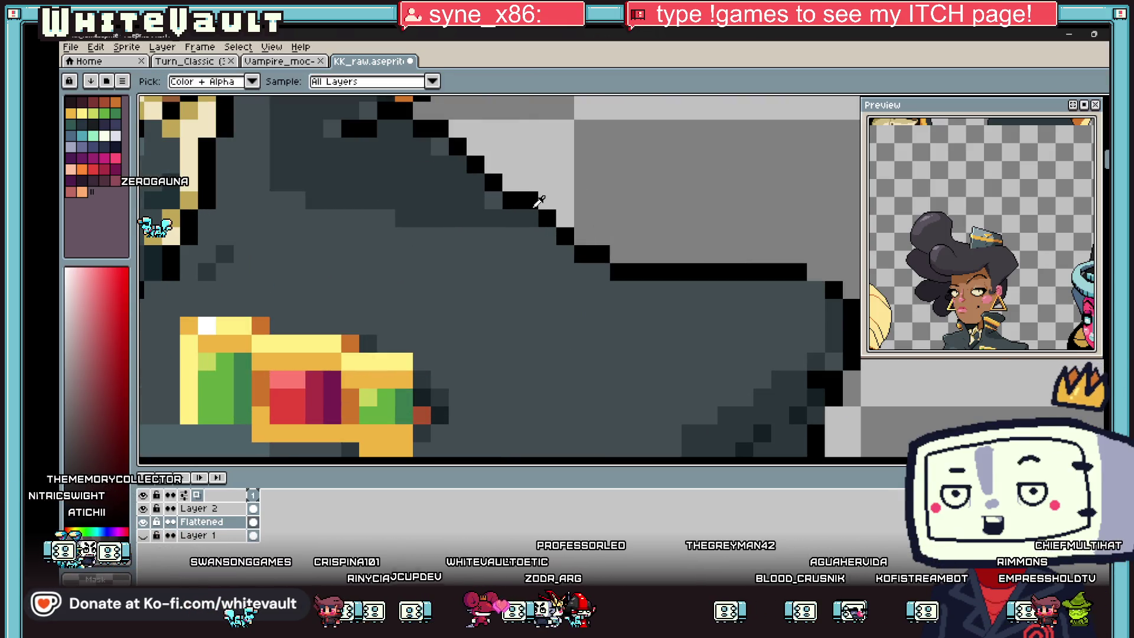
pyautogui.click(547, 235)
pyautogui.click(565, 252)
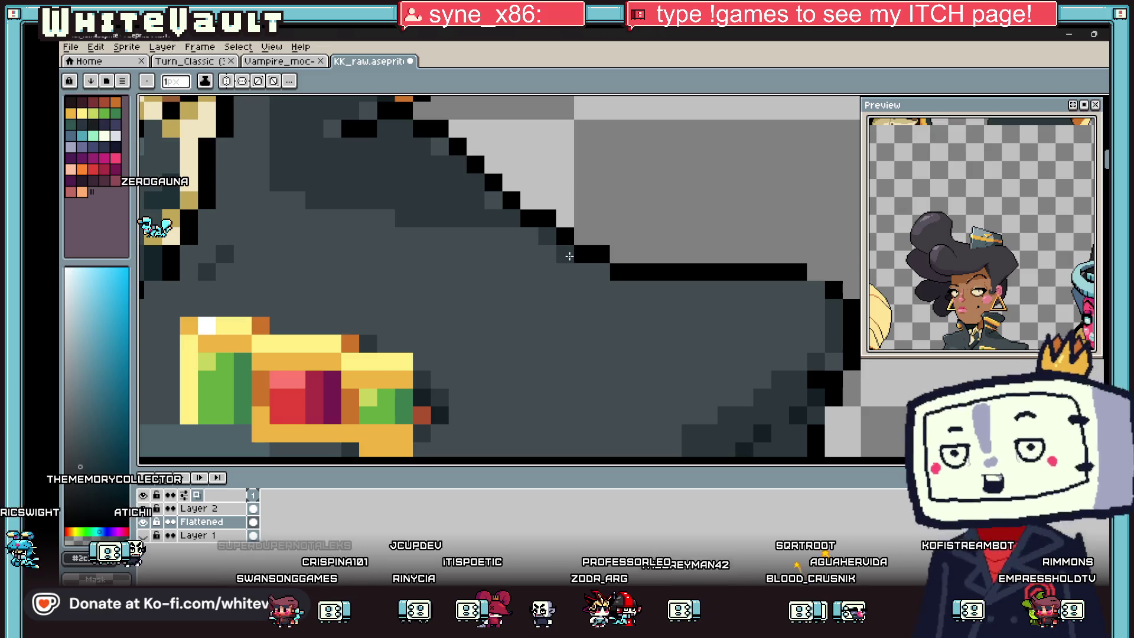
pyautogui.click(601, 271)
pyautogui.click(584, 236)
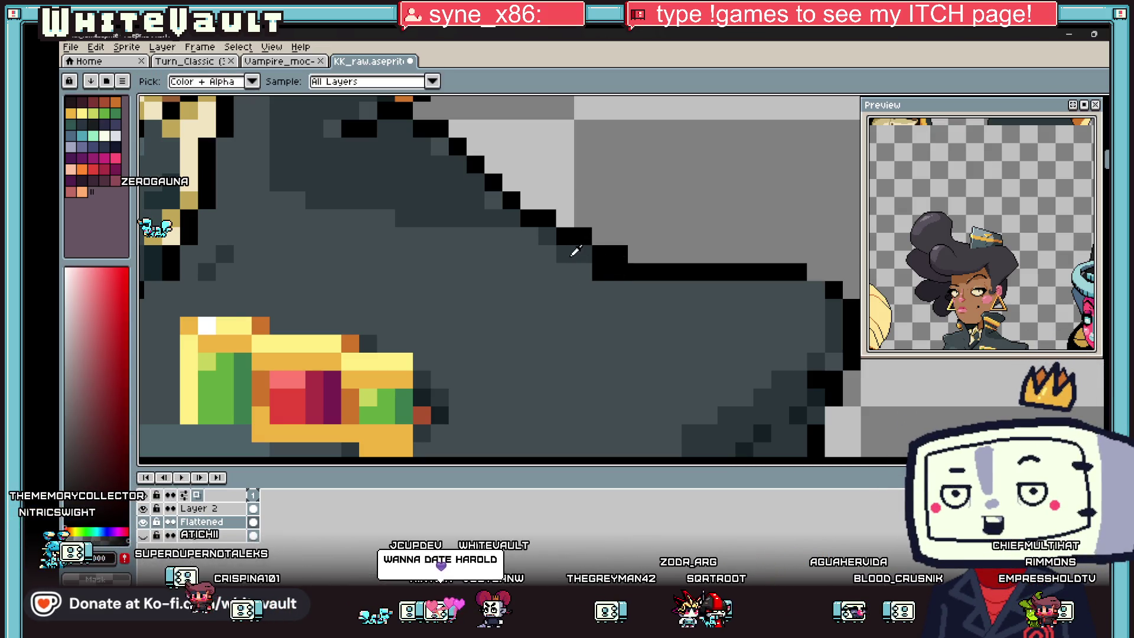
pyautogui.keyDown('alt'); pyautogui.click(577, 249); pyautogui.keyUp('alt')
pyautogui.scroll(-4, 646, 281)
pyautogui.scroll(-1, 645, 283)
pyautogui.scroll(2, 649, 280)
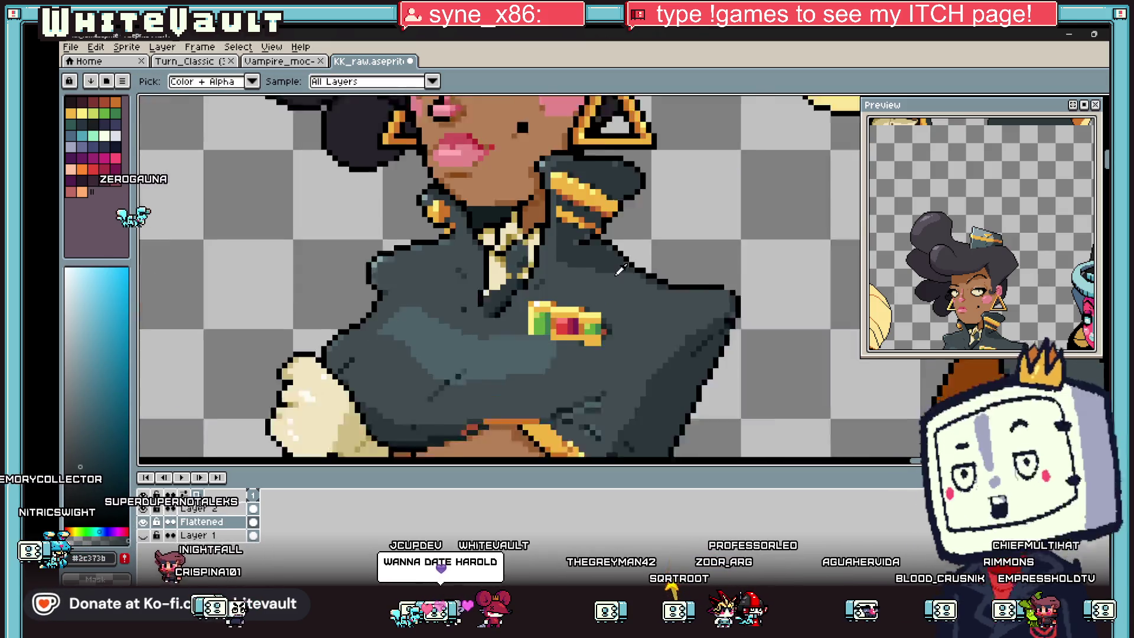
pyautogui.scroll(1, 650, 279)
pyautogui.scroll(1, 653, 278)
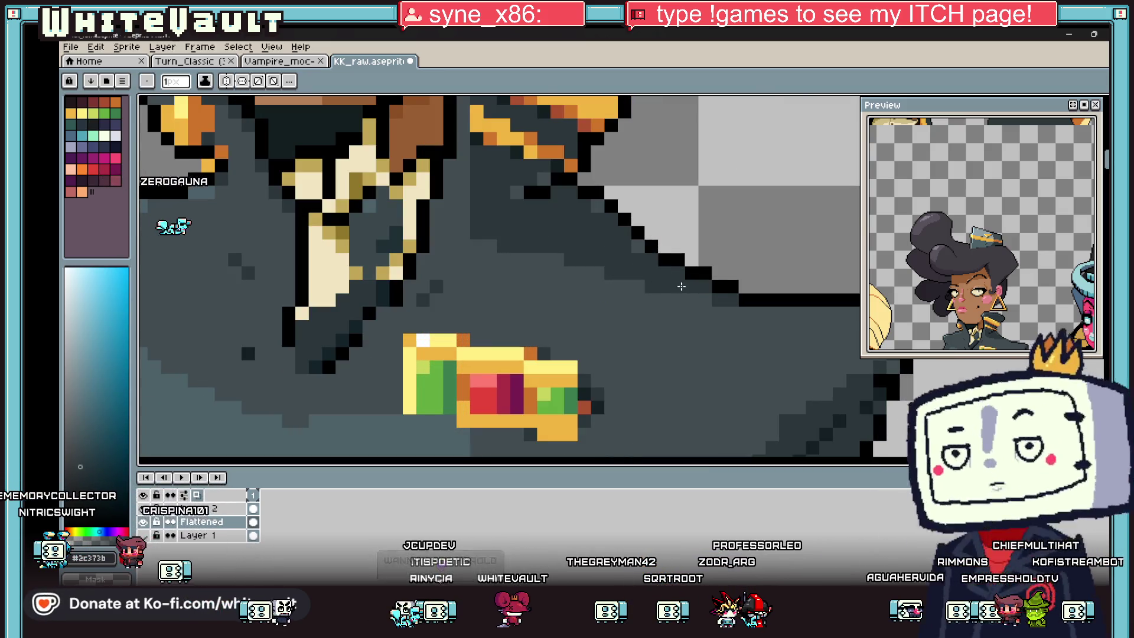
pyautogui.scroll(-3, 745, 310)
pyautogui.scroll(-2, 746, 309)
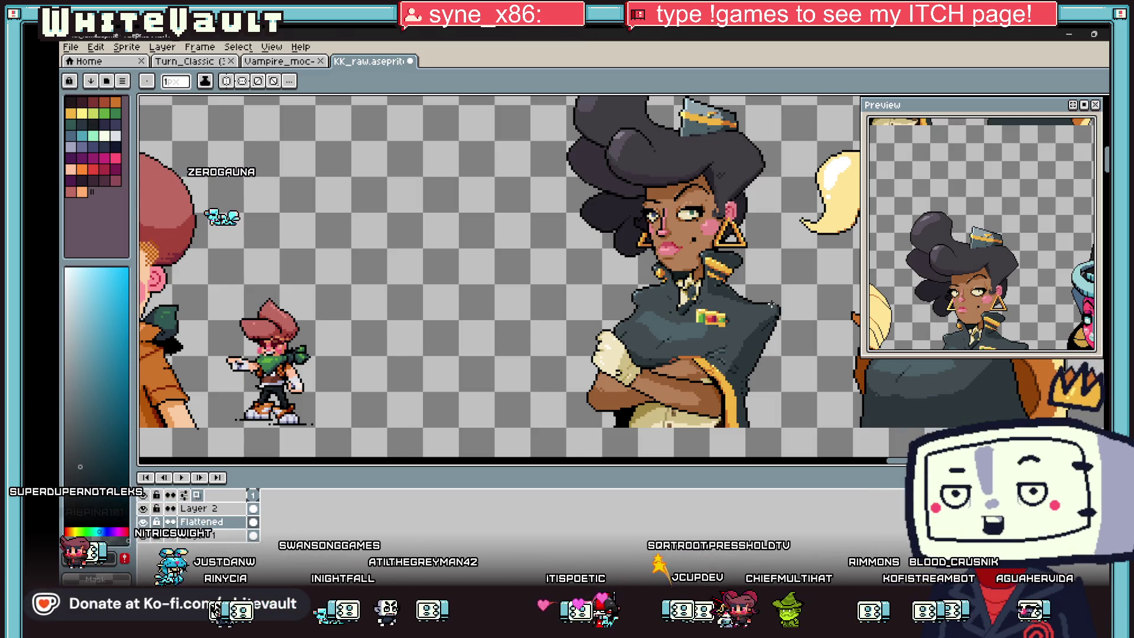
pyautogui.scroll(-2, 704, 222)
pyautogui.scroll(3, 669, 255)
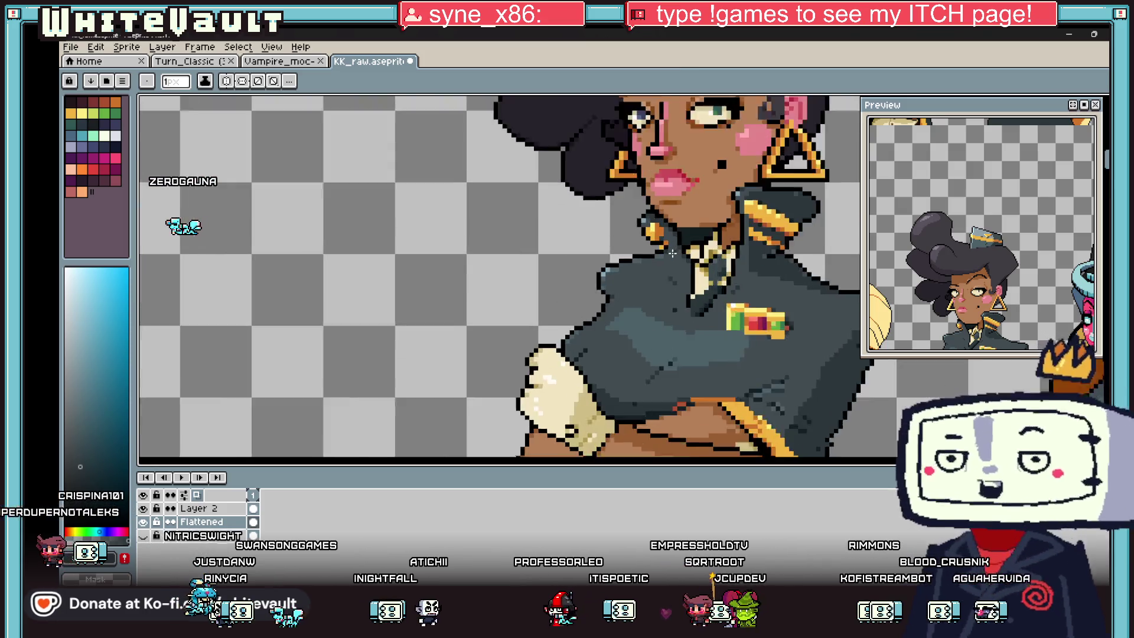
pyautogui.scroll(1, 663, 258)
pyautogui.scroll(1, 657, 260)
pyautogui.scroll(1, 638, 269)
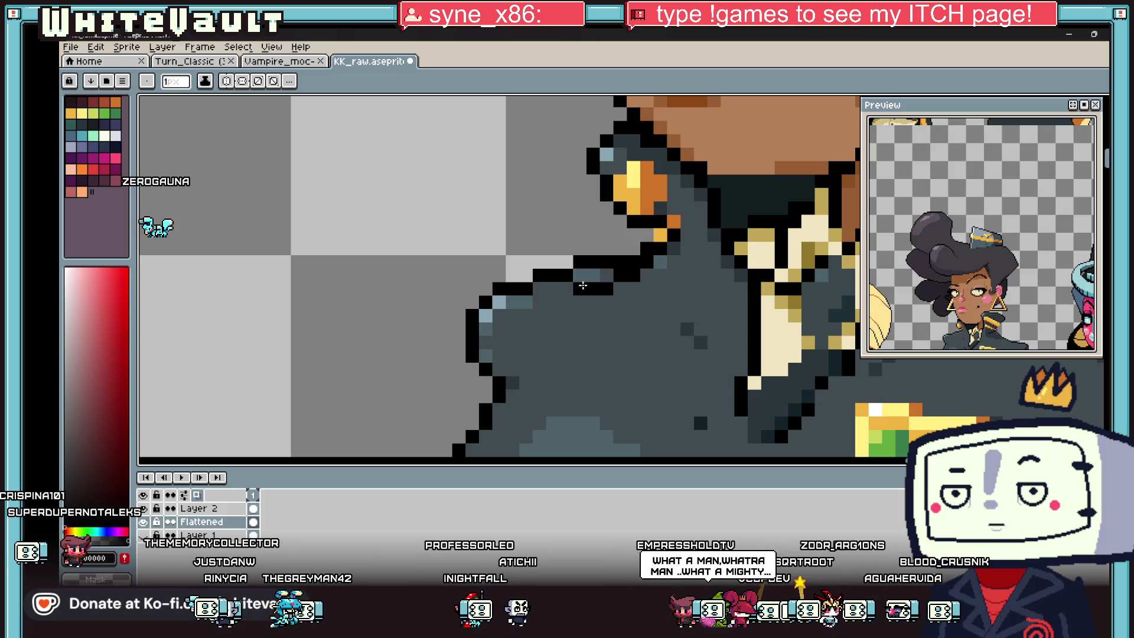
# - Erase a row of shoulder outline pixels and sample the dark jacket grey
pyautogui.moveTo(536, 277)
pyautogui.mouseDown()
pyautogui.moveTo(580, 275)
pyautogui.moveTo(572, 289)
pyautogui.moveTo(633, 262)
pyautogui.mouseUp()
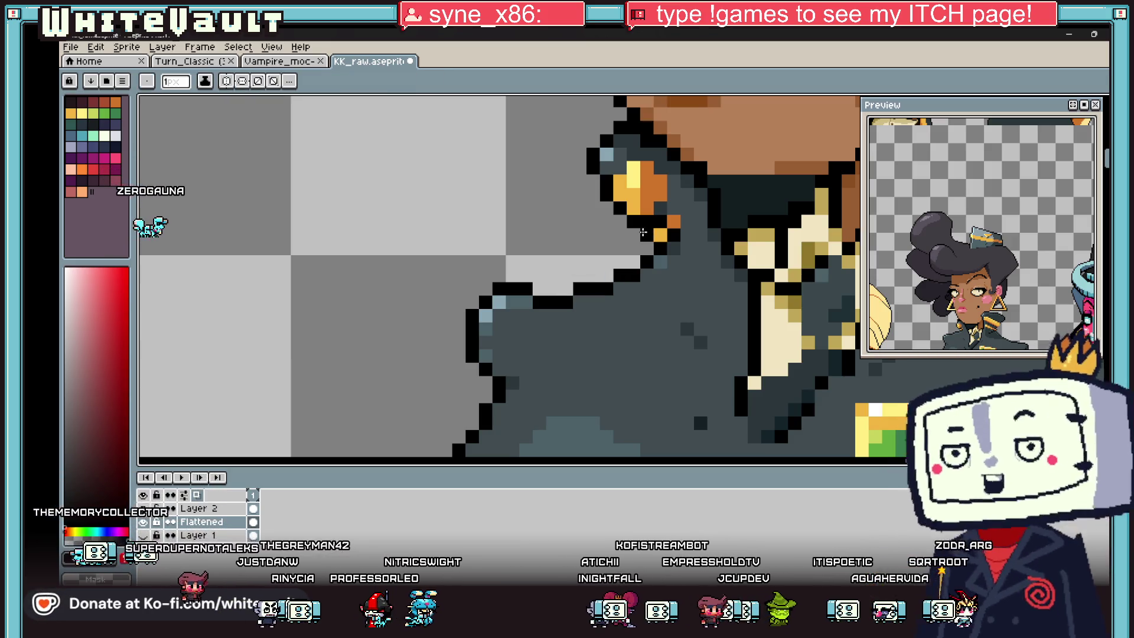
pyautogui.scroll(-2, 643, 252)
pyautogui.scroll(-2, 673, 261)
pyautogui.scroll(-1, 712, 269)
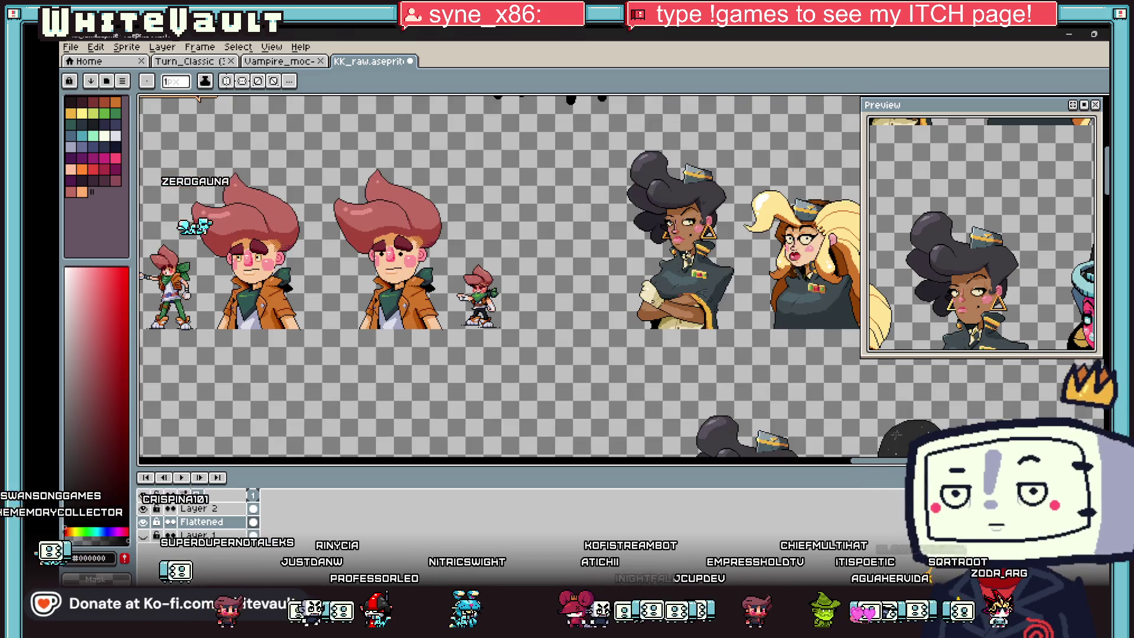
pyautogui.scroll(3, 714, 270)
pyautogui.scroll(1, 753, 269)
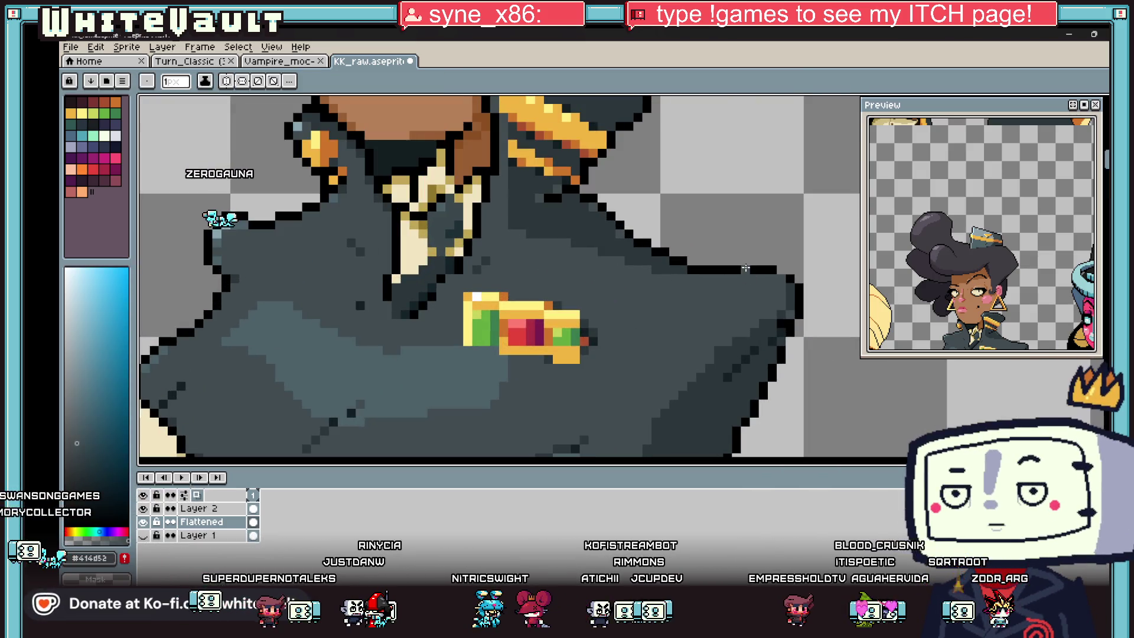
pyautogui.keyDown('alt'); pyautogui.click(789, 260); pyautogui.keyUp('alt')
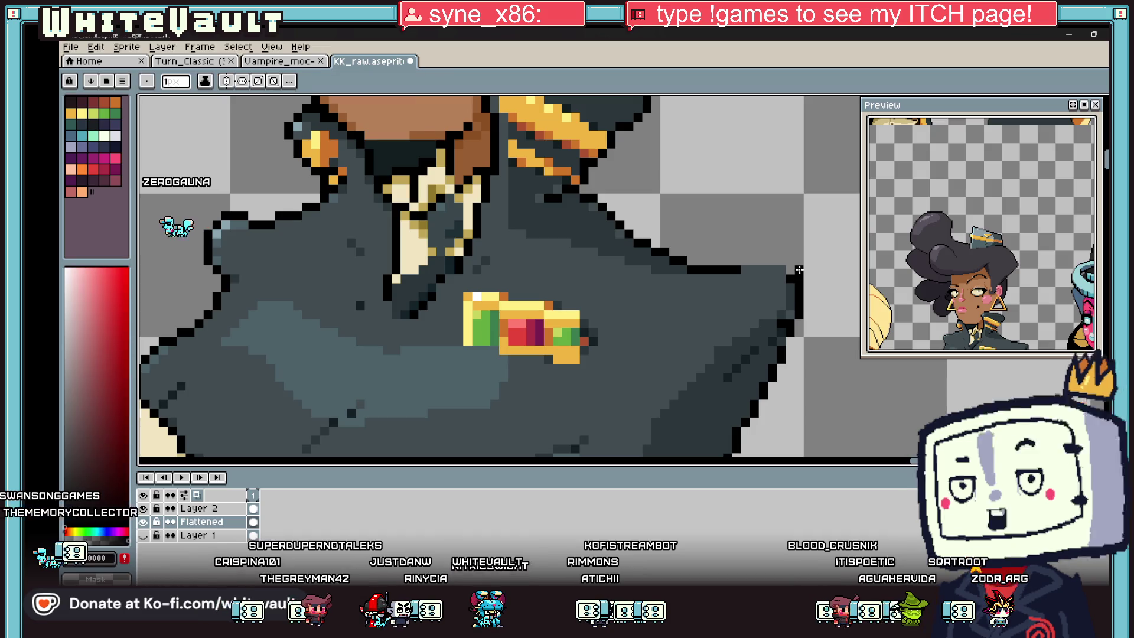
pyautogui.keyDown('alt'); pyautogui.click(751, 259); pyautogui.keyUp('alt')
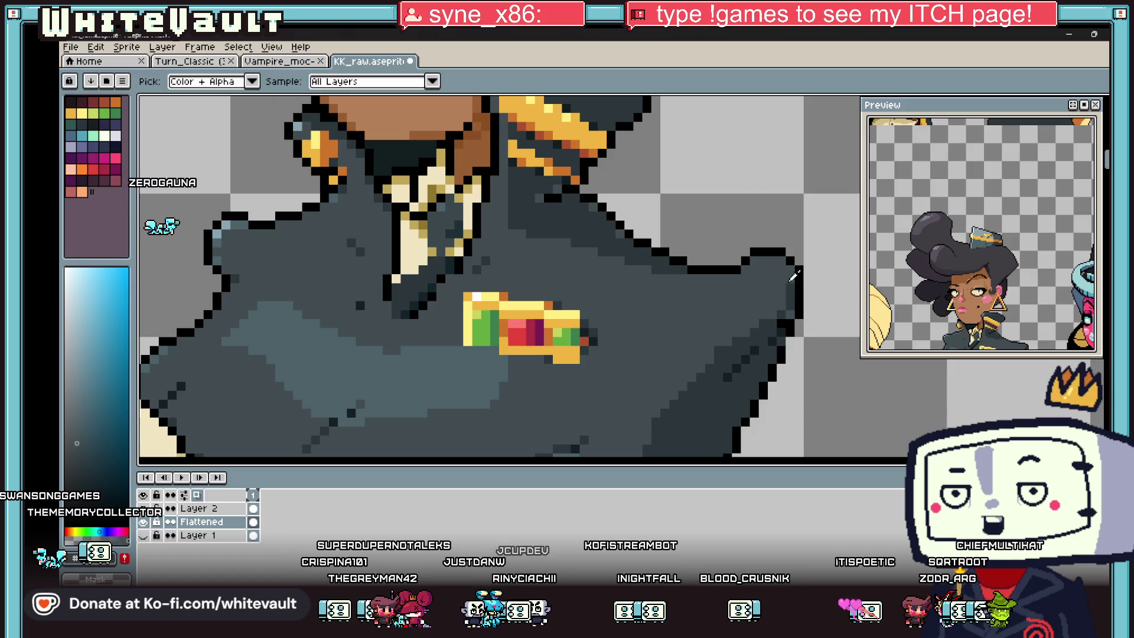
pyautogui.scroll(-3, 794, 276)
pyautogui.scroll(-2, 803, 284)
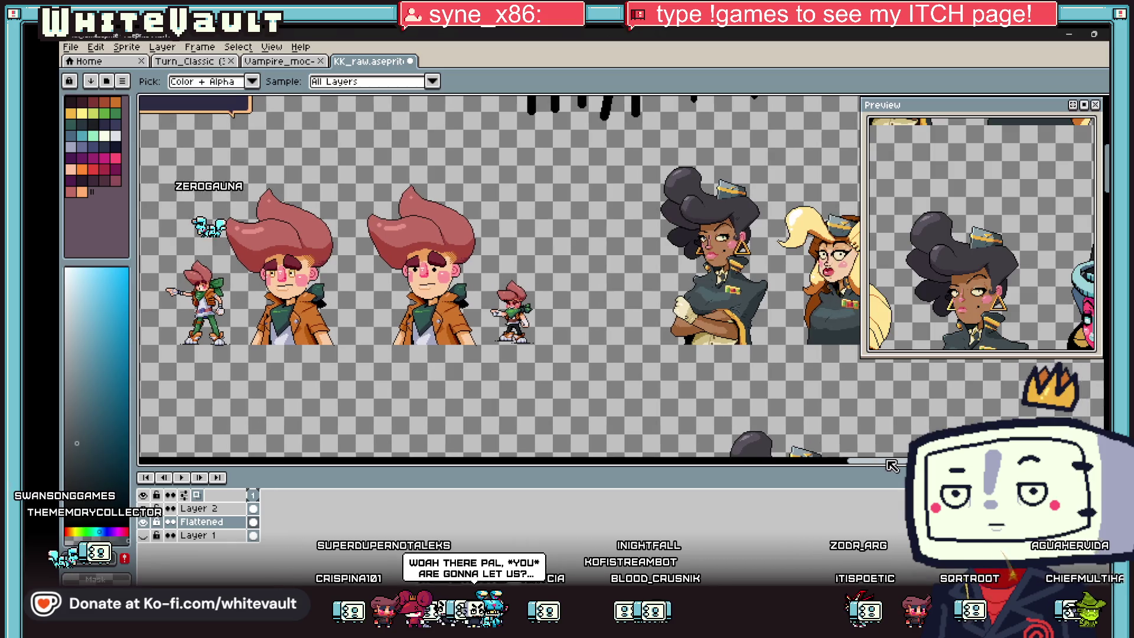
# - Bring the jacket shoulder into view and drop a stray marquee selection beside it
pyautogui.moveTo(890, 470); pyautogui.dragTo(735, 471)
pyautogui.scroll(4, 626, 276)
pyautogui.scroll(1, 626, 277)
pyautogui.press('m')
pyautogui.moveTo(735, 201); pyautogui.dragTo(586, 397)
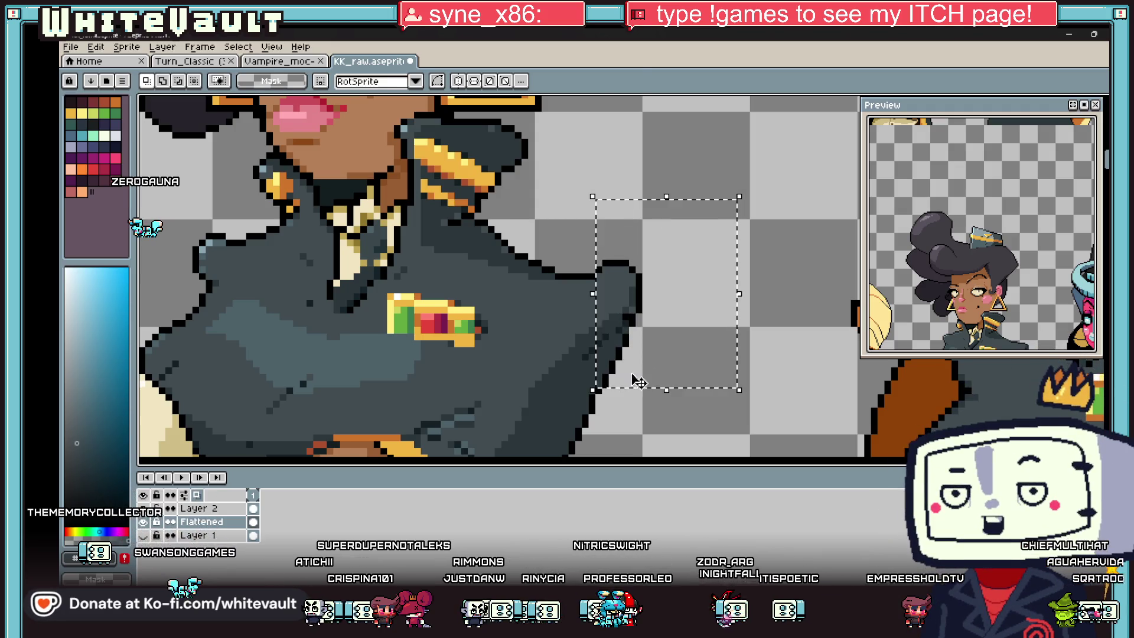
pyautogui.hotkey('ctrl', 'd')
pyautogui.scroll(-2, 764, 382)
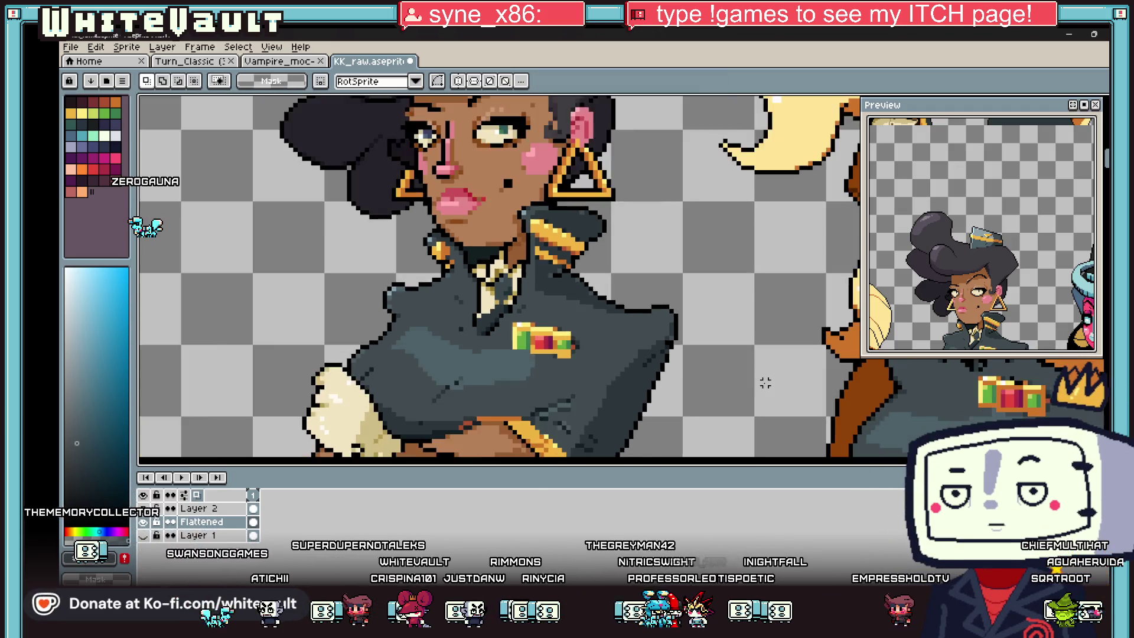
pyautogui.scroll(-1, 769, 382)
pyautogui.scroll(3, 710, 369)
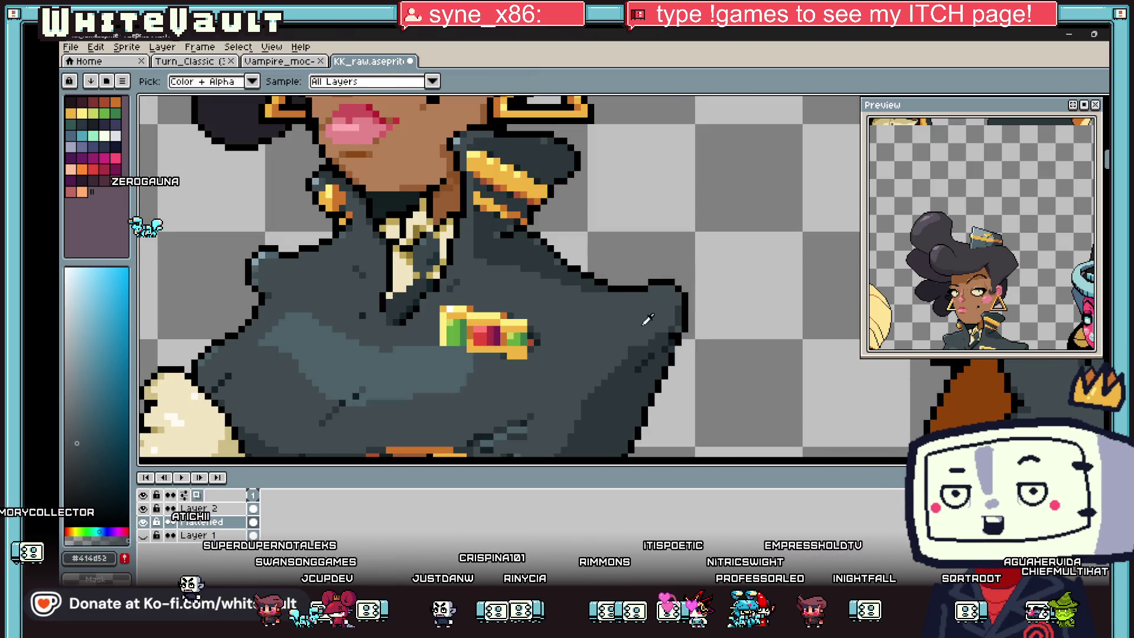
pyautogui.scroll(2, 700, 345)
# - Sample the jacket grey and paint darker pixels along the shoulder edge
pyautogui.press('i')
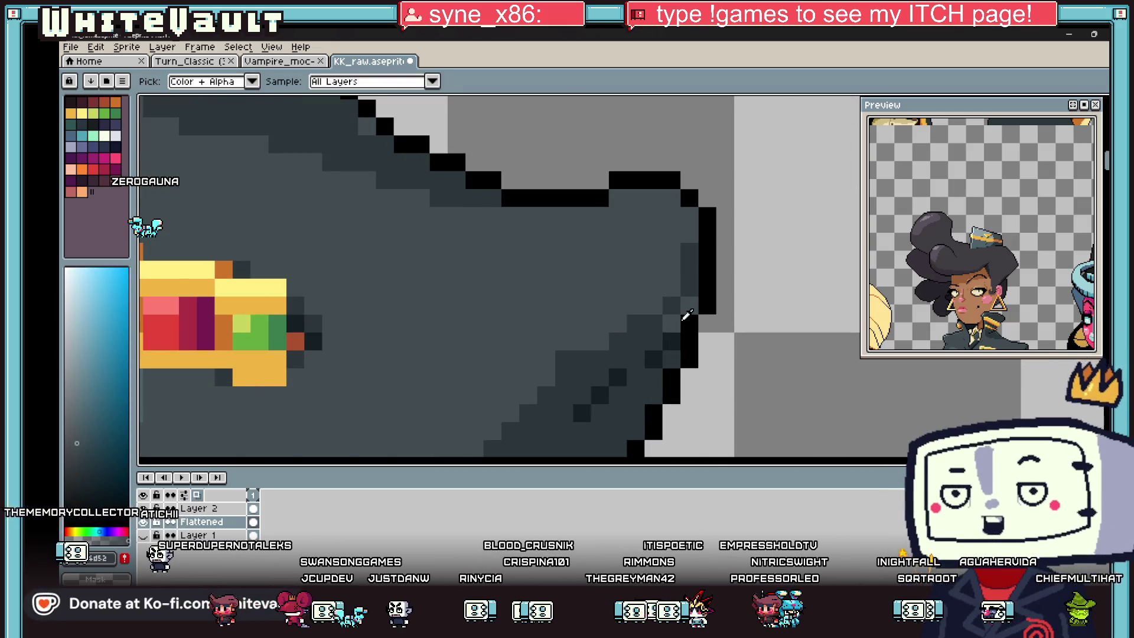
pyautogui.scroll(-2, 687, 309)
pyautogui.press('b')
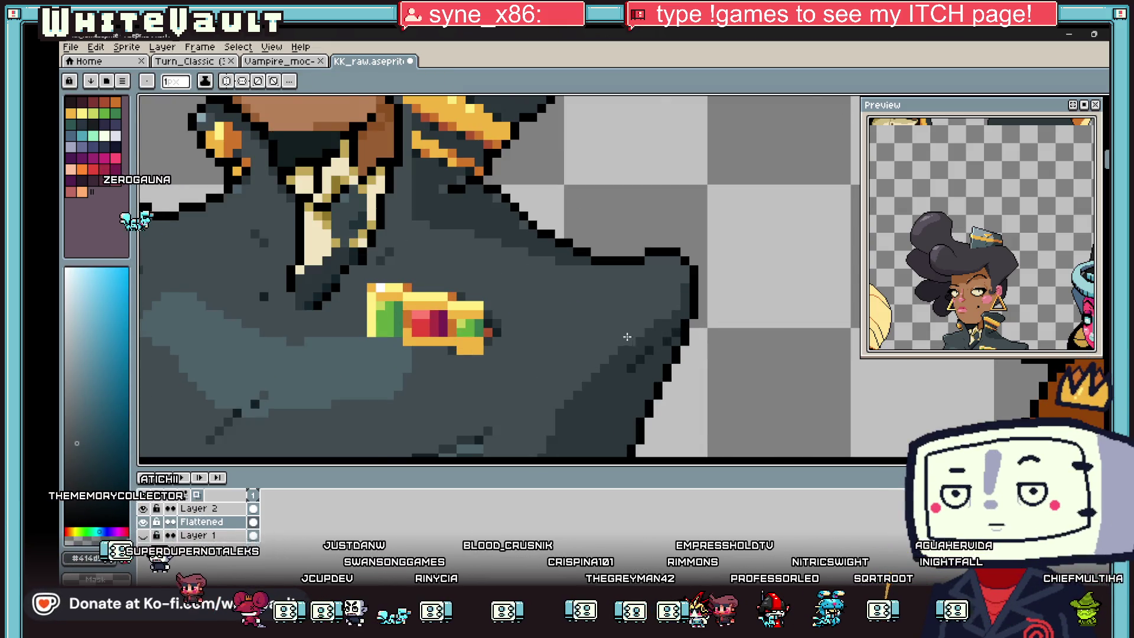
pyautogui.scroll(-3, 590, 298)
pyautogui.press('i')
pyautogui.scroll(3, 590, 298)
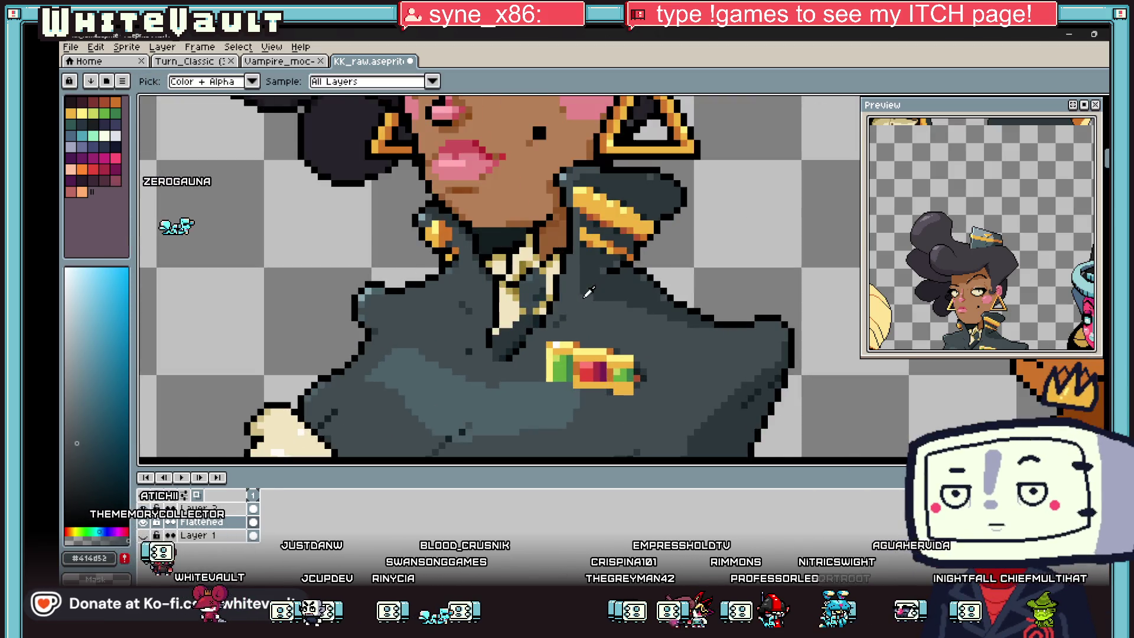
pyautogui.press('b')
pyautogui.scroll(2, 457, 266)
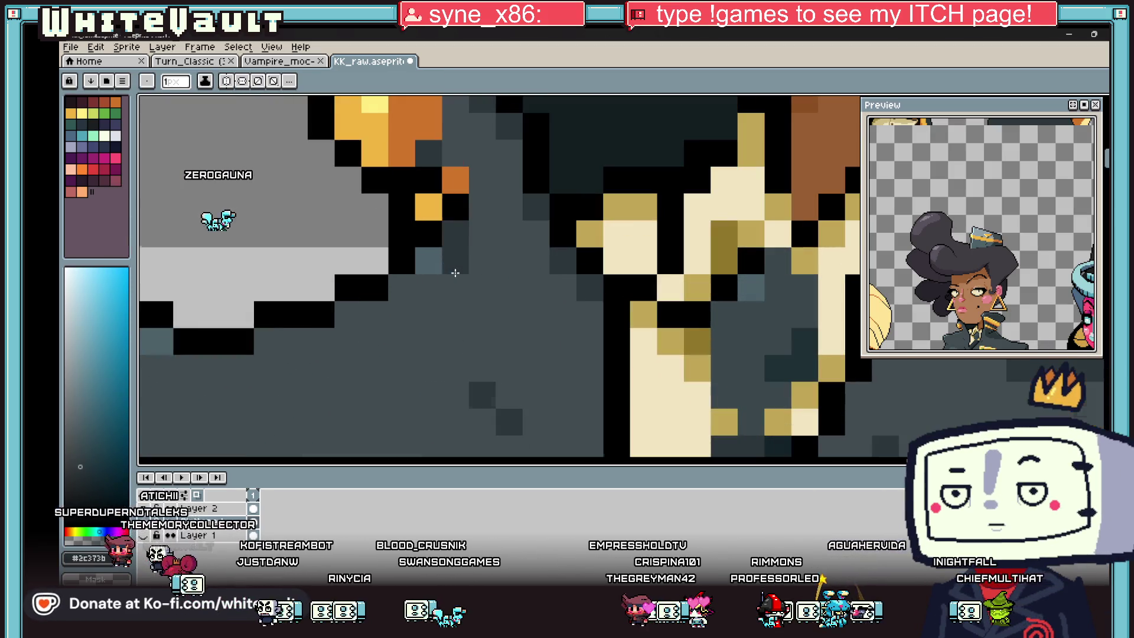
pyautogui.moveTo(429, 293); pyautogui.dragTo(310, 345)
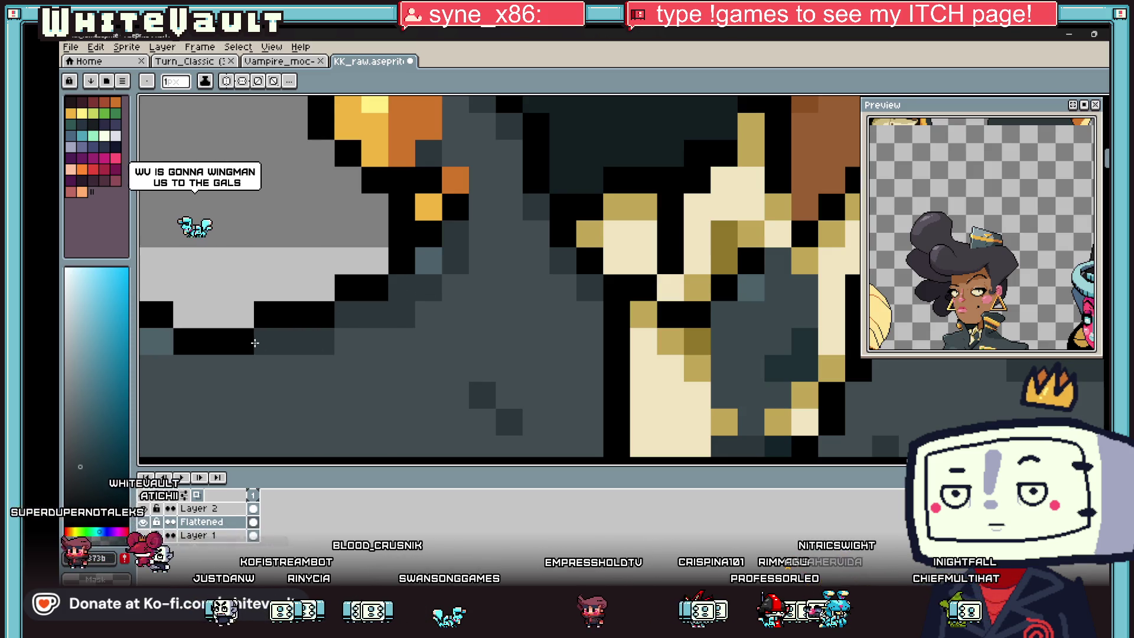
pyautogui.scroll(-3, 345, 338)
pyautogui.scroll(-2, 345, 337)
pyautogui.scroll(-2, 345, 338)
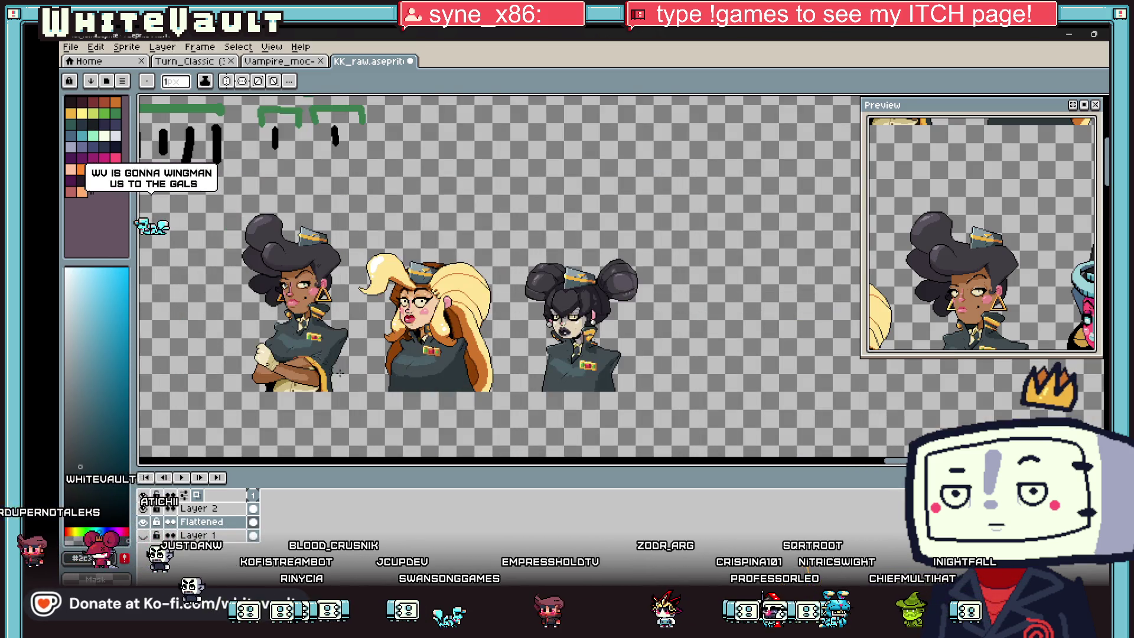
pyautogui.scroll(2, 302, 368)
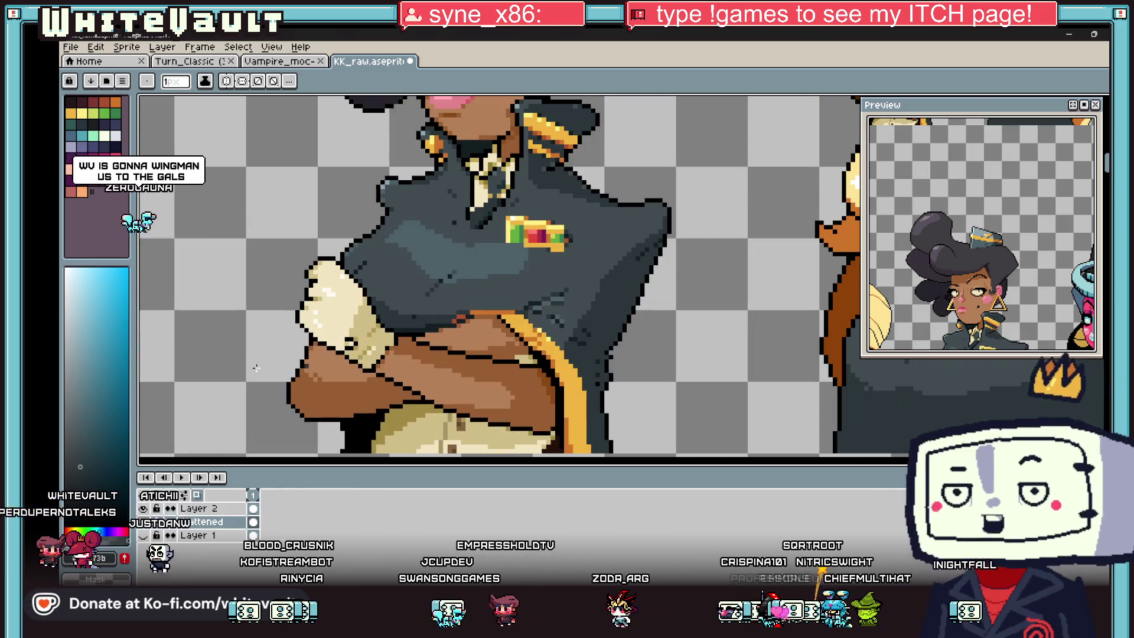
pyautogui.scroll(2, 301, 368)
pyautogui.scroll(-2, 513, 368)
pyautogui.scroll(-1, 531, 381)
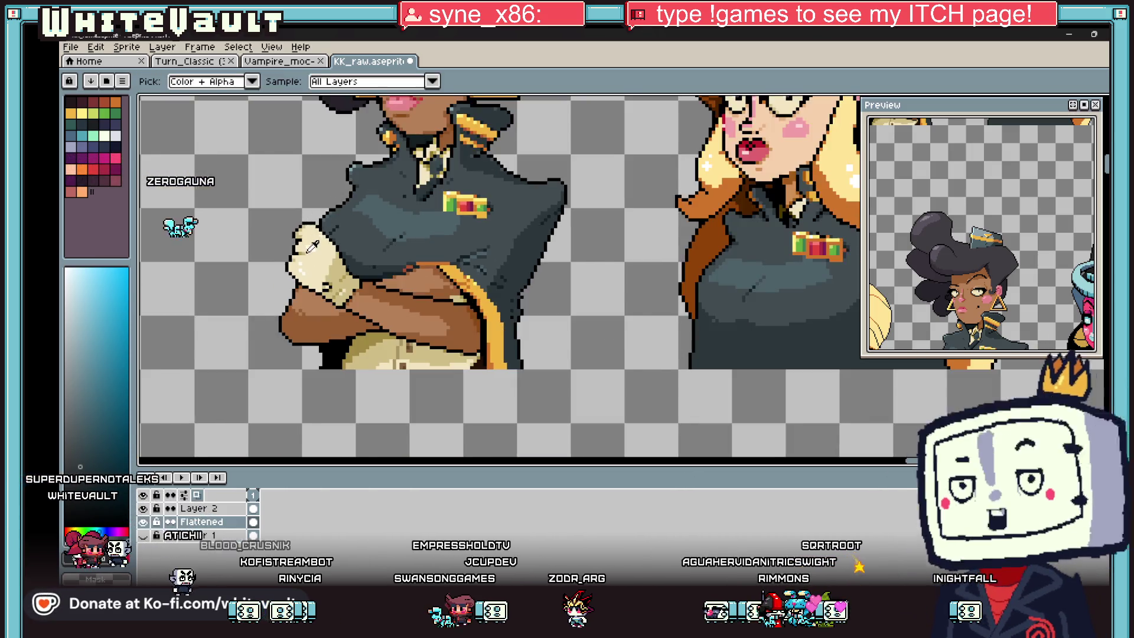
pyautogui.scroll(-1, 559, 399)
pyautogui.click(73, 47)
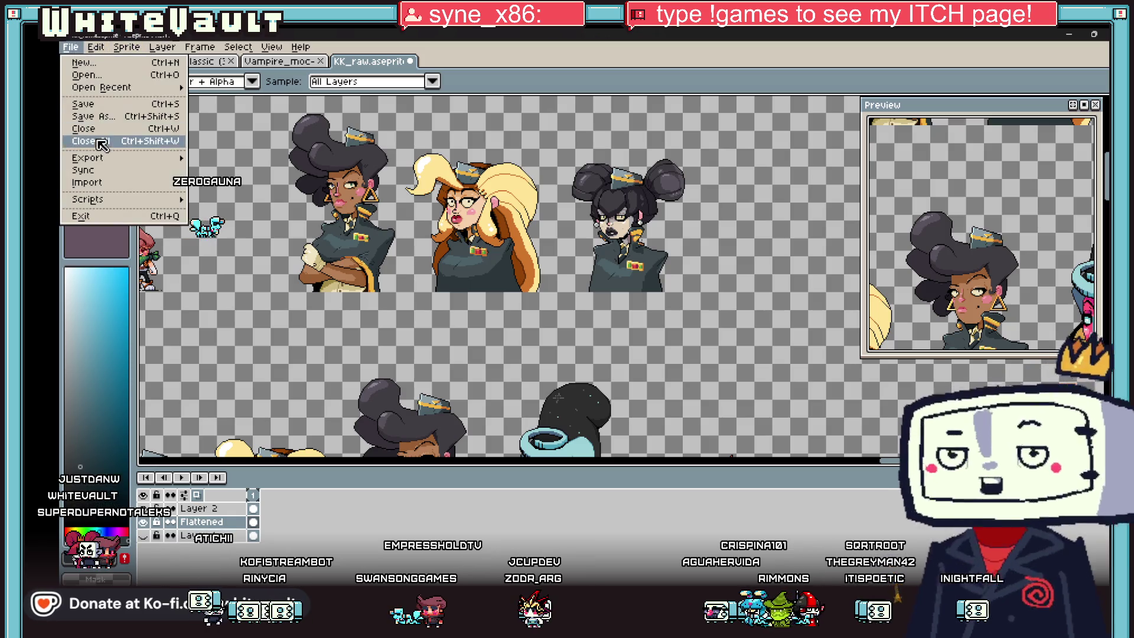
# - Save the character sheet, then switch over to the game's Steam store page
pyautogui.click(110, 106)
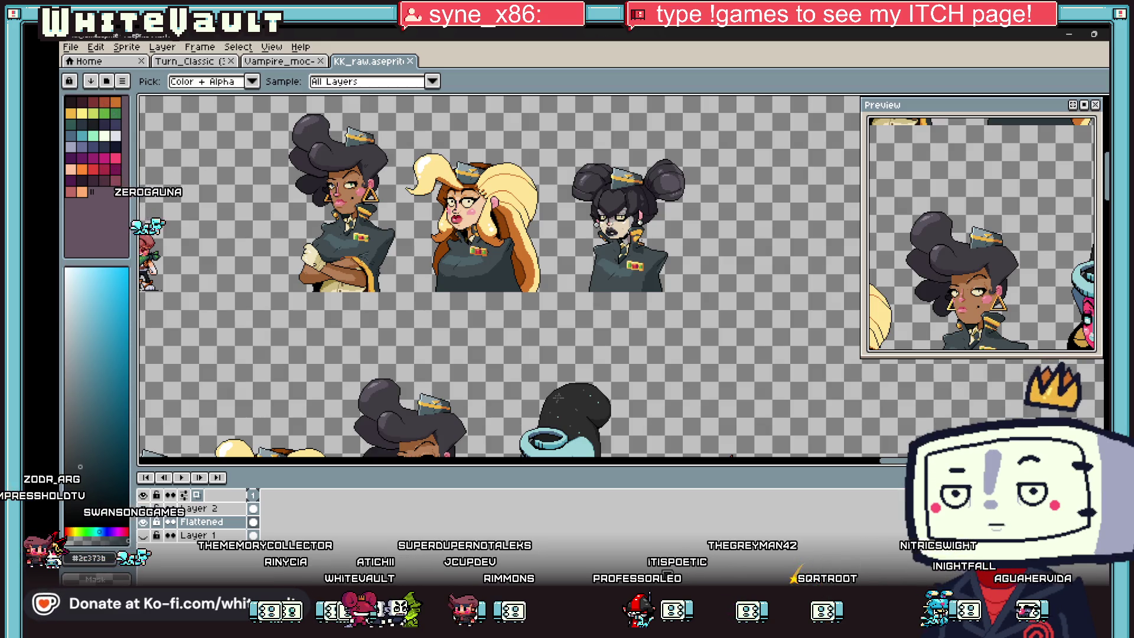
pyautogui.hotkey('alt', 'Tab')
pyautogui.click(161, 173)
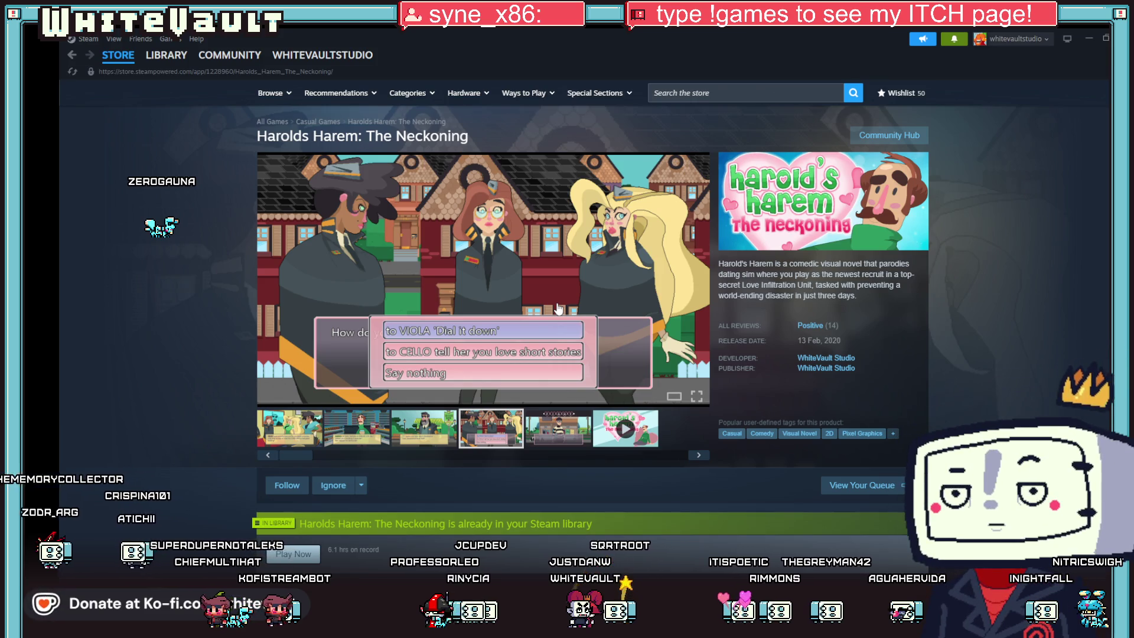
pyautogui.moveTo(574, 268)
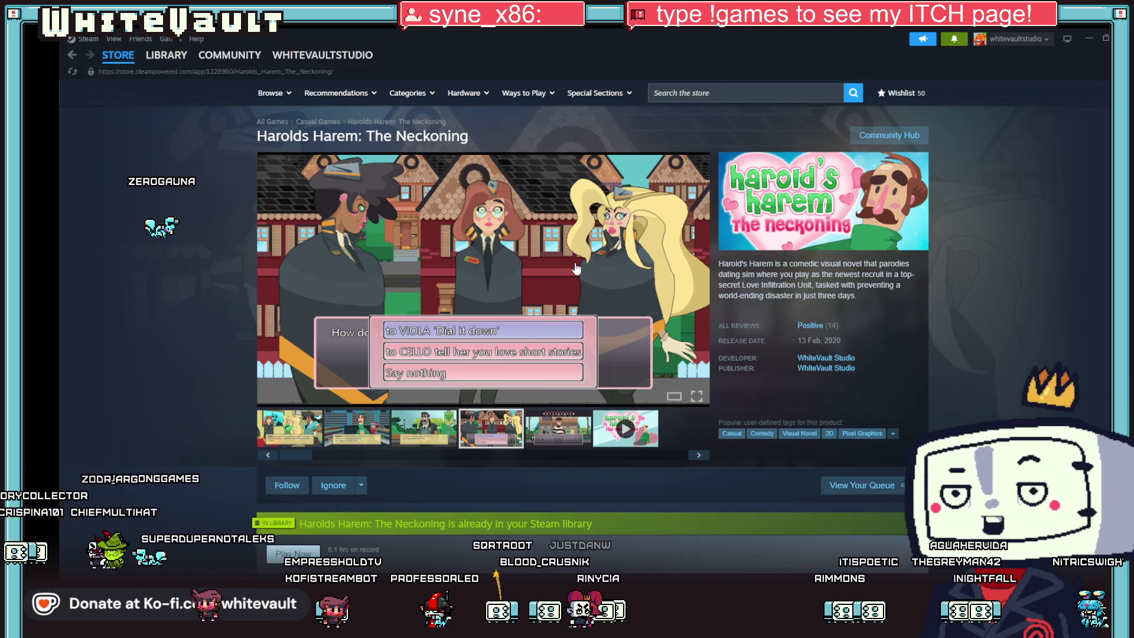
# - Browse two more Harolds Harem store screenshots, then minimise Steam
pyautogui.click(454, 422)
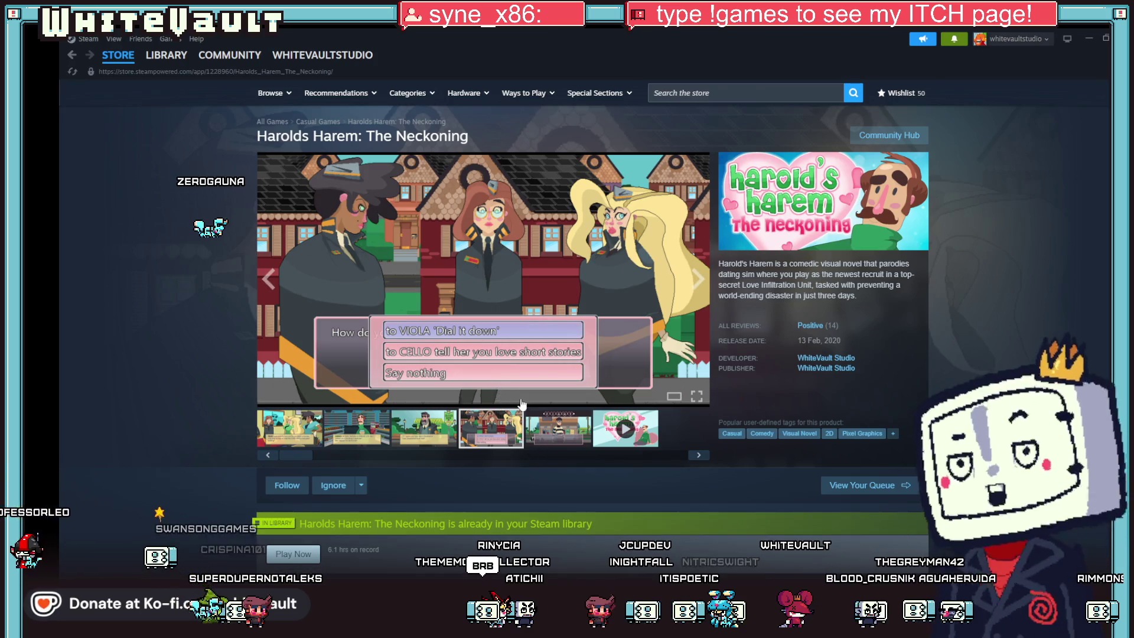
pyautogui.click(576, 429)
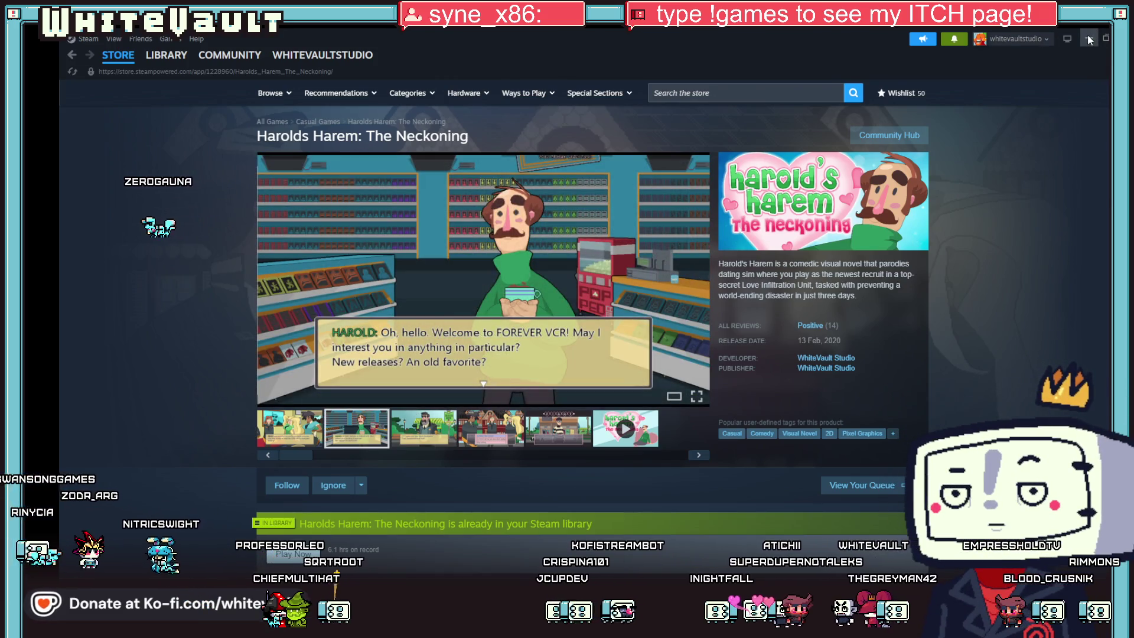
pyautogui.click(1087, 38)
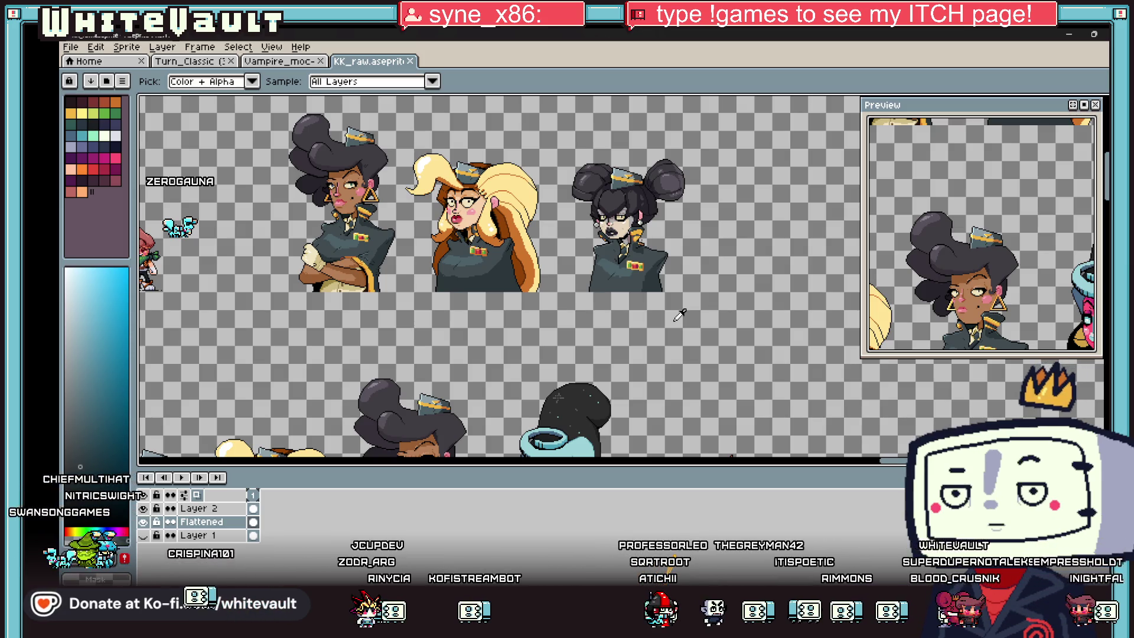
pyautogui.scroll(-1, 692, 257)
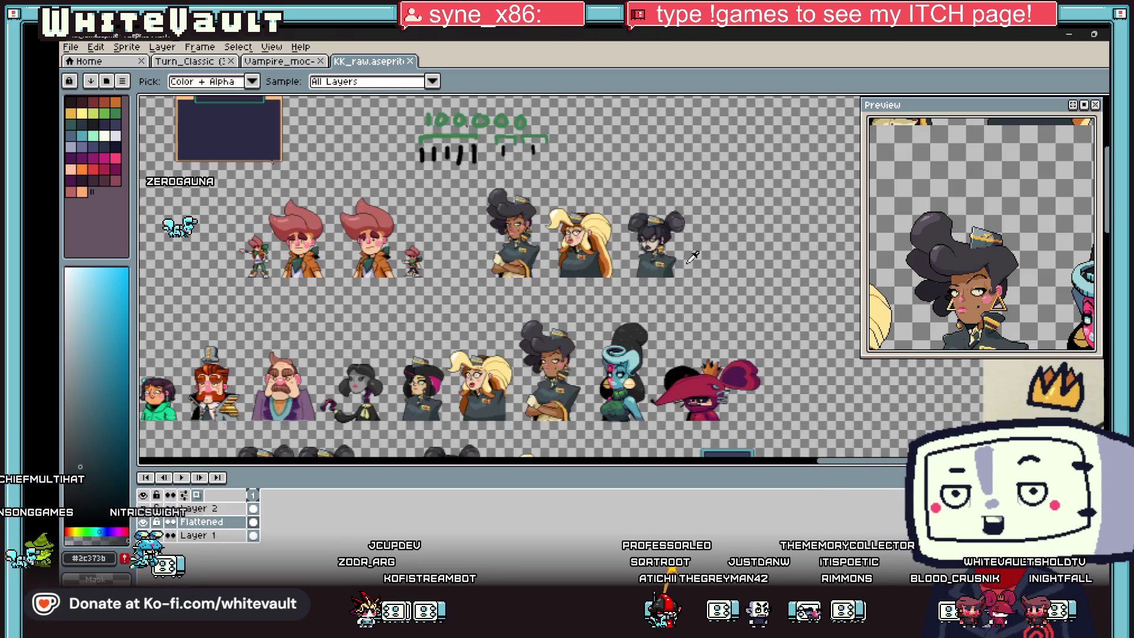
pyautogui.scroll(1, 686, 345)
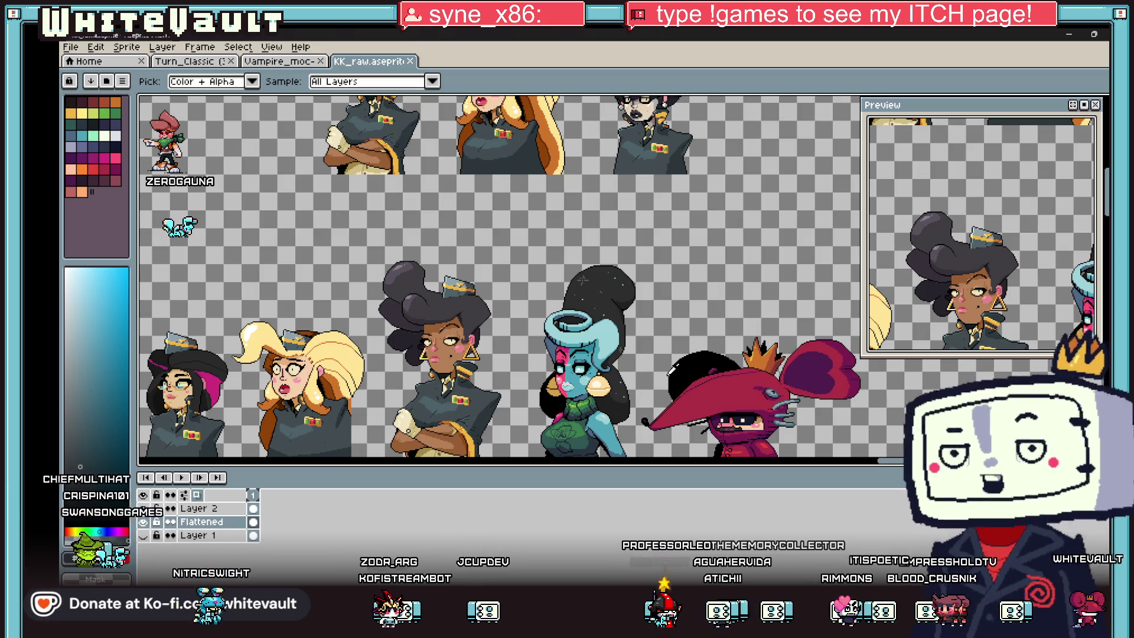
pyautogui.scroll(-1, 722, 347)
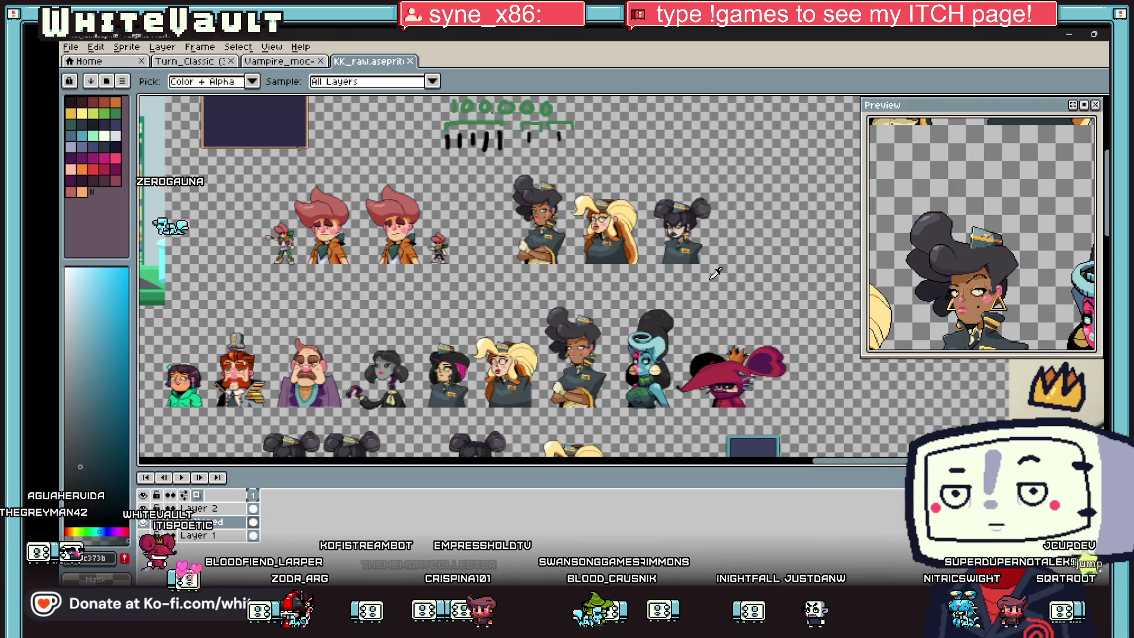
pyautogui.scroll(1, 711, 150)
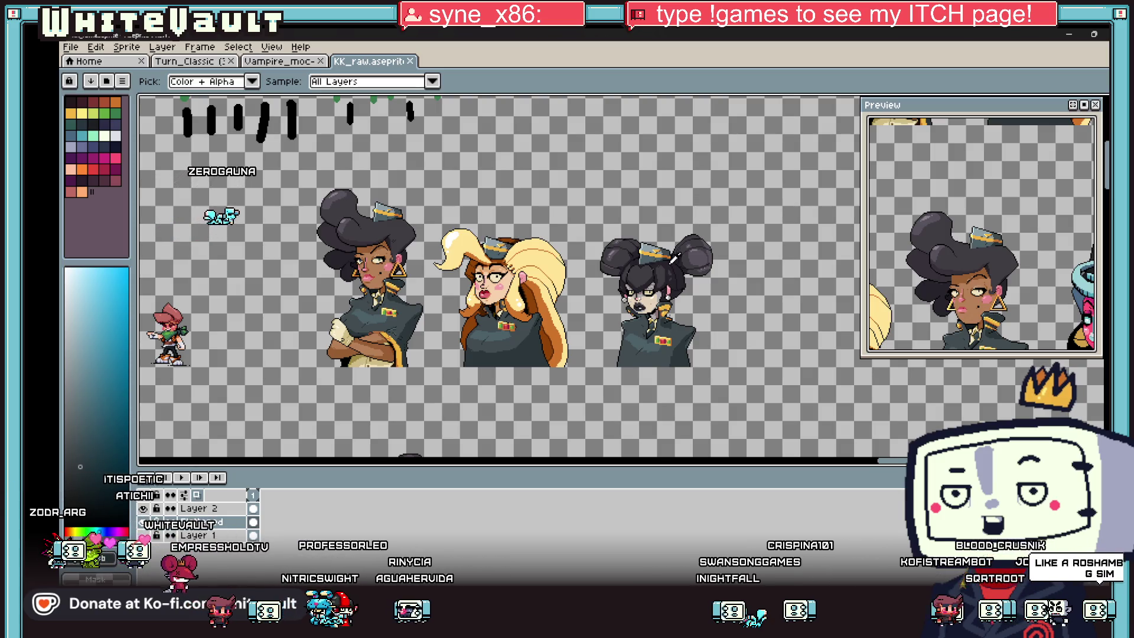
pyautogui.scroll(-2, 674, 255)
pyautogui.scroll(1, 688, 305)
pyautogui.scroll(2, 649, 426)
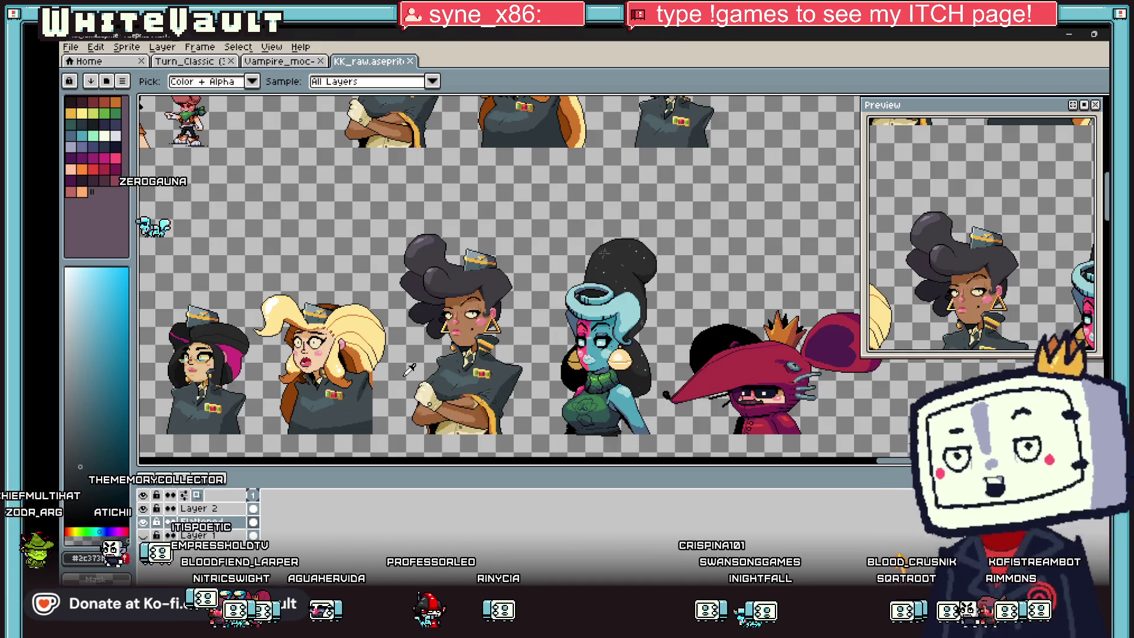
# - Marquee the blue-skinned portrait, drop it, then select the dark-haired woman's portrait
pyautogui.click(1102, 117)
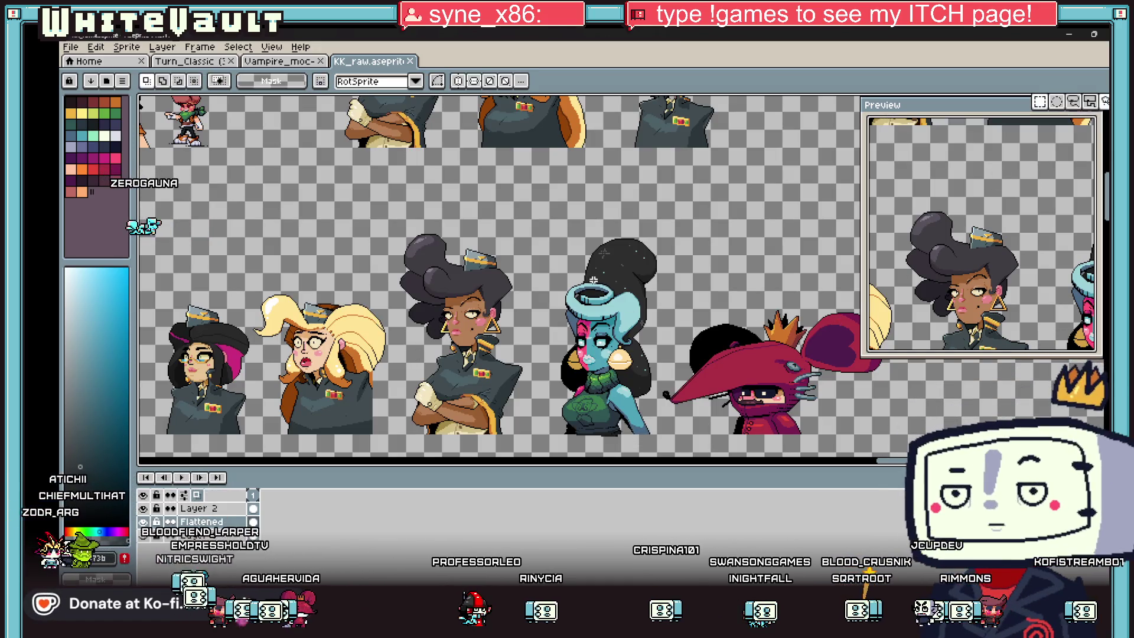
pyautogui.moveTo(535, 222); pyautogui.dragTo(657, 403)
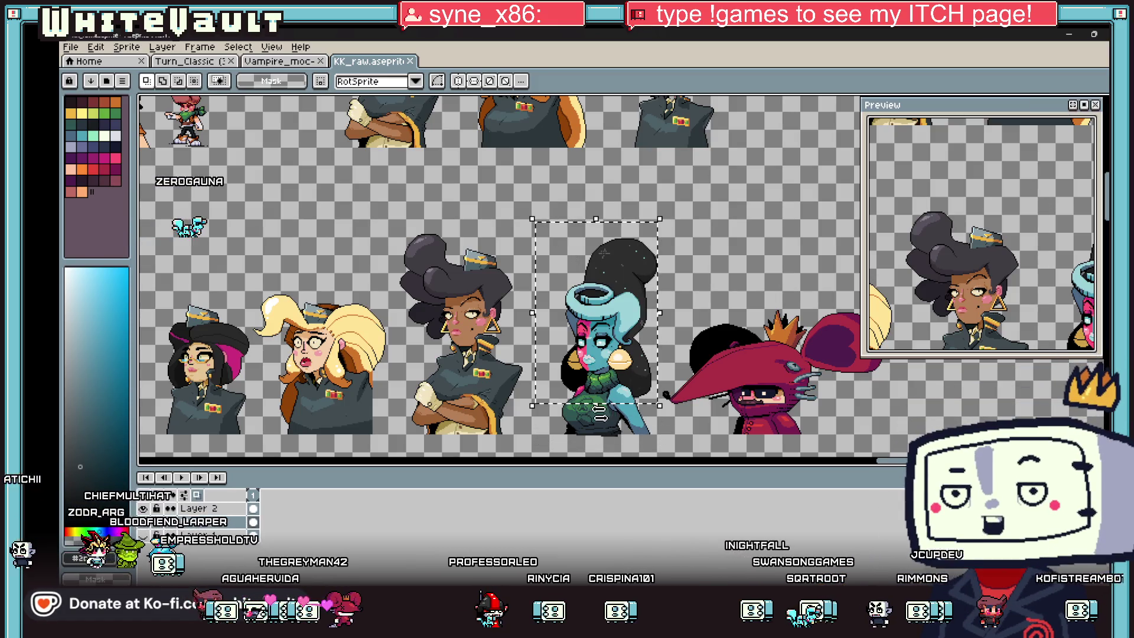
pyautogui.scroll(1, 610, 337)
pyautogui.scroll(-2, 609, 337)
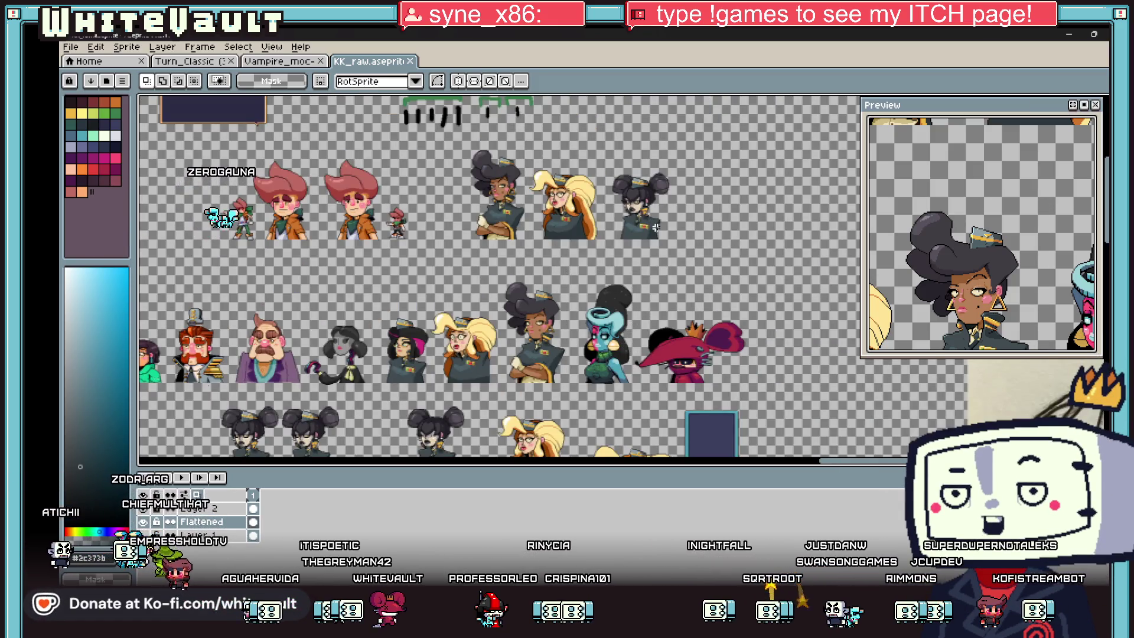
pyautogui.click(721, 215)
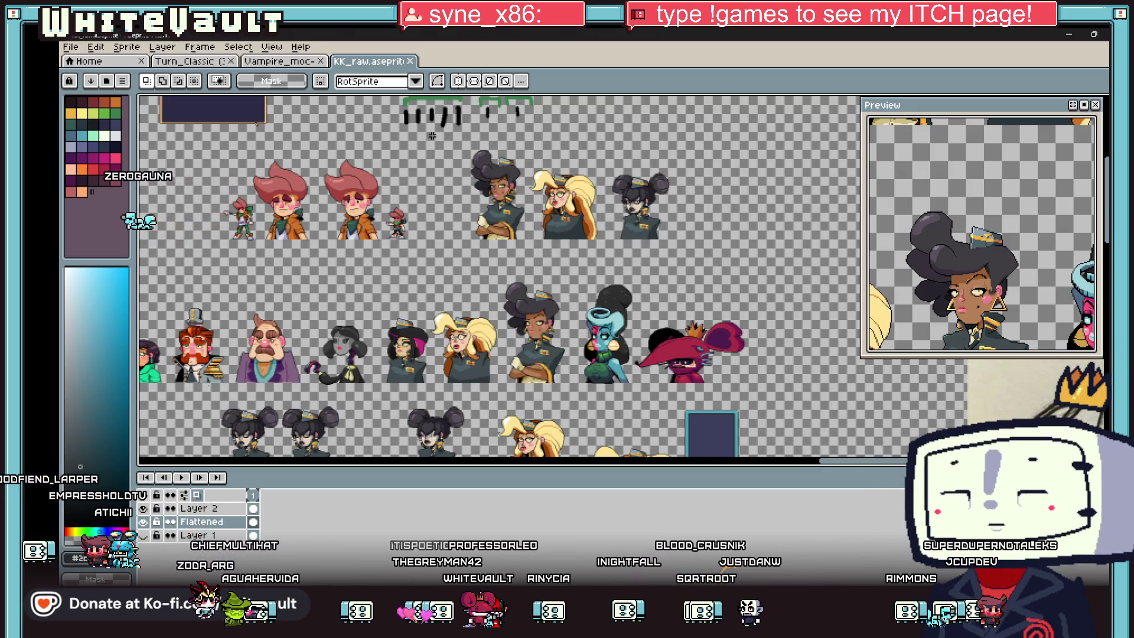
pyautogui.moveTo(431, 254); pyautogui.dragTo(530, 133)
pyautogui.scroll(2, 527, 219)
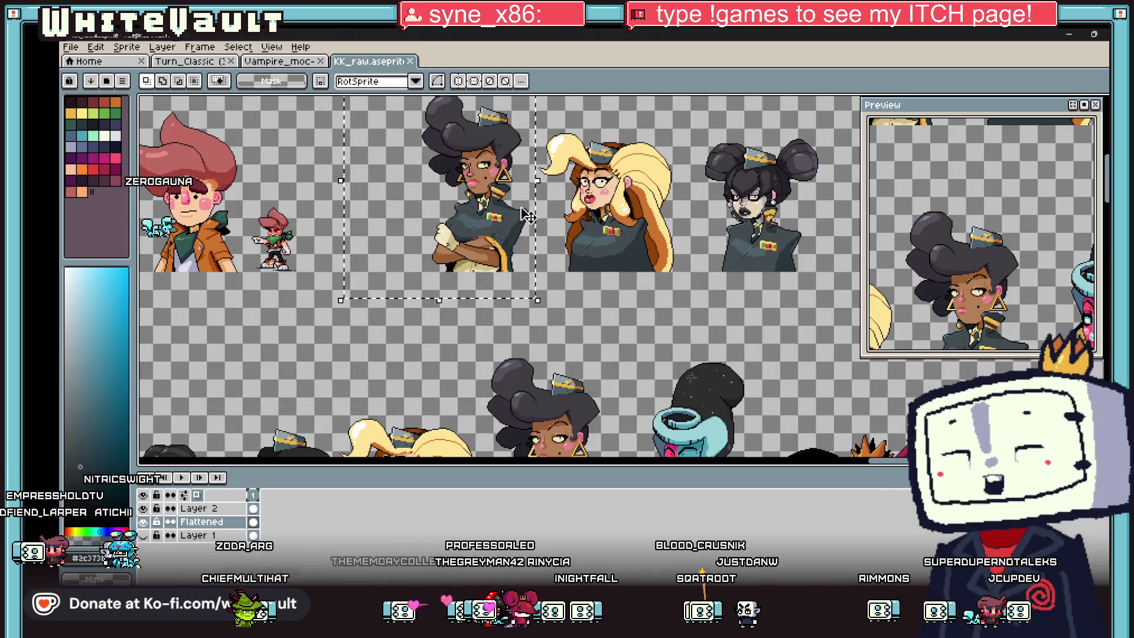
pyautogui.scroll(-2, 527, 217)
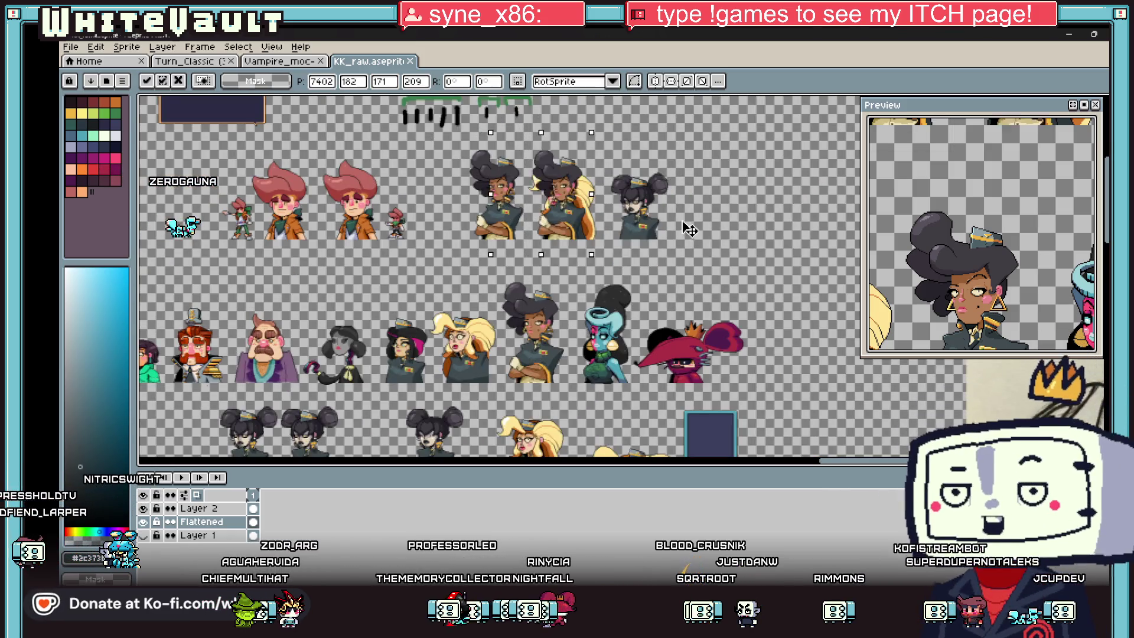
# - Ctrl-drag a copy of the portrait into the empty space at the row's right end
pyautogui.moveTo(496, 199); pyautogui.dragTo(741, 193)
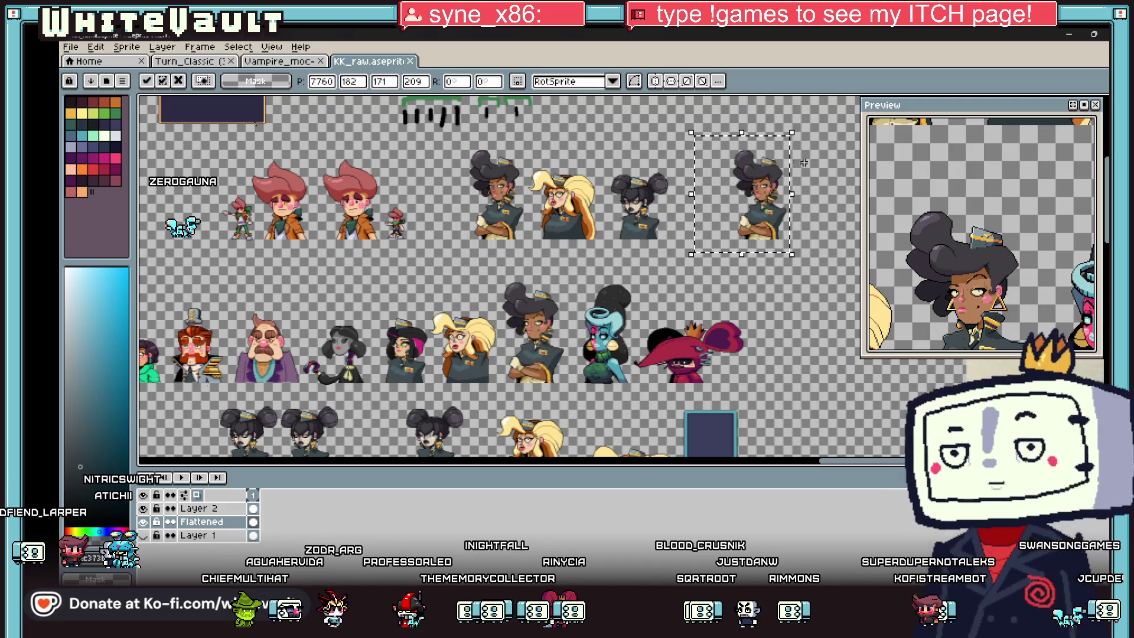
pyautogui.scroll(2, 804, 161)
pyautogui.scroll(1, 805, 161)
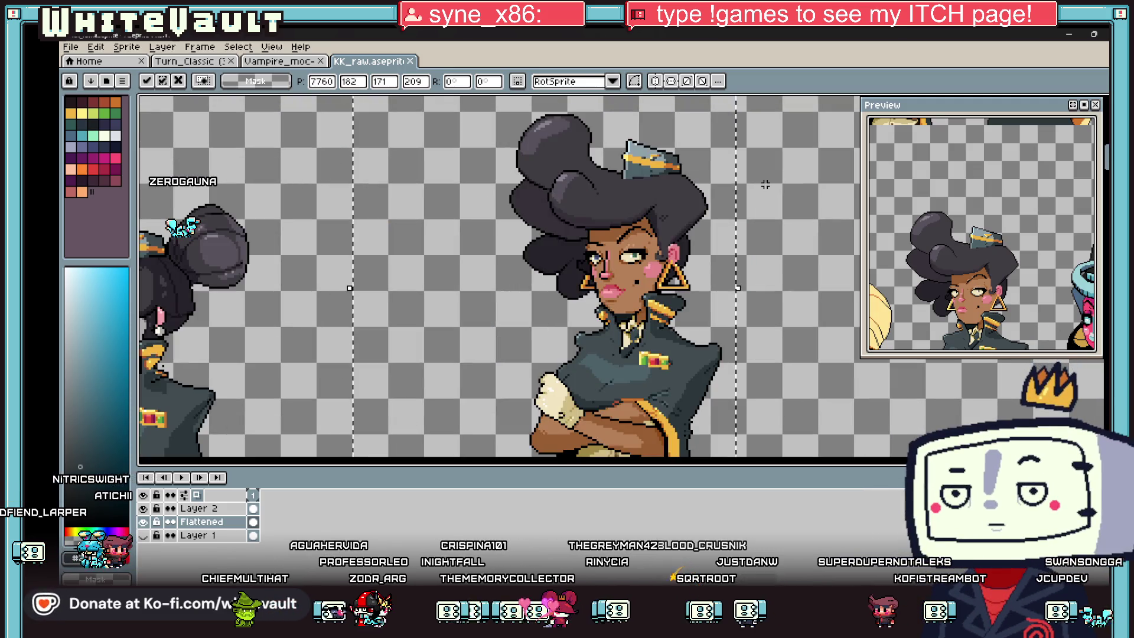
pyautogui.hotkey('ctrl', 'd')
pyautogui.press('b')
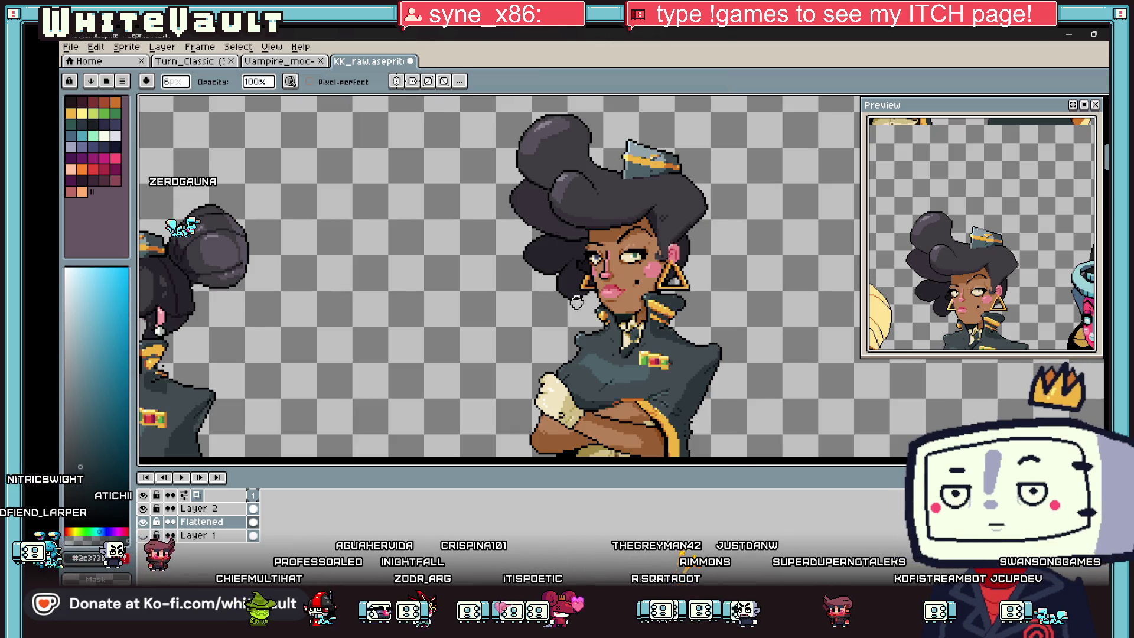
pyautogui.scroll(-1, 555, 351)
pyautogui.scroll(1, 555, 351)
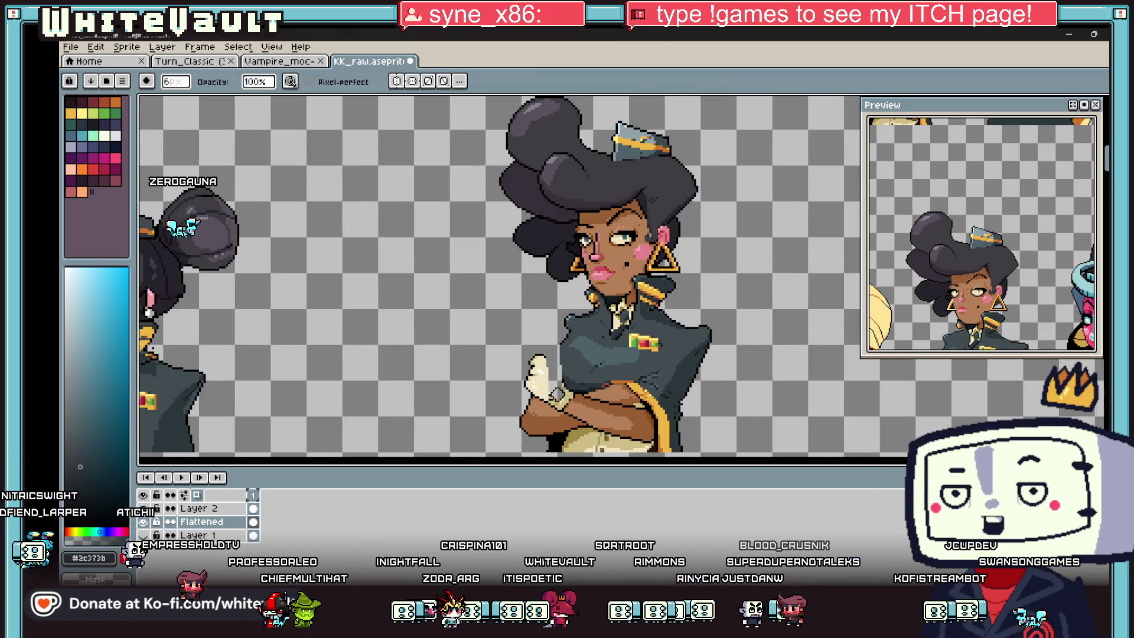
# - Erase the copy's white glove, hat, hair bun and side hair strands
pyautogui.moveTo(559, 392); pyautogui.dragTo(535, 355)
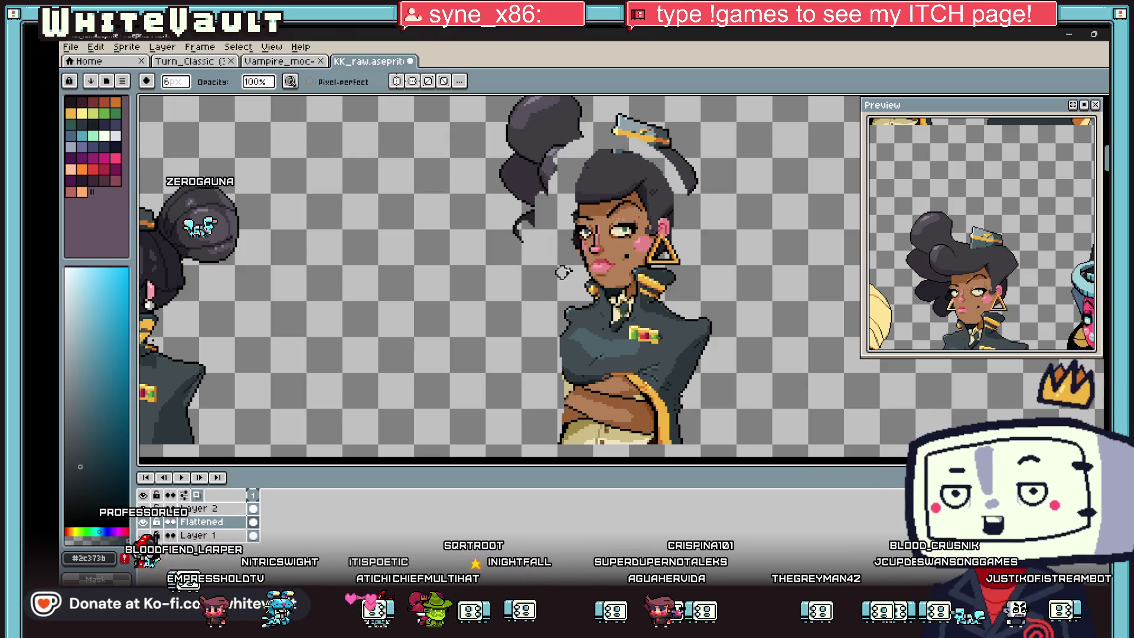
pyautogui.scroll(-3, 545, 232)
pyautogui.scroll(3, 538, 204)
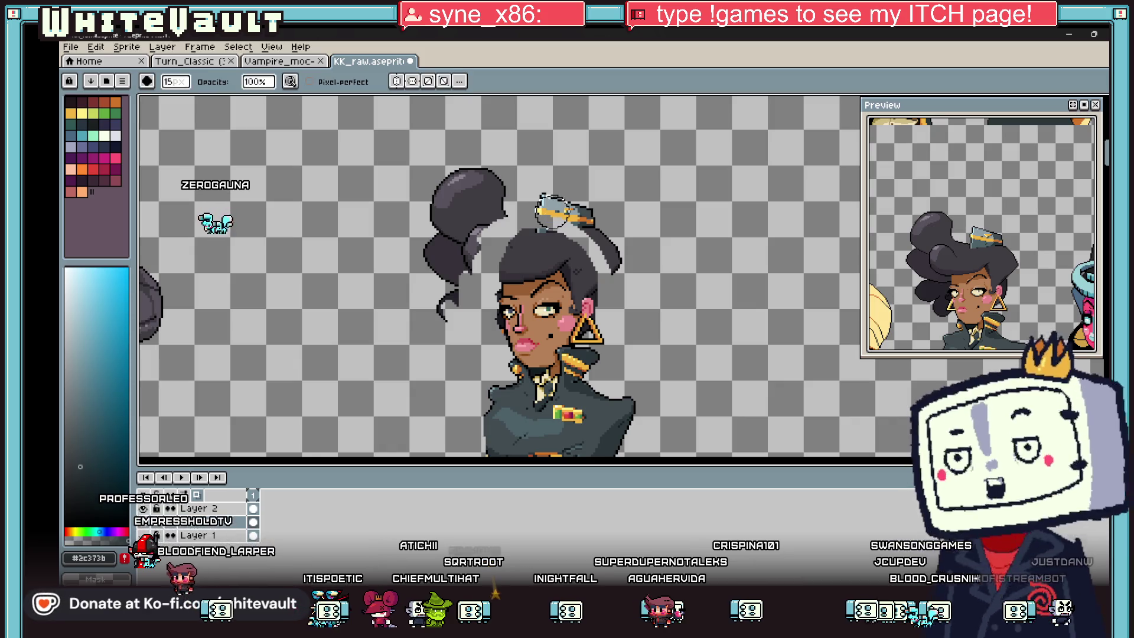
pyautogui.moveTo(538, 199); pyautogui.dragTo(611, 252)
pyautogui.moveTo(561, 201); pyautogui.dragTo(443, 193)
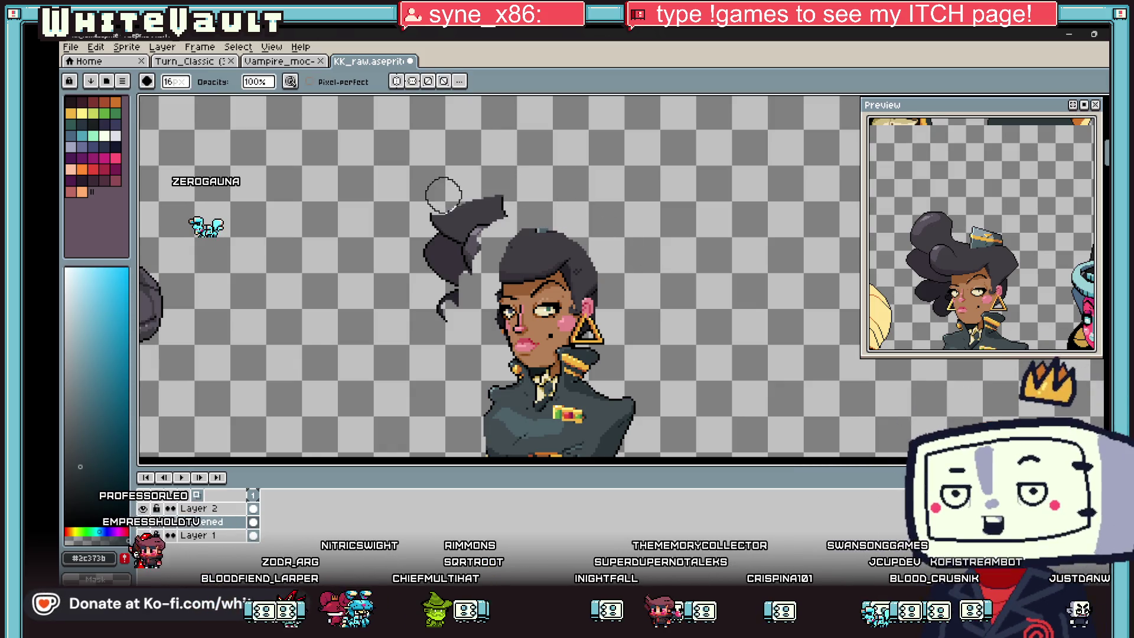
pyautogui.moveTo(514, 189); pyautogui.dragTo(443, 254)
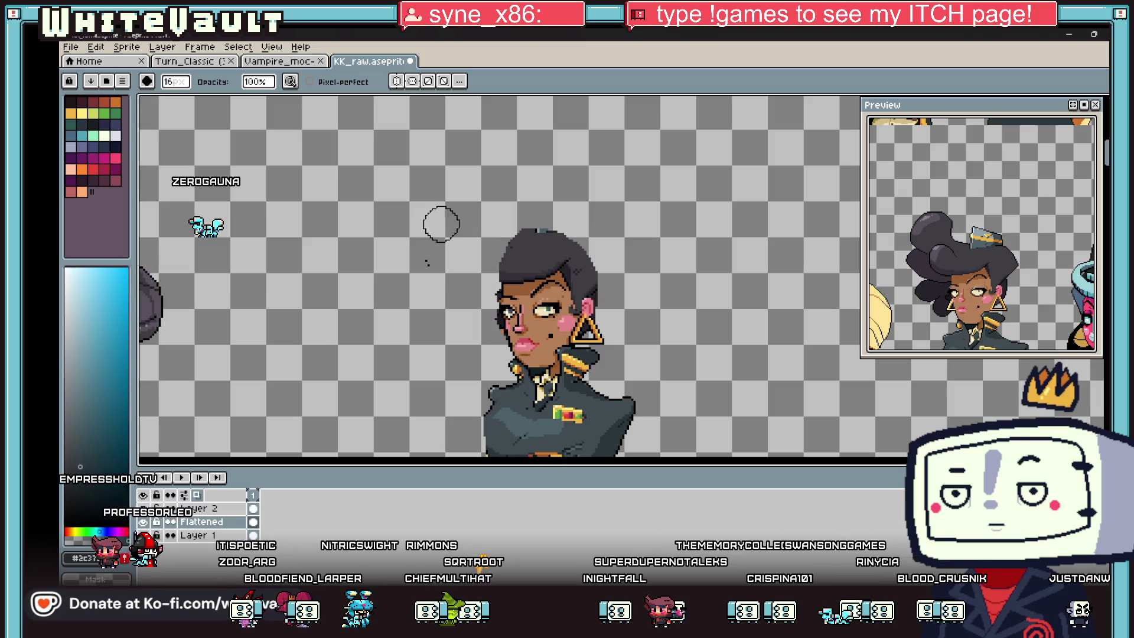
pyautogui.scroll(-3, 441, 223)
pyautogui.scroll(4, 485, 259)
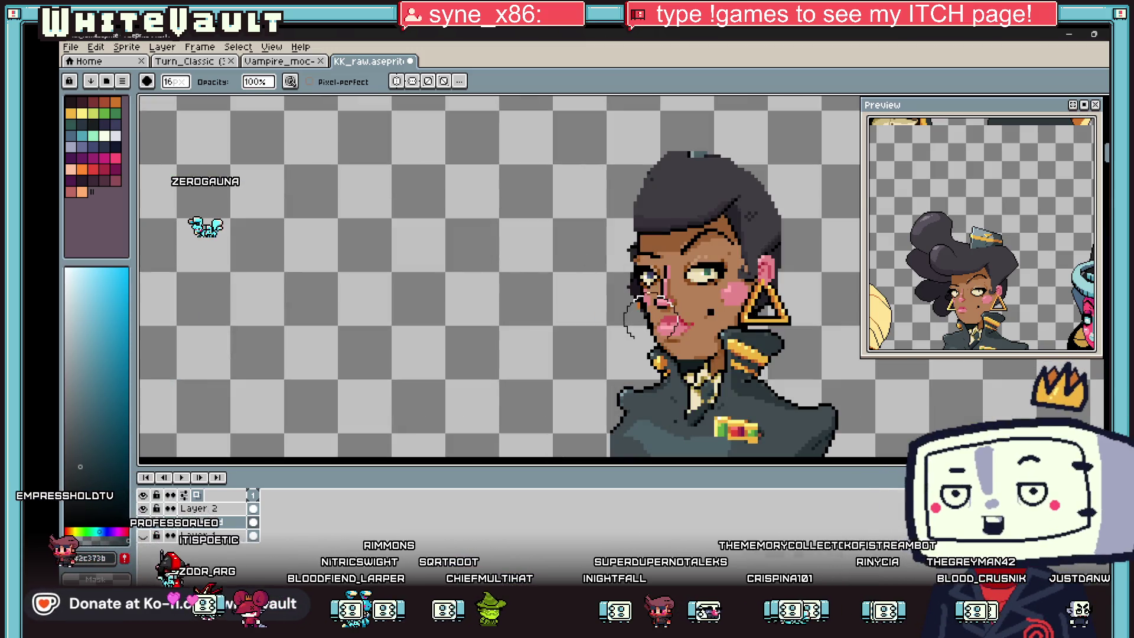
# - With a smaller eraser, trim away both jacket shoulders
pyautogui.press('-')
pyautogui.press('-')
pyautogui.press('-')
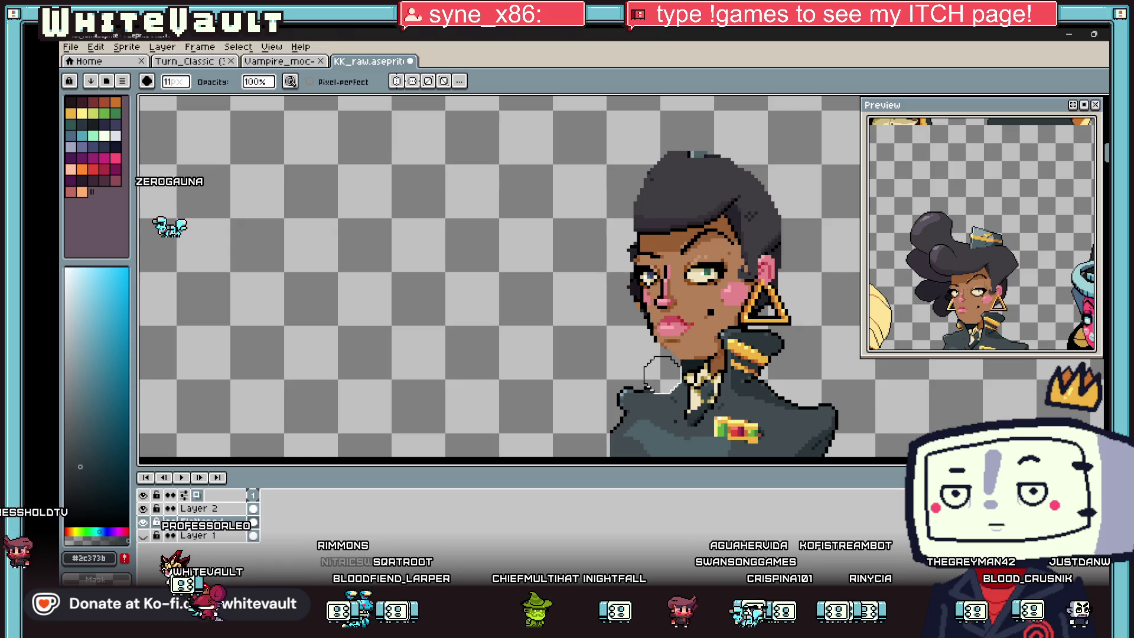
pyautogui.scroll(-3, 663, 372)
pyautogui.scroll(3, 638, 399)
pyautogui.moveTo(652, 391); pyautogui.dragTo(607, 432)
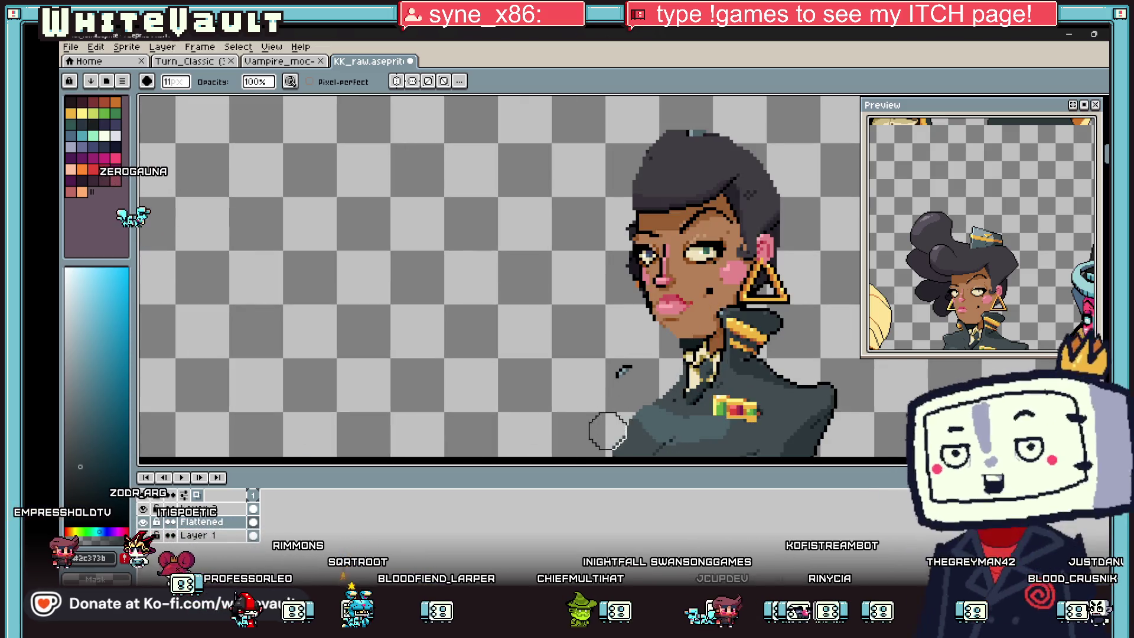
pyautogui.scroll(-3, 620, 417)
pyautogui.scroll(3, 673, 389)
pyautogui.moveTo(731, 319)
pyautogui.mouseDown()
pyautogui.moveTo(756, 374)
pyautogui.moveTo(802, 411)
pyautogui.mouseUp()
pyautogui.scroll(-3, 780, 372)
pyautogui.scroll(3, 787, 334)
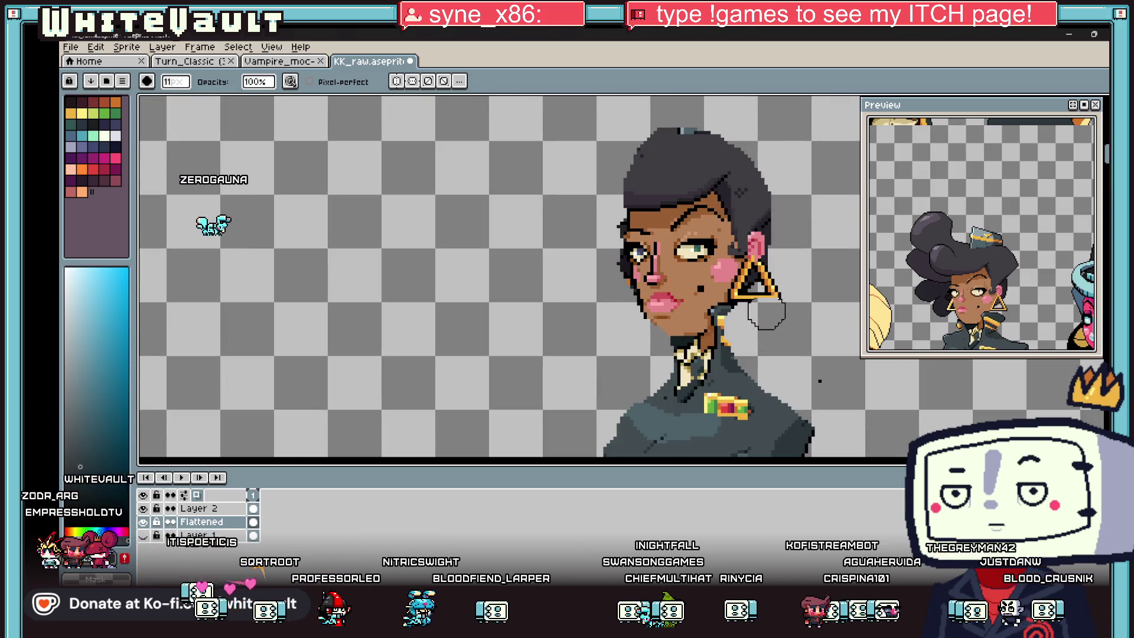
pyautogui.scroll(-3, 858, 403)
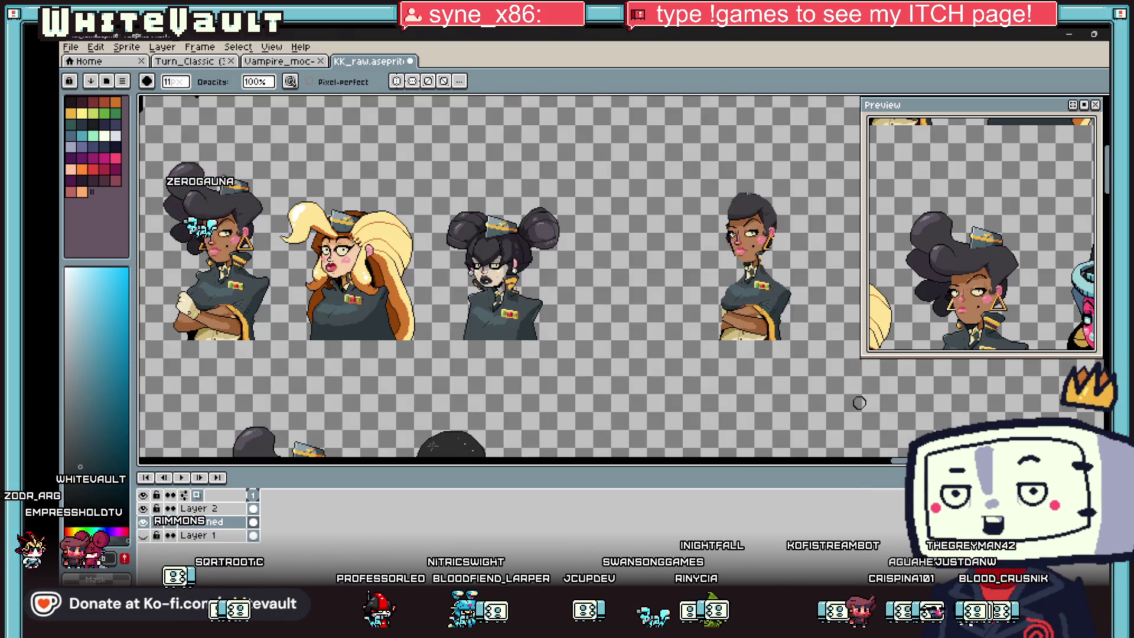
pyautogui.scroll(3, 858, 402)
pyautogui.scroll(-2, 990, 315)
pyautogui.scroll(2, 990, 315)
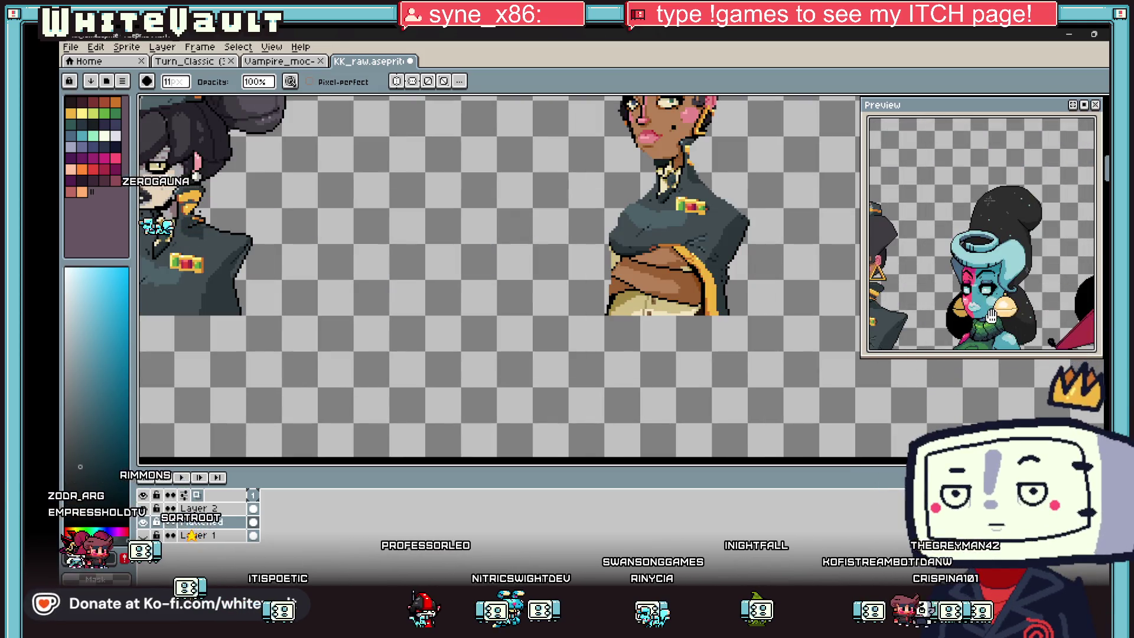
pyautogui.scroll(-3, 991, 314)
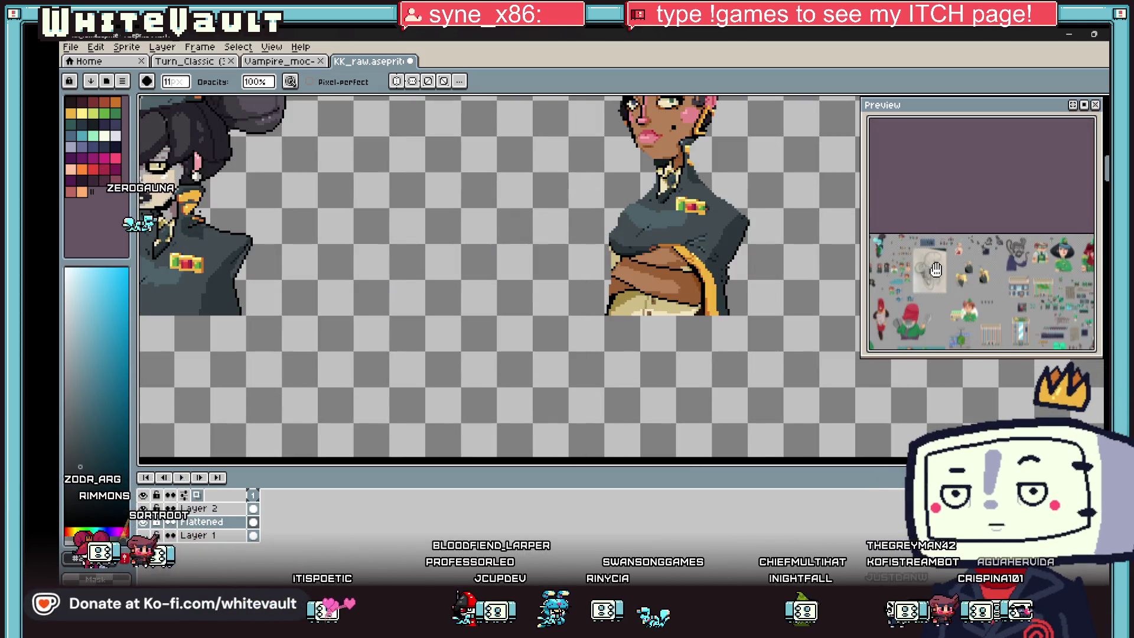
pyautogui.scroll(2, 935, 269)
pyautogui.scroll(2, 948, 266)
pyautogui.scroll(1, 966, 262)
pyautogui.scroll(1, 981, 259)
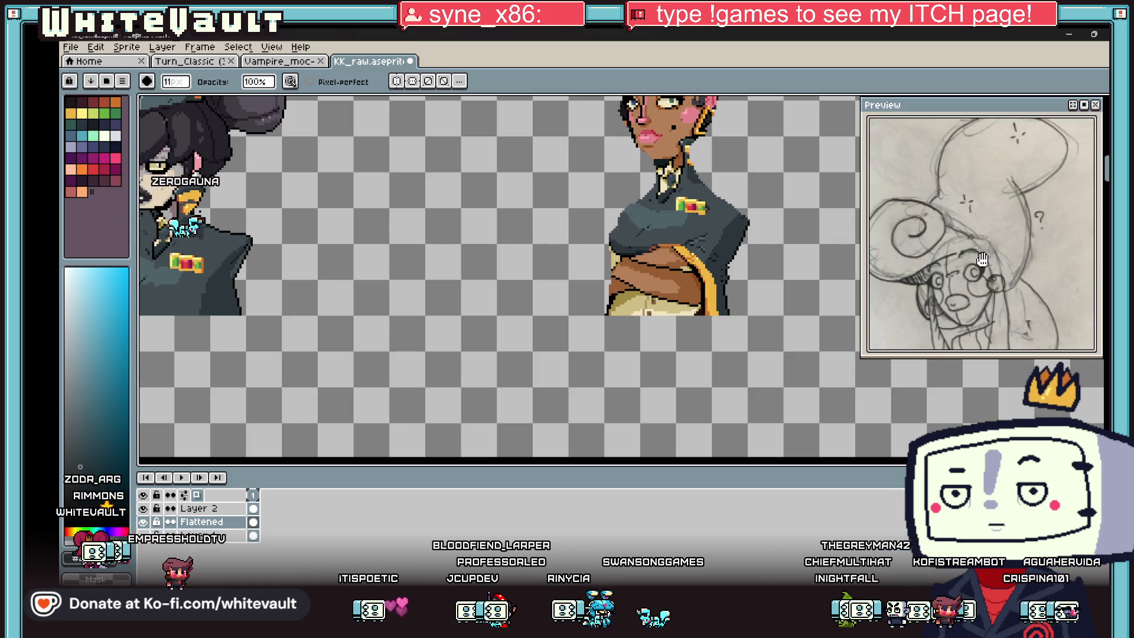
pyautogui.scroll(-1, 981, 260)
pyautogui.scroll(-2, 728, 166)
pyautogui.scroll(3, 728, 166)
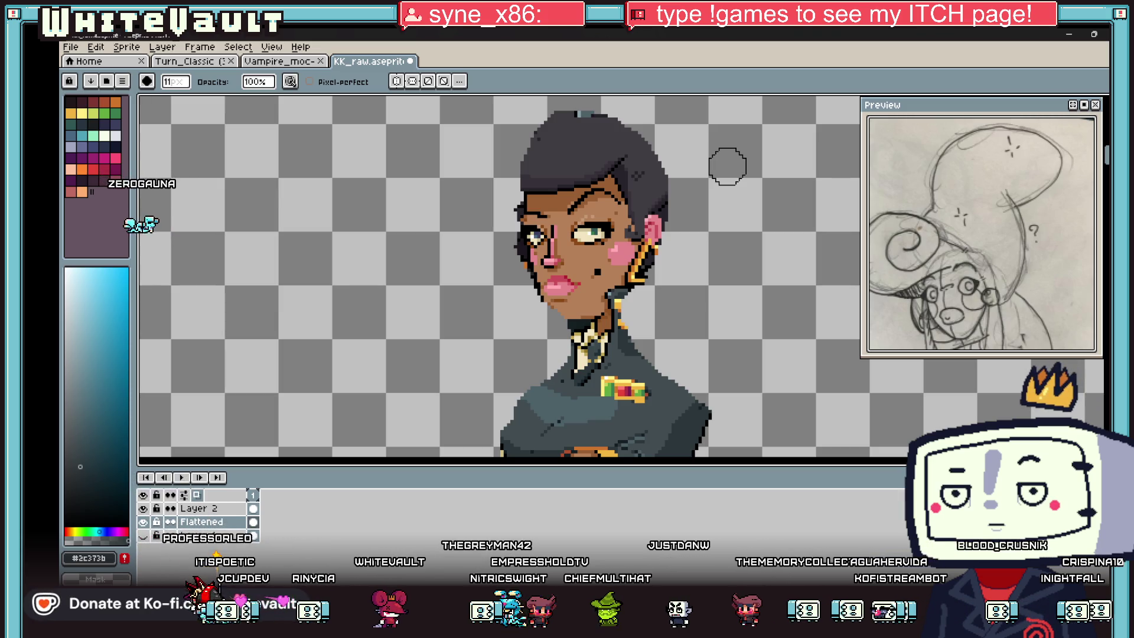
pyautogui.click(186, 62)
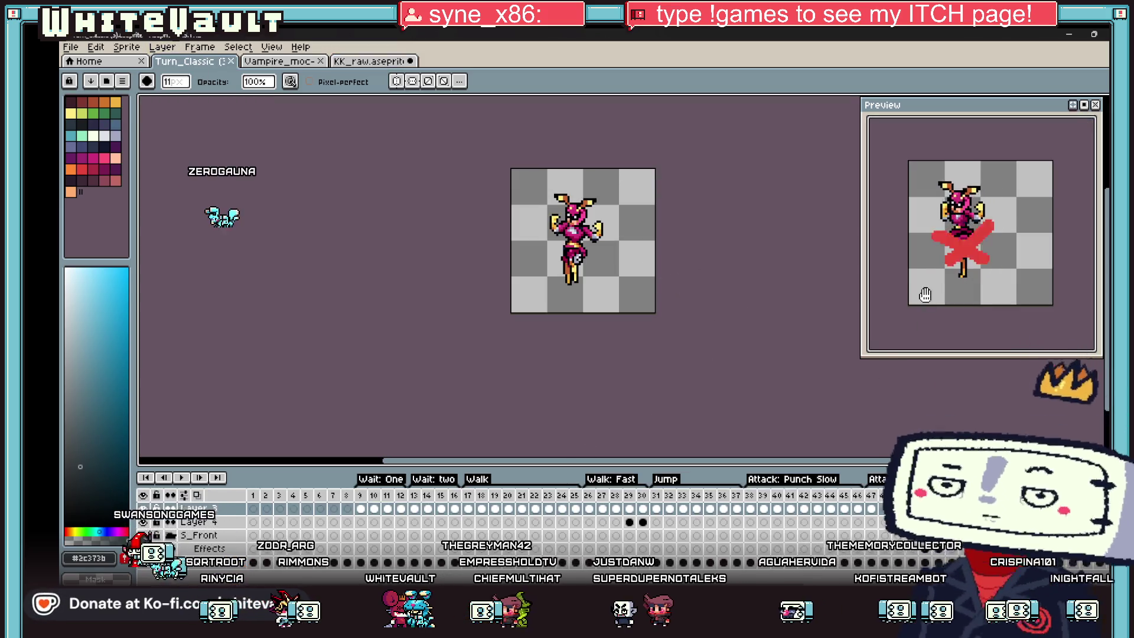
pyautogui.click(255, 562)
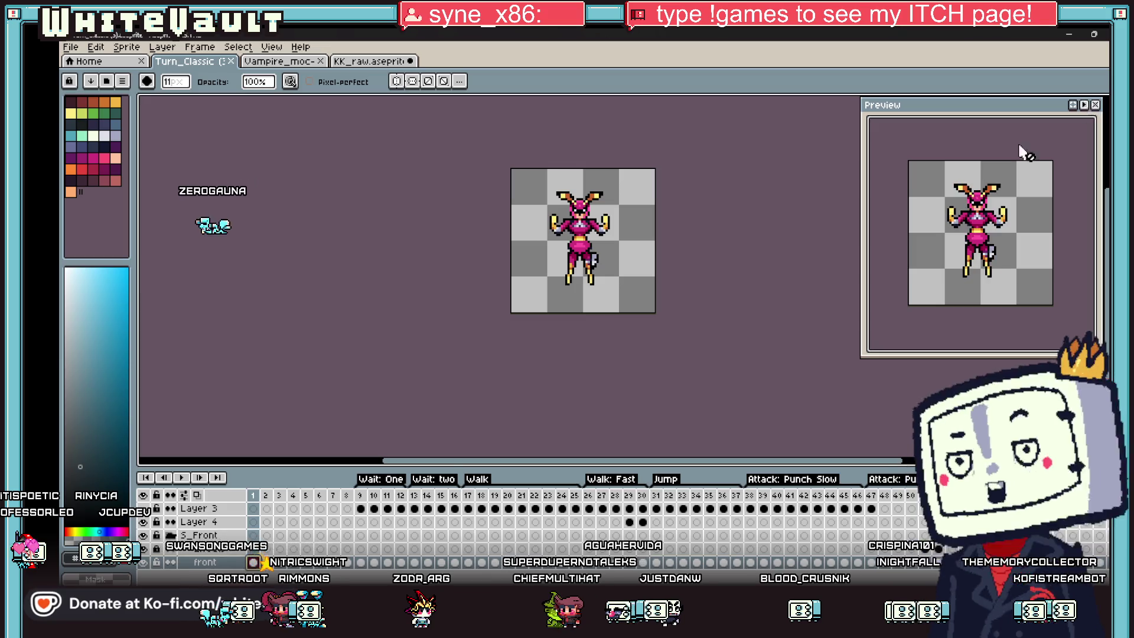
pyautogui.scroll(1, 659, 172)
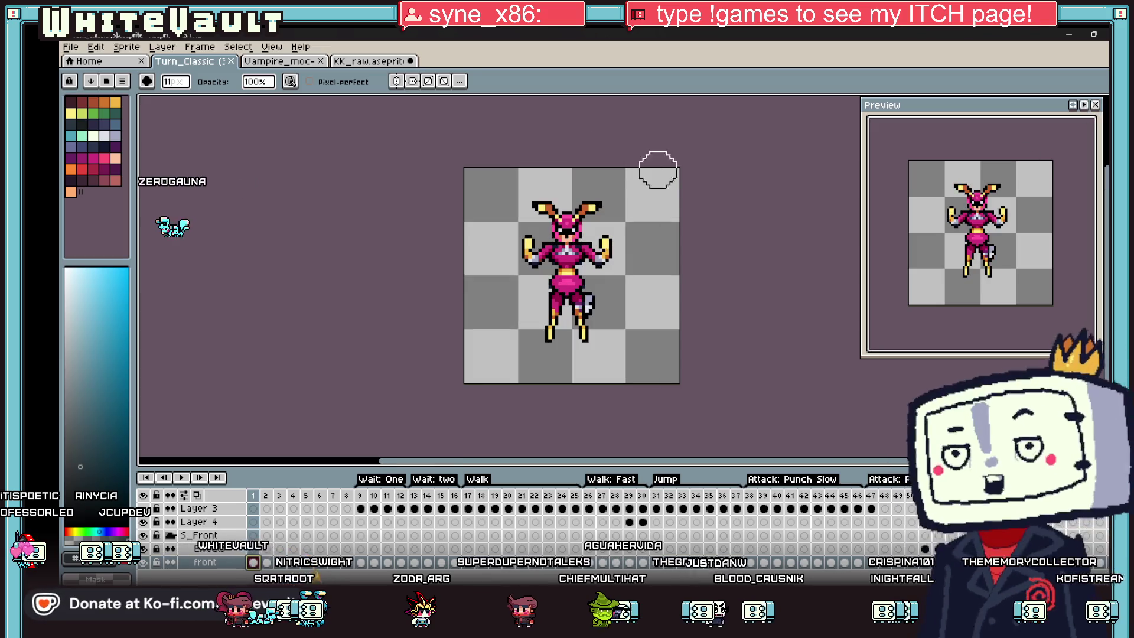
pyautogui.press('Right')
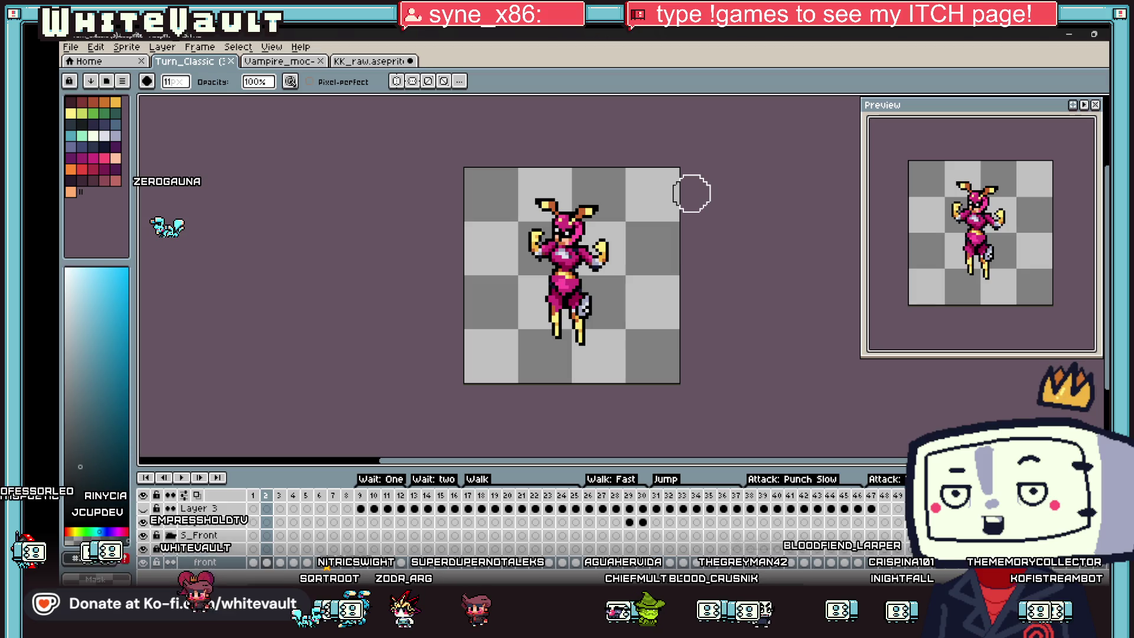
pyautogui.press('Right')
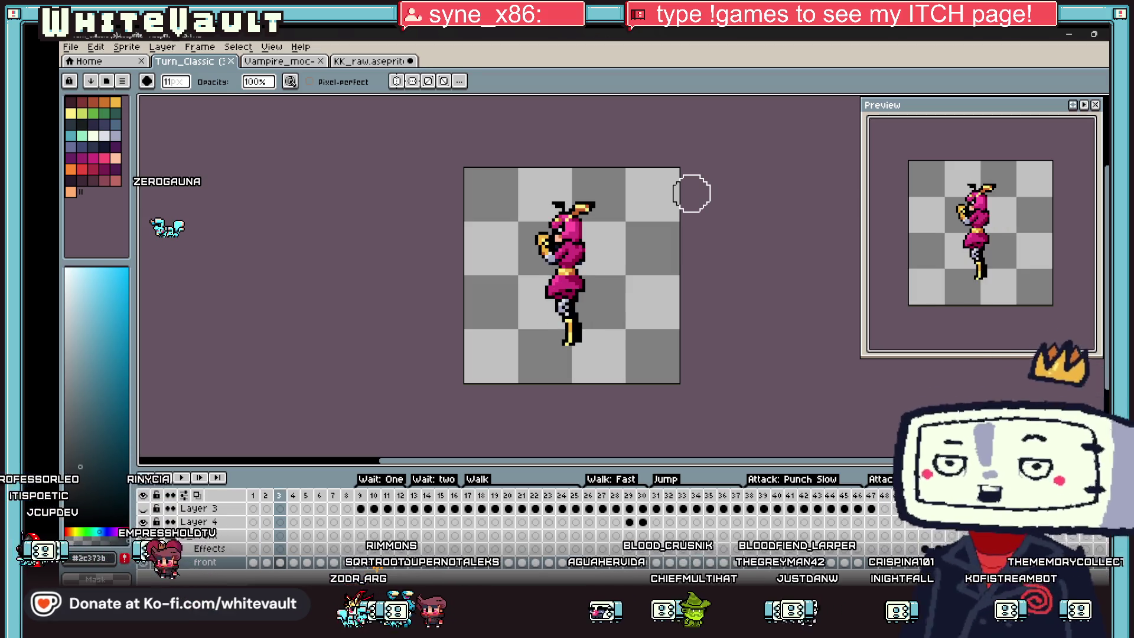
pyautogui.press('Right')
pyautogui.press('Right')
pyautogui.press('Right')
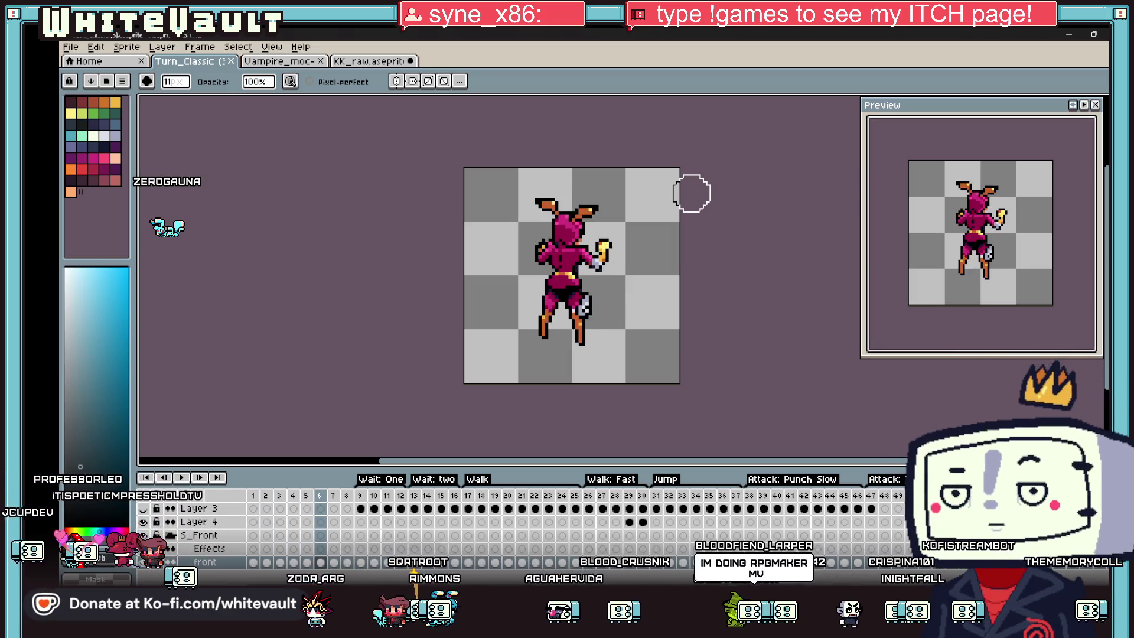
pyautogui.press('Right')
pyautogui.press('Right')
pyautogui.press('Right')
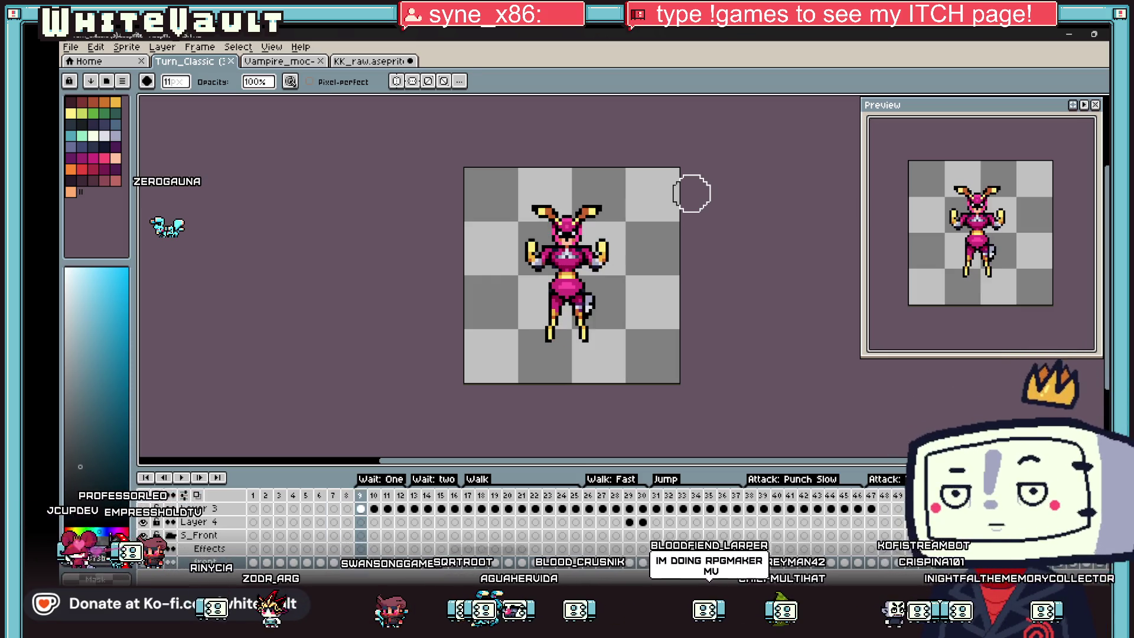
pyautogui.press('Right')
pyautogui.press('Right')
pyautogui.press('Right')
pyautogui.press('Right')
pyautogui.press('Right')
pyautogui.press('Left')
pyautogui.press('Left')
pyautogui.press('Left')
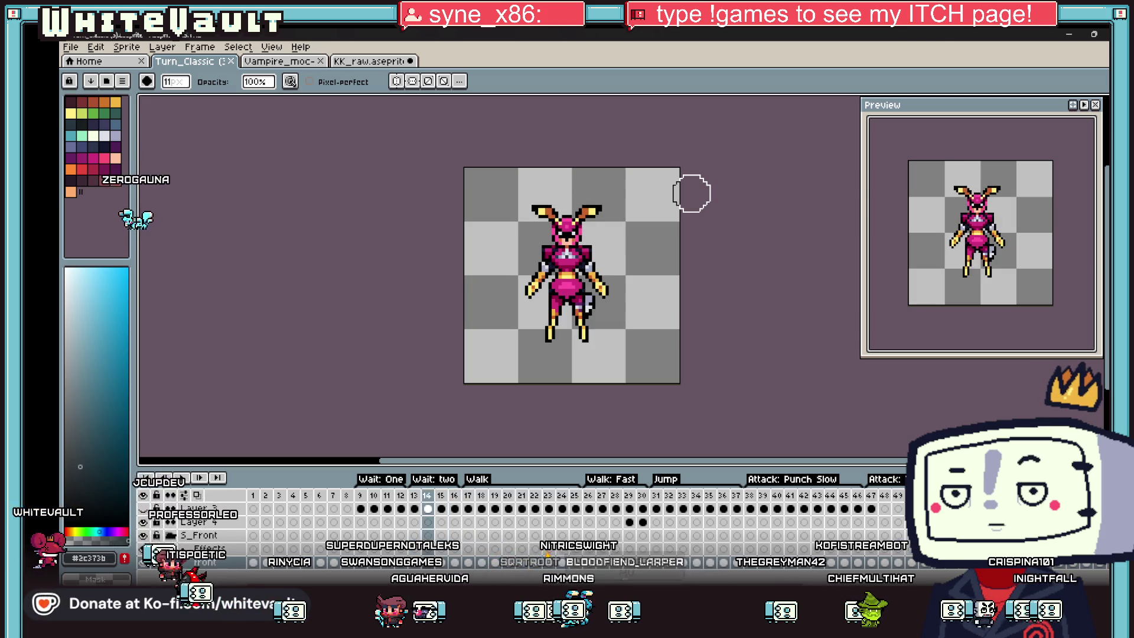
pyautogui.press('Right')
pyautogui.press('Right')
pyautogui.press('Right')
pyautogui.press('Right')
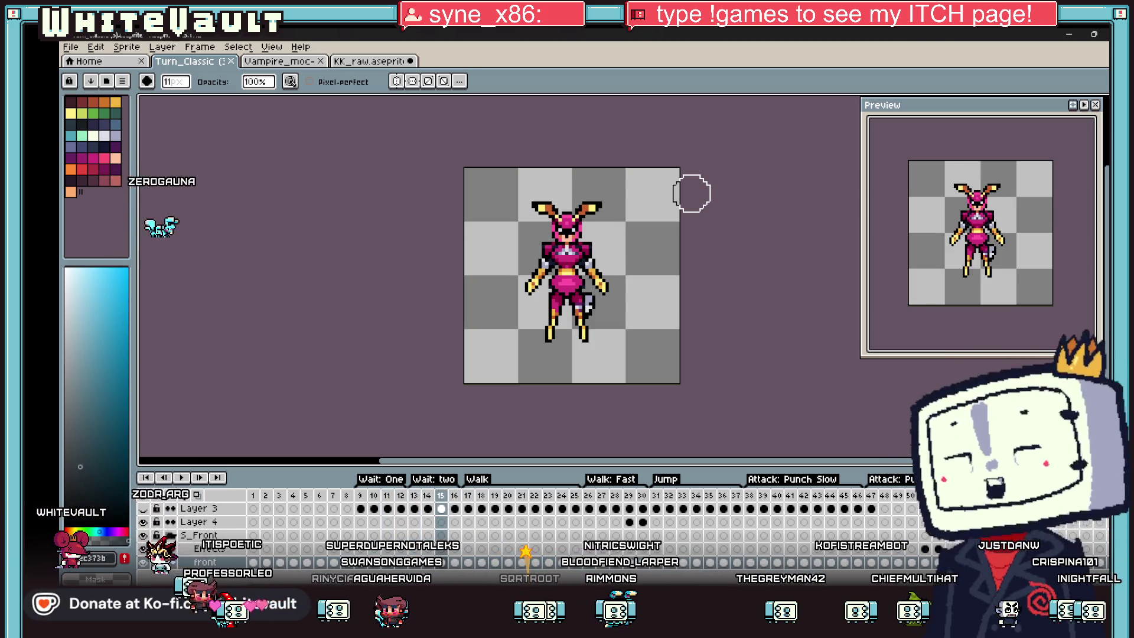
pyautogui.press('Right')
pyautogui.press('Right')
pyautogui.press('Right')
pyautogui.press('Right')
pyautogui.press('Right')
pyautogui.press('Right')
pyautogui.press('Right')
pyautogui.press('Right')
pyautogui.press('Right')
pyautogui.press('Right')
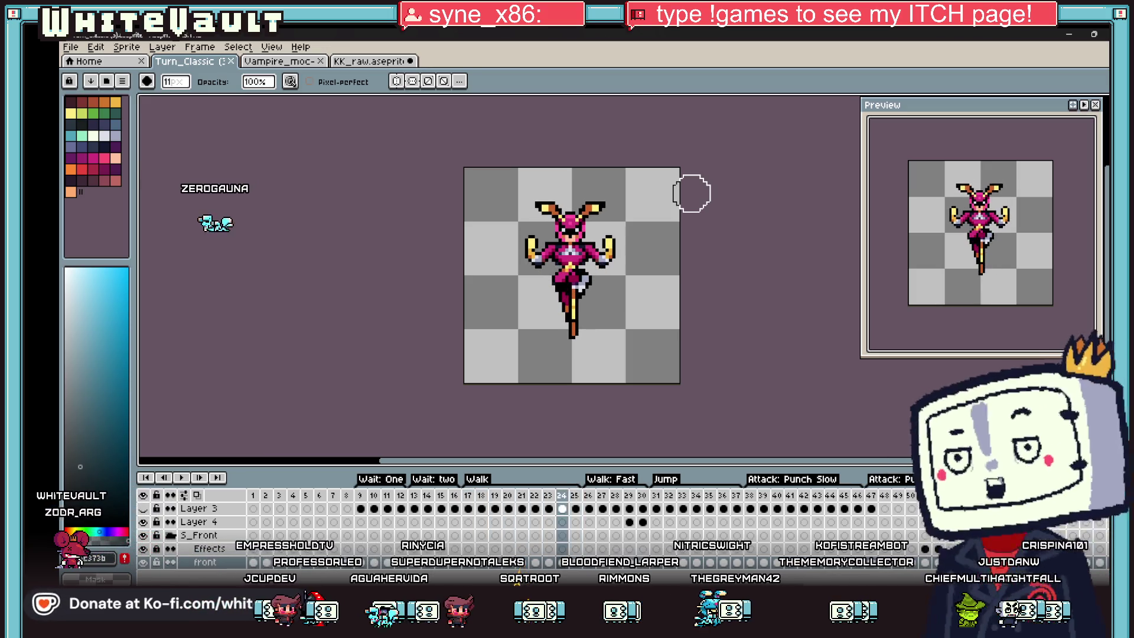
pyautogui.press('Right')
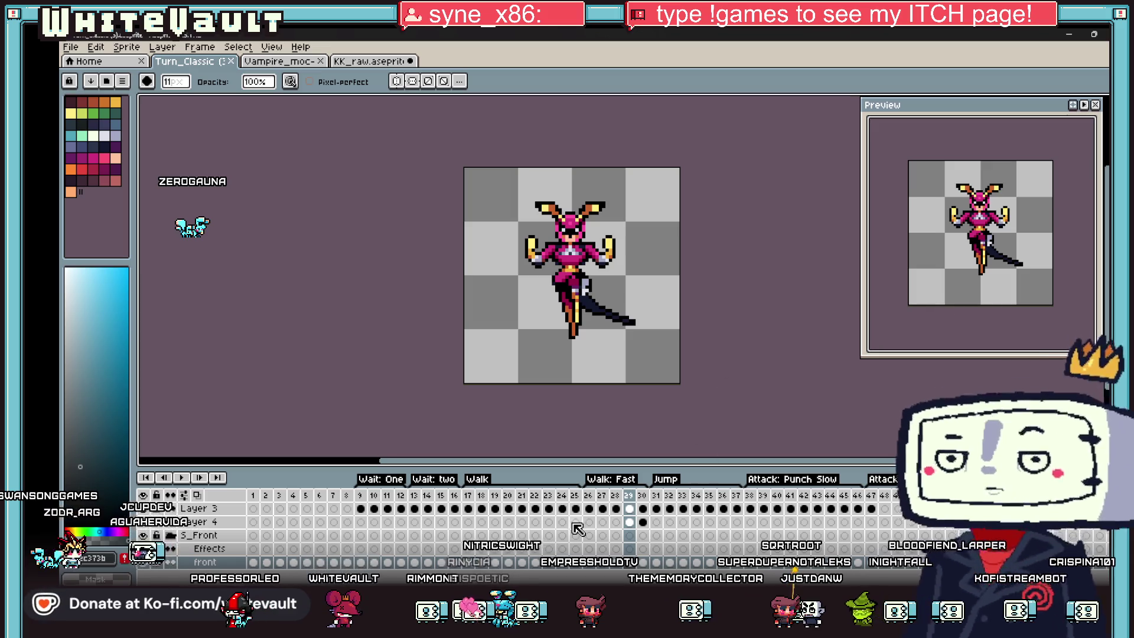
pyautogui.click(656, 561)
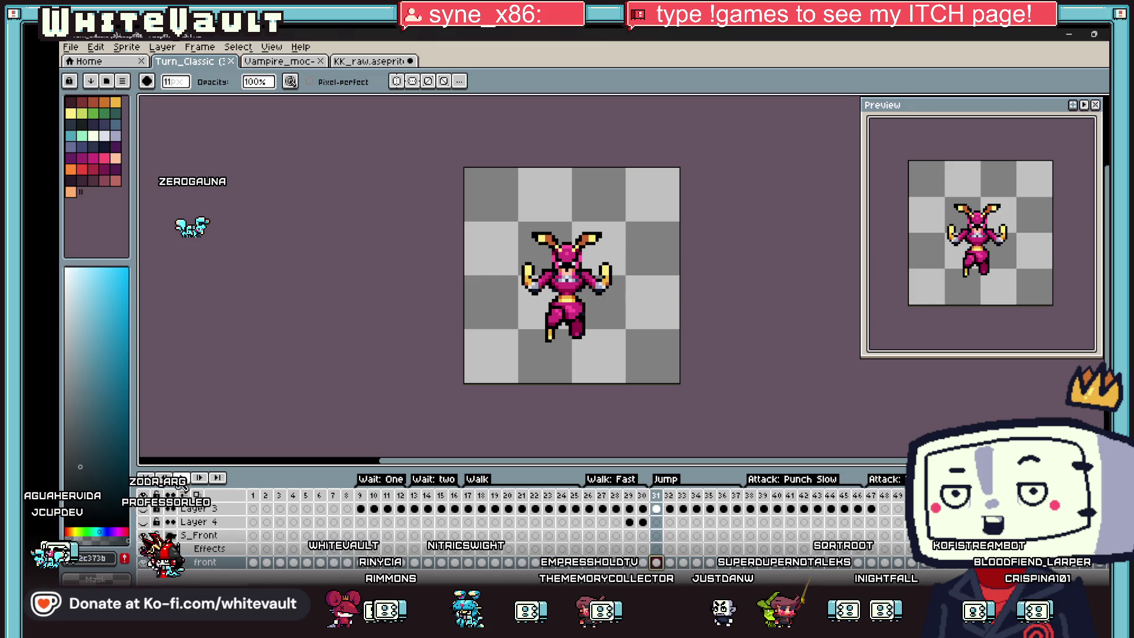
pyautogui.press('Left')
pyautogui.press('Right')
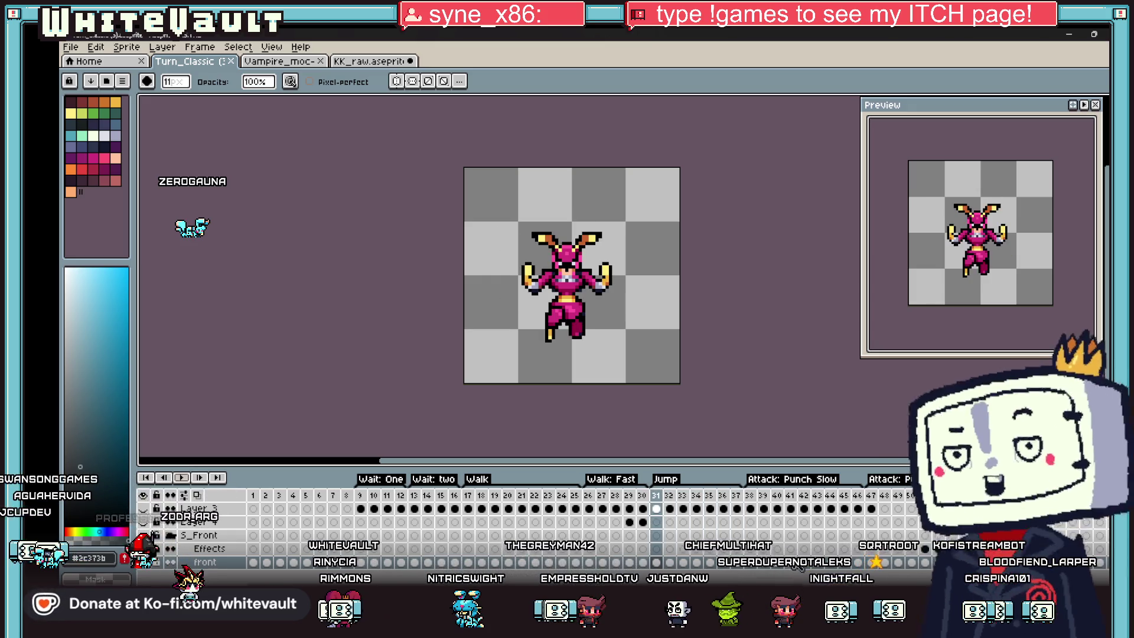
pyautogui.press('Right')
pyautogui.press('Right')
pyautogui.press('Left')
pyautogui.press('Left')
pyautogui.press('Right')
pyautogui.press('Right')
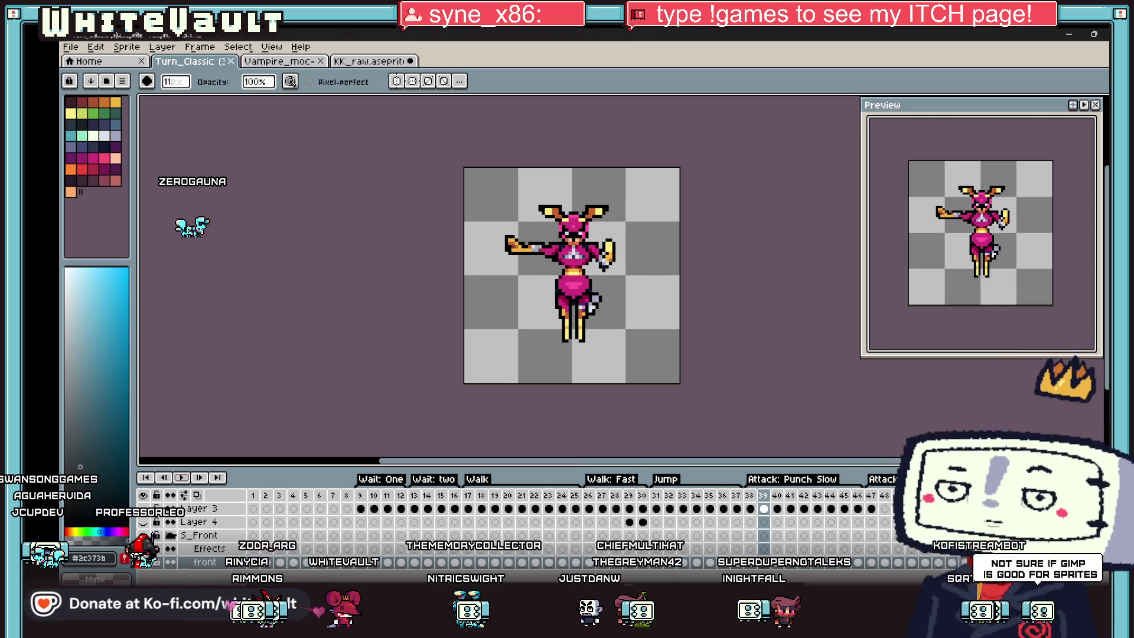
pyautogui.hscroll(5, 649, 515)
pyautogui.click(647, 510)
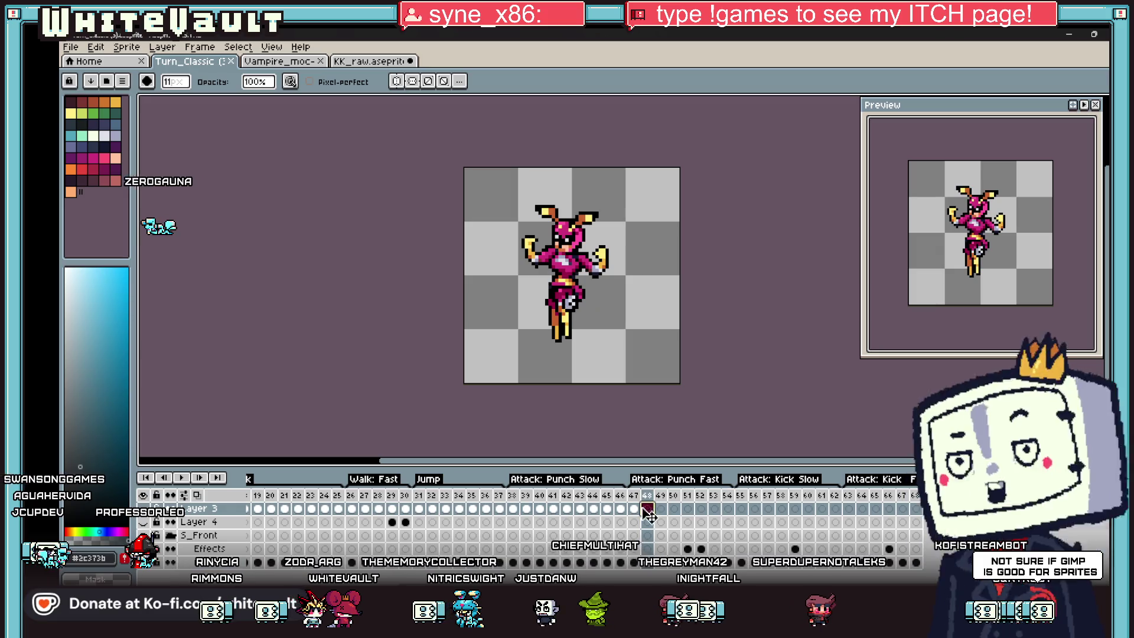
pyautogui.click(182, 477)
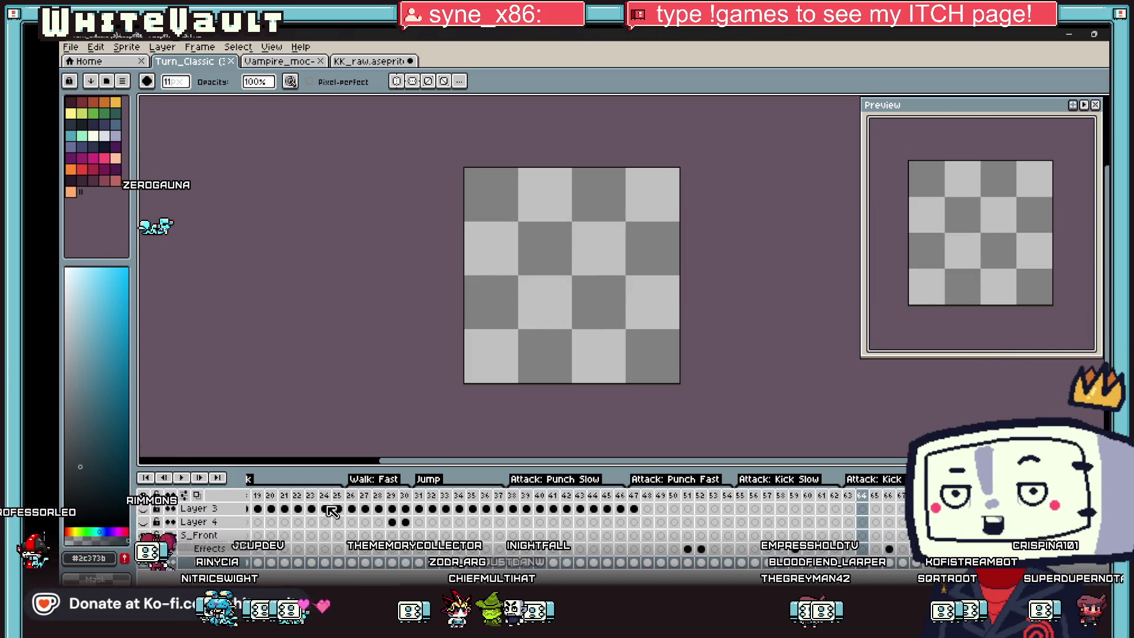
pyautogui.press('Return')
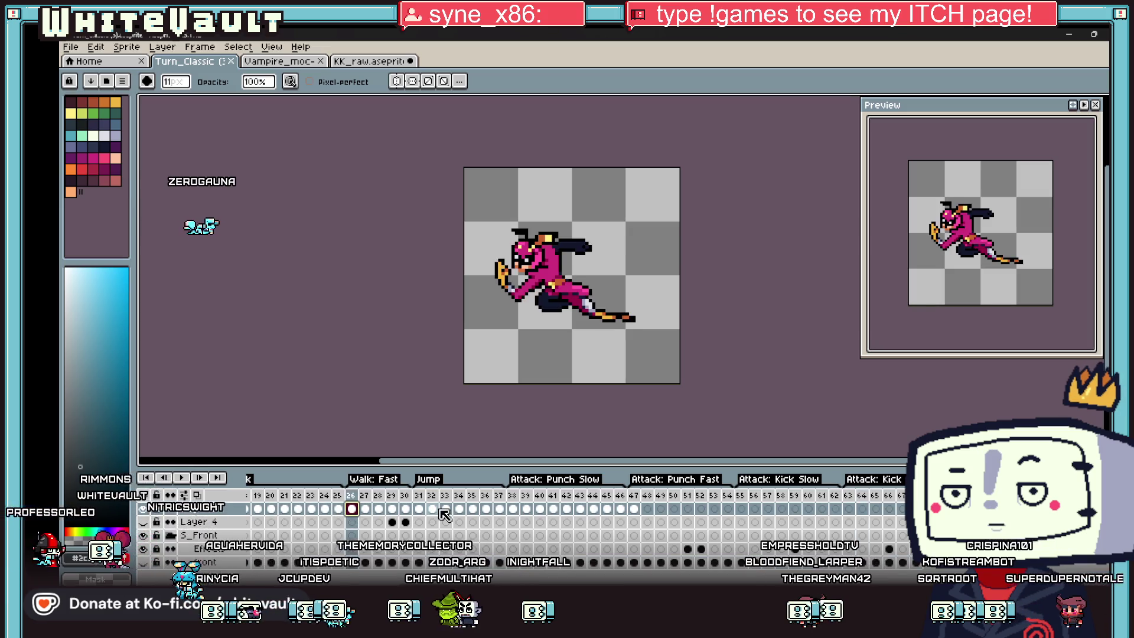
pyautogui.press('Return')
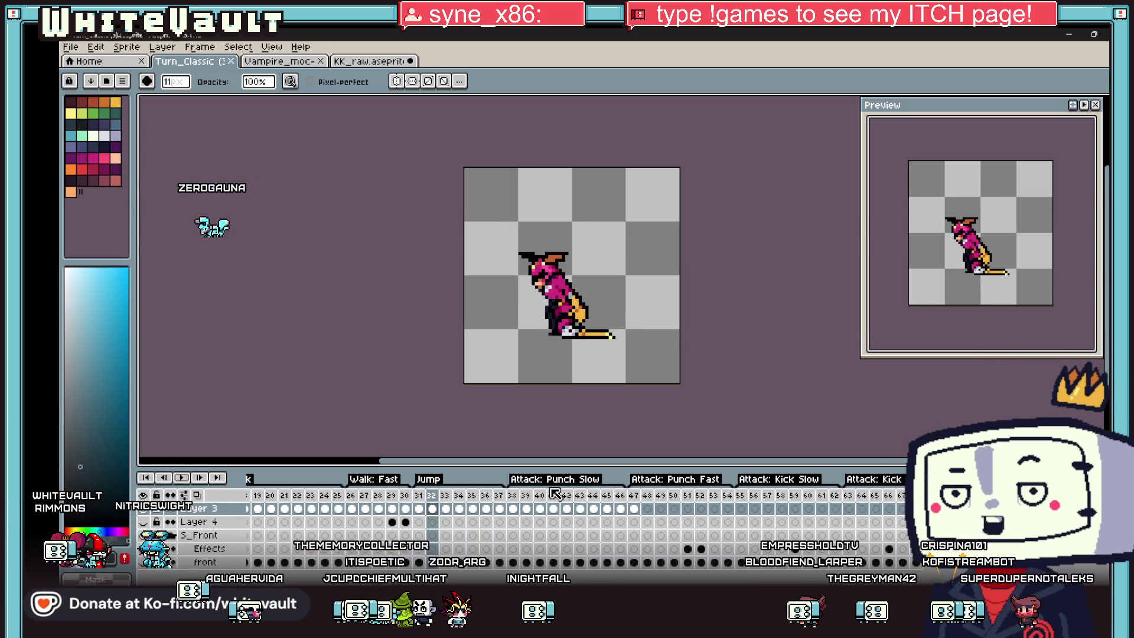
pyautogui.press('Return')
pyautogui.click(196, 480)
pyautogui.press('Return')
pyautogui.press('Return')
pyautogui.press('Return')
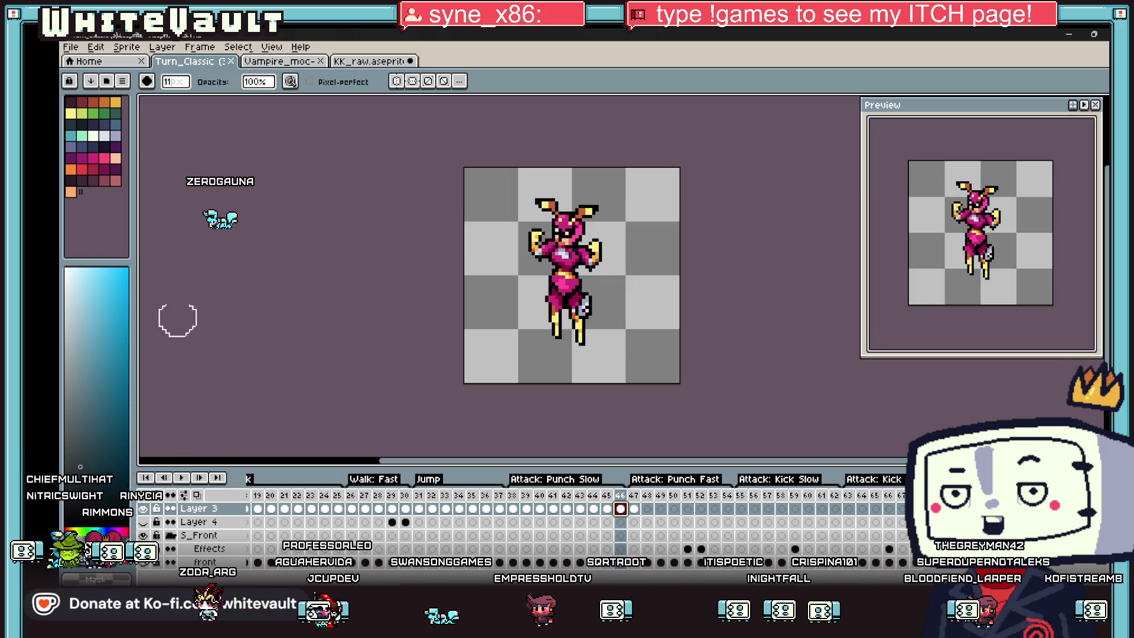
# - Switch back to the KK_raw character sheet and ready the eyedropper
pyautogui.click(366, 62)
pyautogui.scroll(-3, 549, 316)
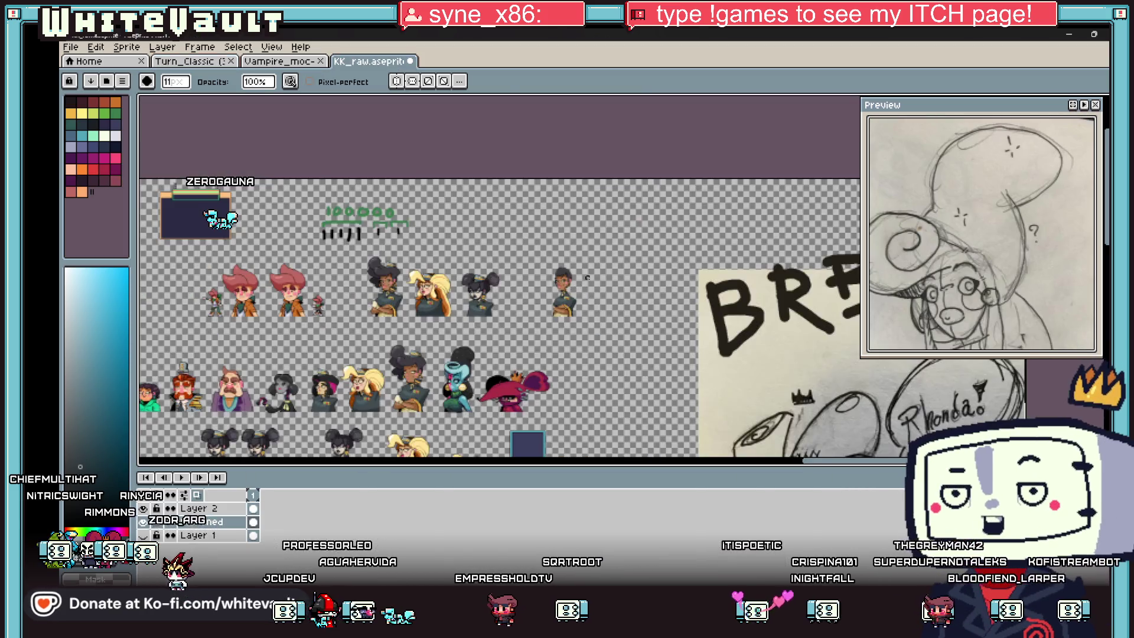
pyautogui.scroll(2, 567, 317)
pyautogui.scroll(2, 550, 317)
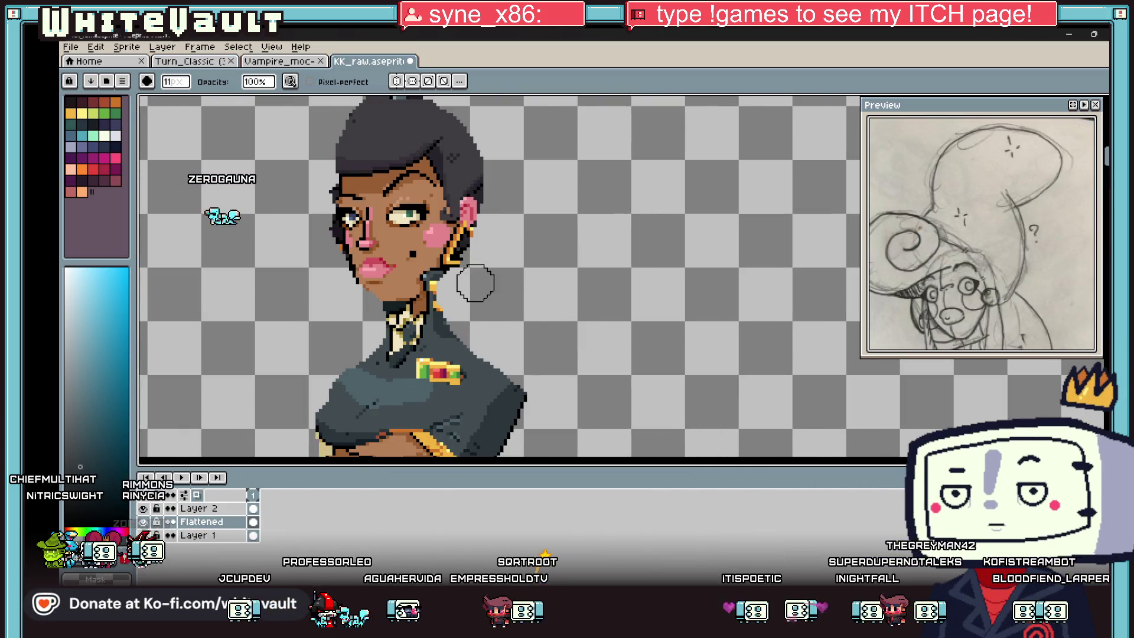
pyautogui.scroll(-3, 523, 233)
pyautogui.scroll(2, 522, 233)
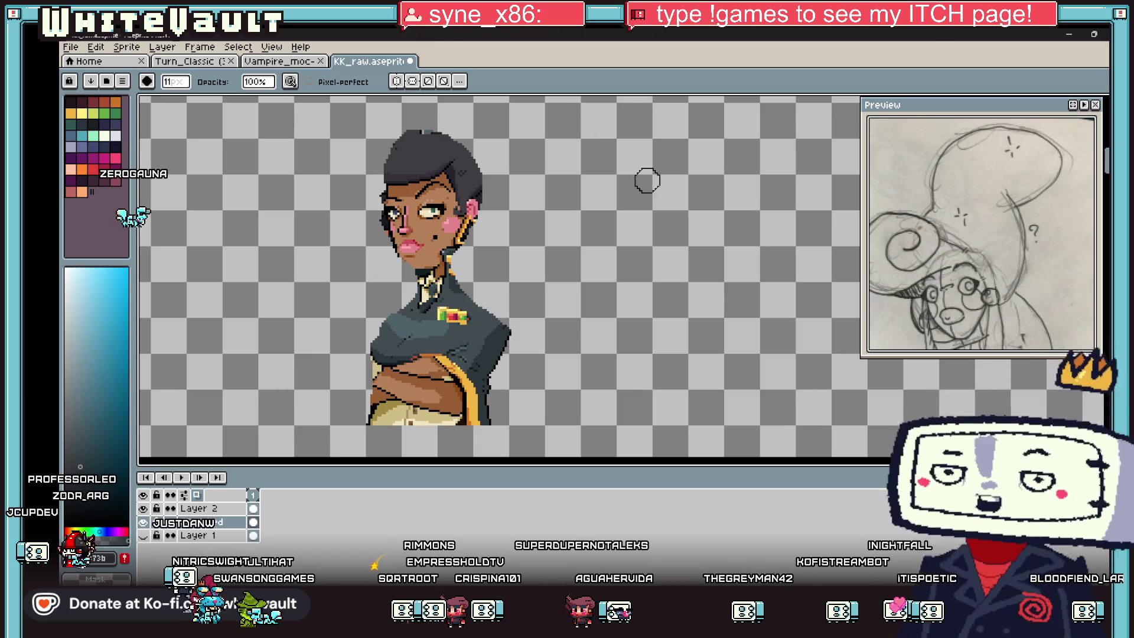
pyautogui.scroll(1, 377, 258)
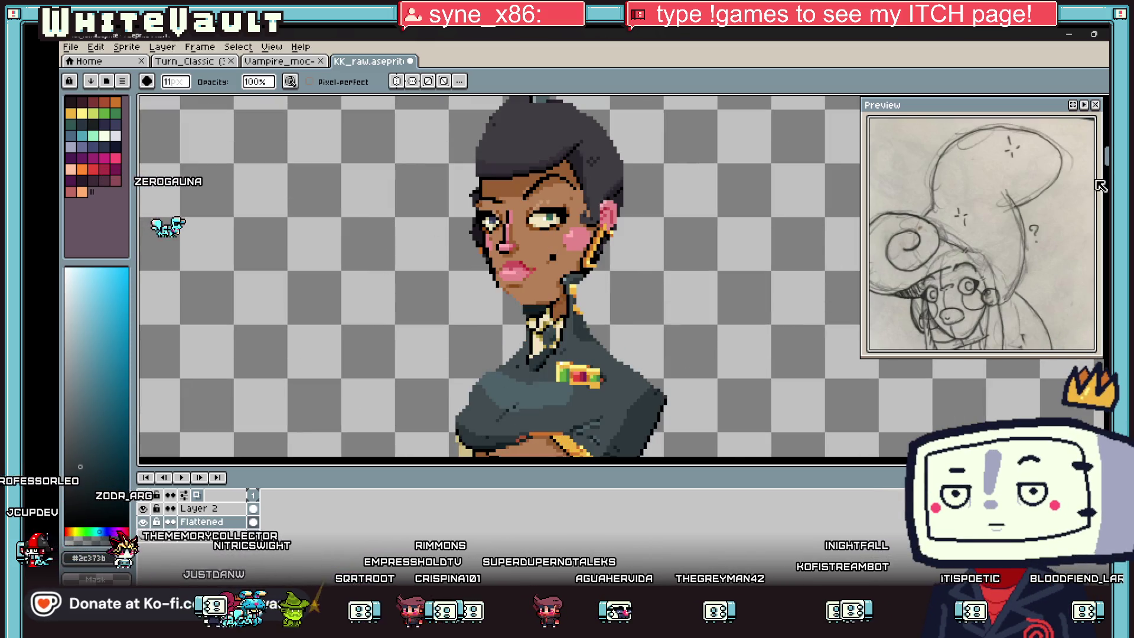
pyautogui.scroll(-3, 490, 436)
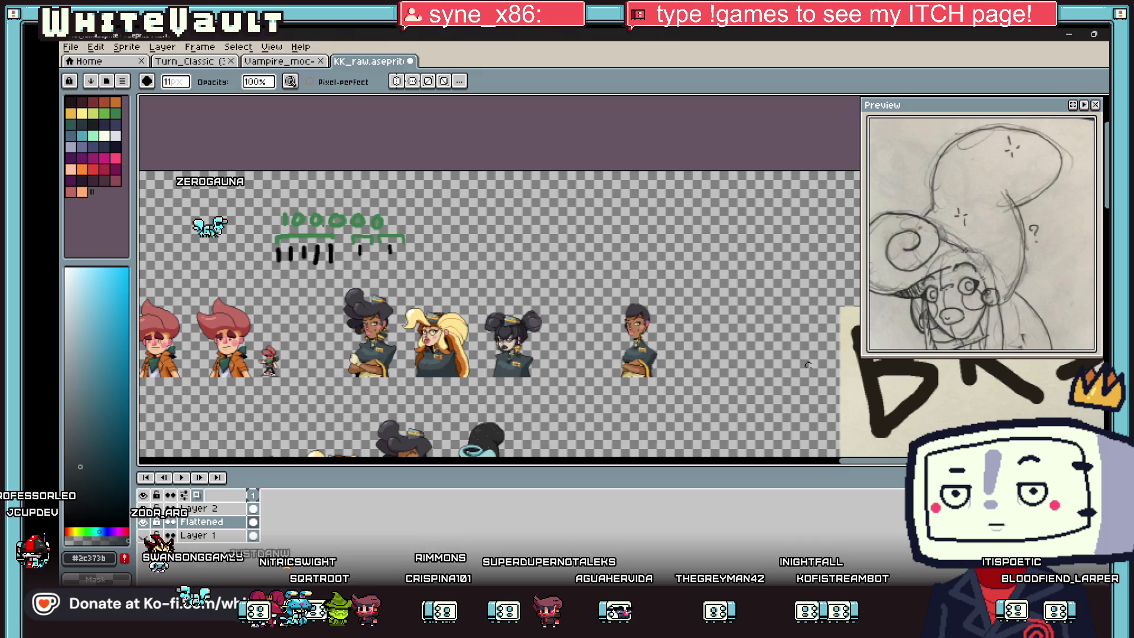
pyautogui.scroll(1, 478, 443)
pyautogui.scroll(1, 474, 447)
pyautogui.scroll(1, 472, 452)
pyautogui.scroll(1, 474, 449)
pyautogui.press('i')
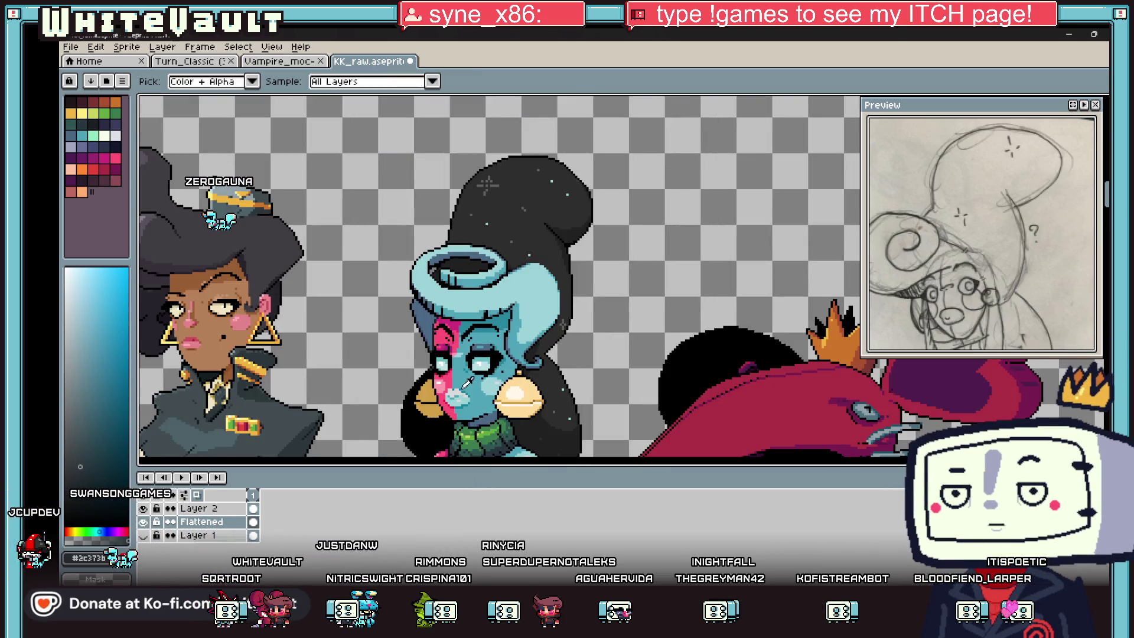
pyautogui.scroll(-2, 479, 429)
pyautogui.scroll(1, 679, 219)
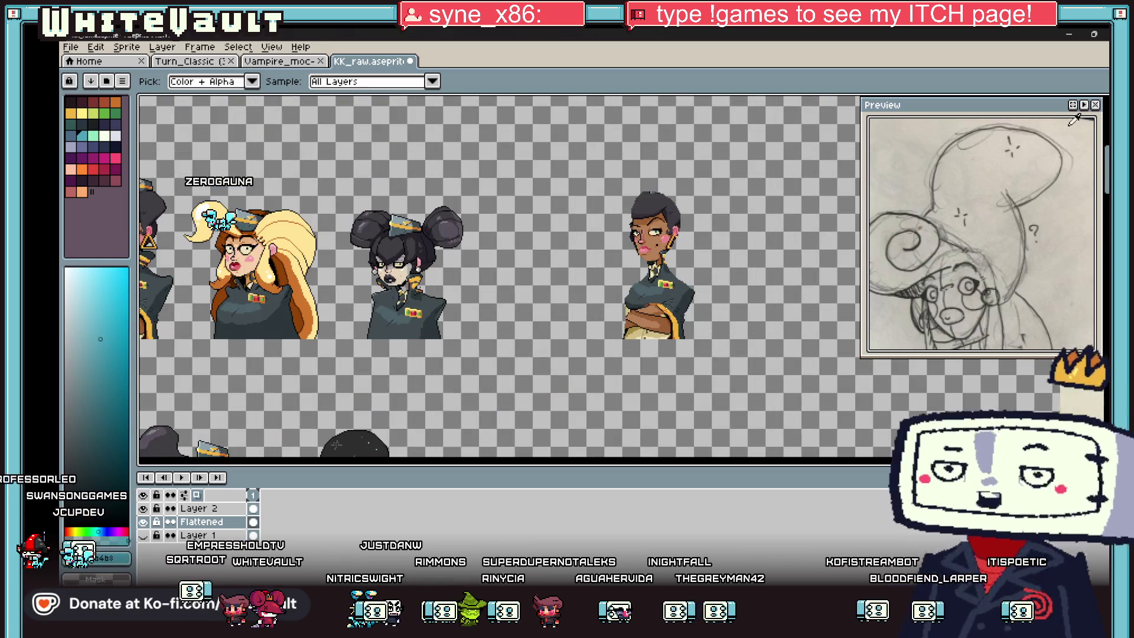
# - Marquee the copy's face and bucket-fill its skin and forehead teal
pyautogui.press('m')
pyautogui.scroll(1, 678, 222)
pyautogui.moveTo(540, 133)
pyautogui.mouseDown()
pyautogui.moveTo(706, 263)
pyautogui.moveTo(729, 298)
pyautogui.mouseUp()
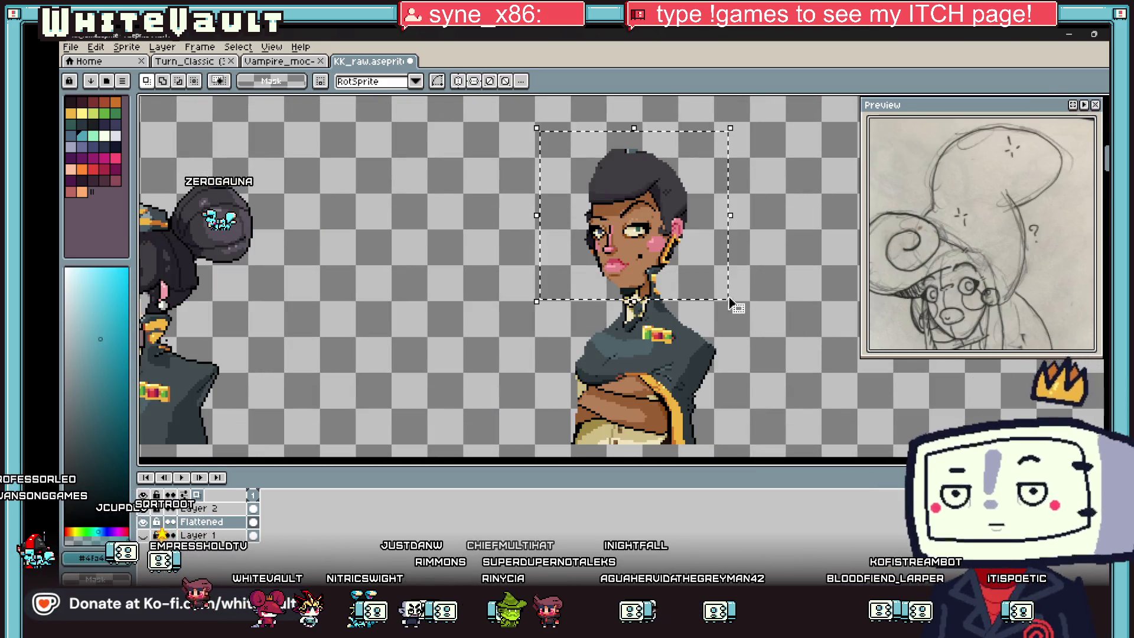
pyautogui.press('g')
pyautogui.click(620, 252)
pyautogui.scroll(2, 610, 219)
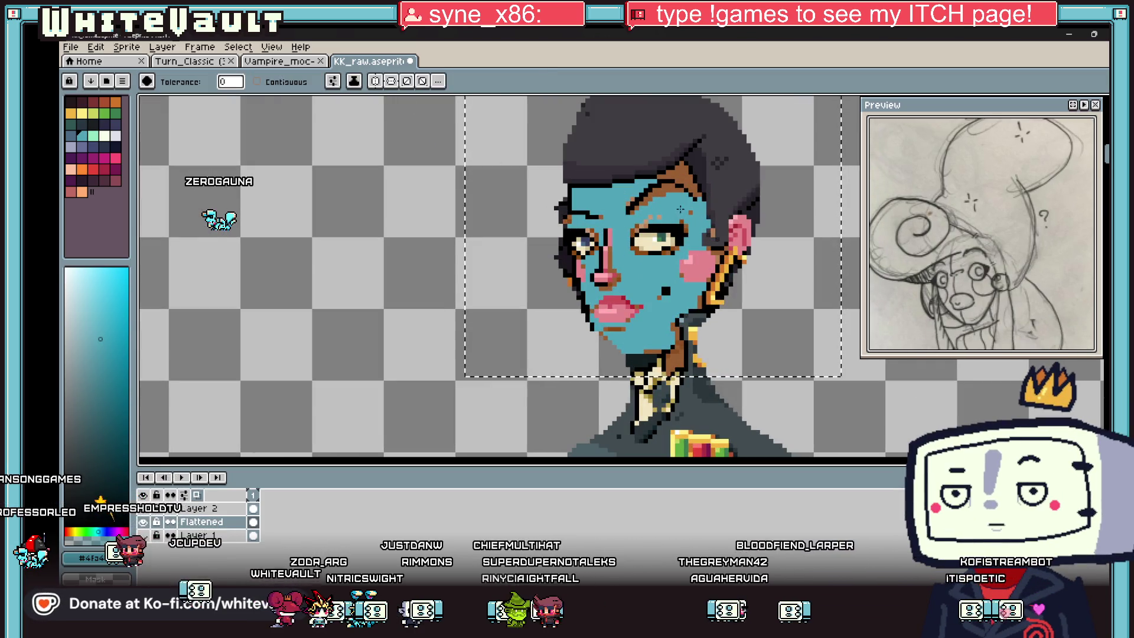
pyautogui.click(681, 177)
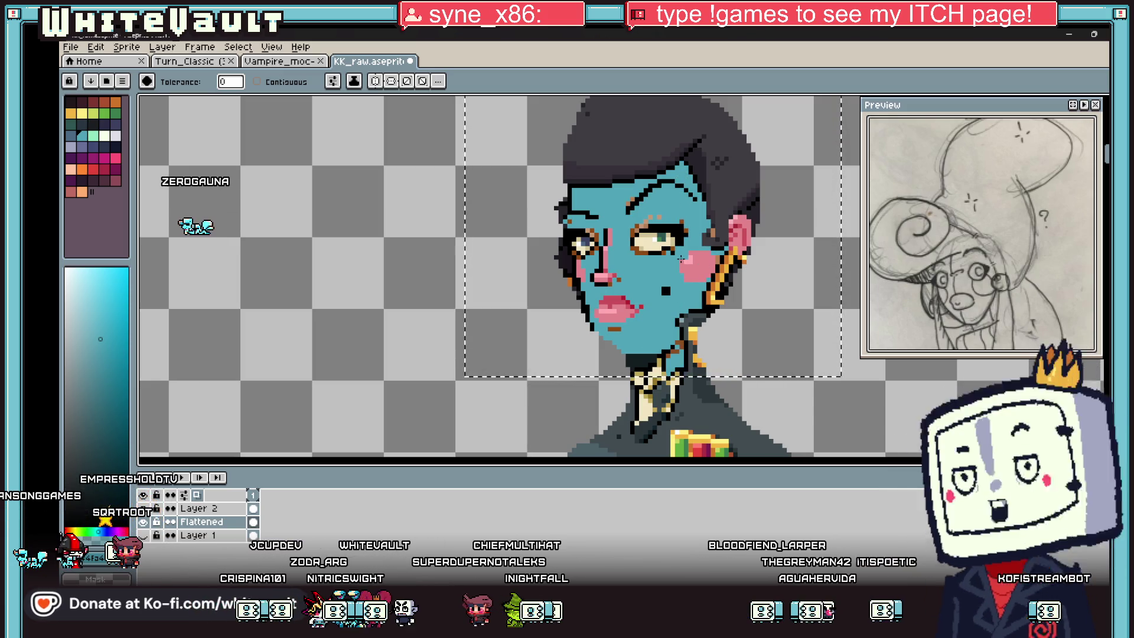
pyautogui.scroll(1, 682, 254)
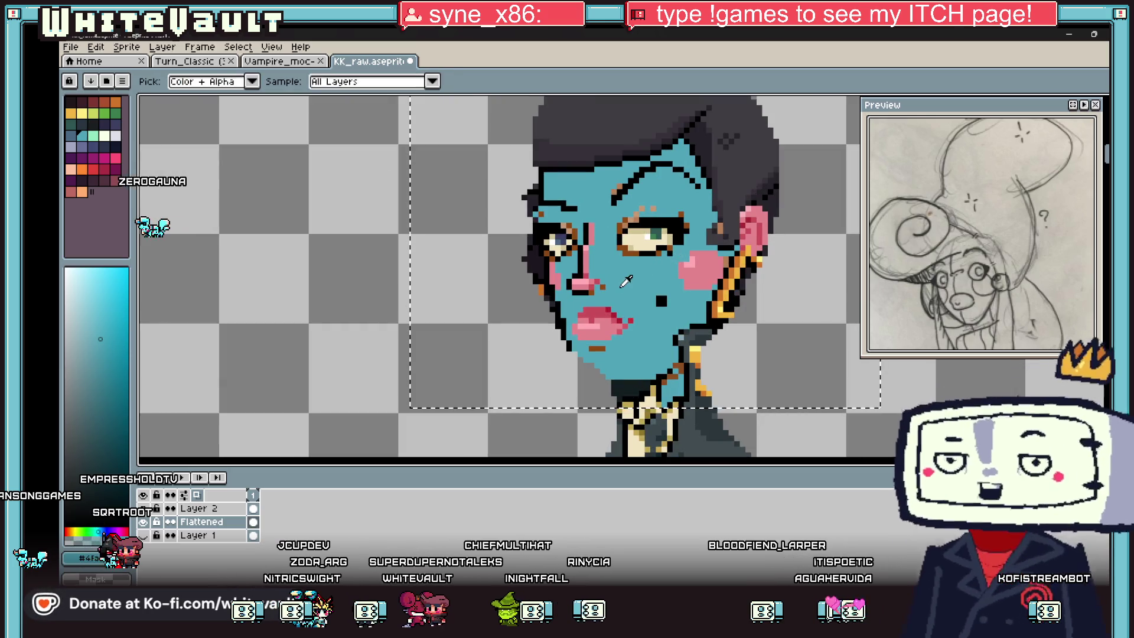
# - Fill the eye whites teal and paint over both eyes, cheeks and nose
pyautogui.click(640, 247)
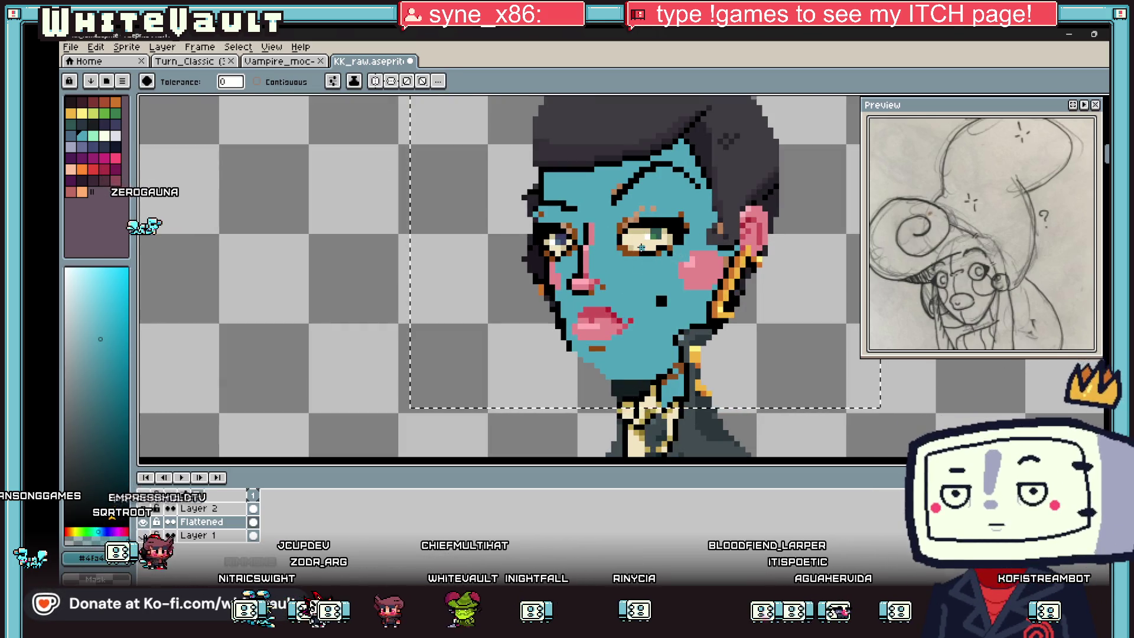
pyautogui.press('b')
pyautogui.moveTo(629, 240); pyautogui.dragTo(588, 273)
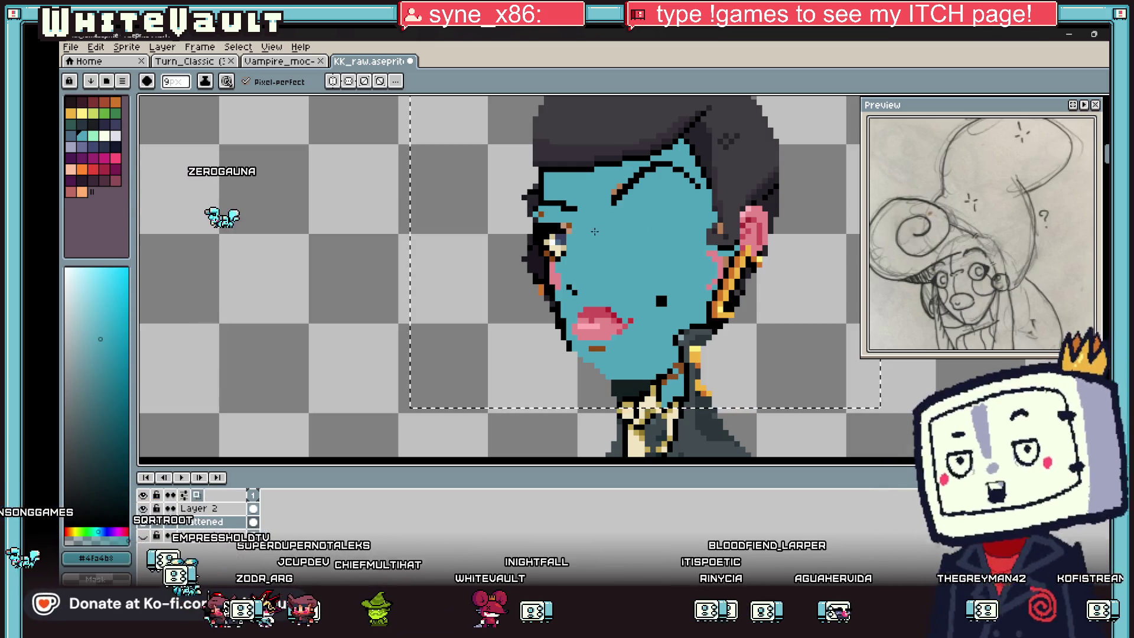
pyautogui.moveTo(589, 274); pyautogui.dragTo(573, 271)
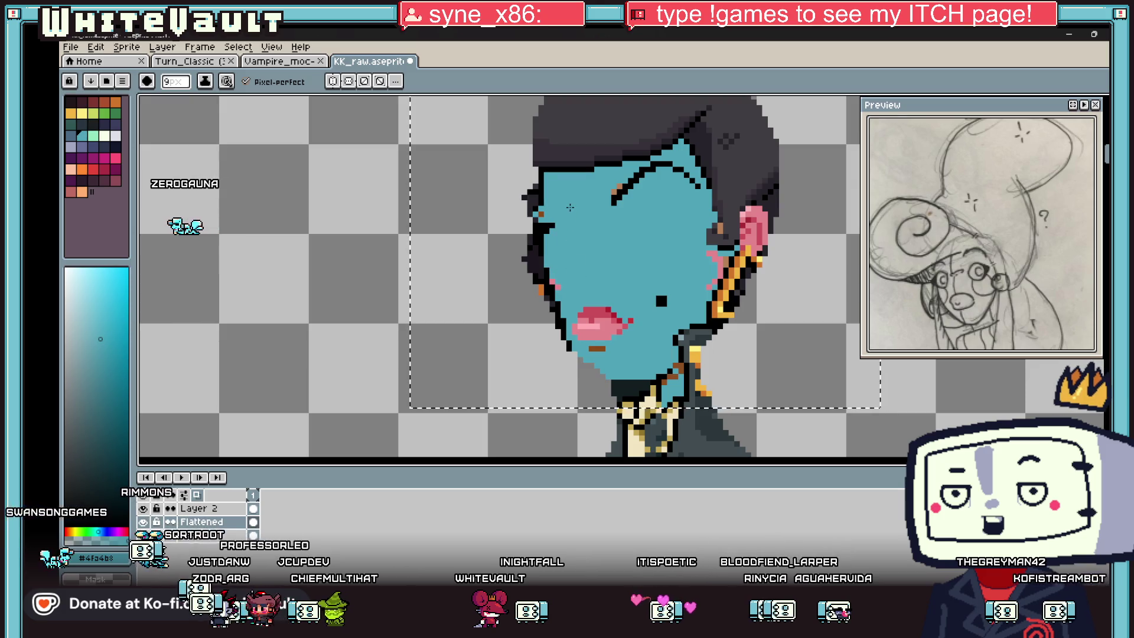
pyautogui.scroll(1, 531, 217)
pyautogui.scroll(1, 522, 215)
# - Undo a stray dab, recolour a face-edge pixel and redraw the left outline
pyautogui.click(509, 213)
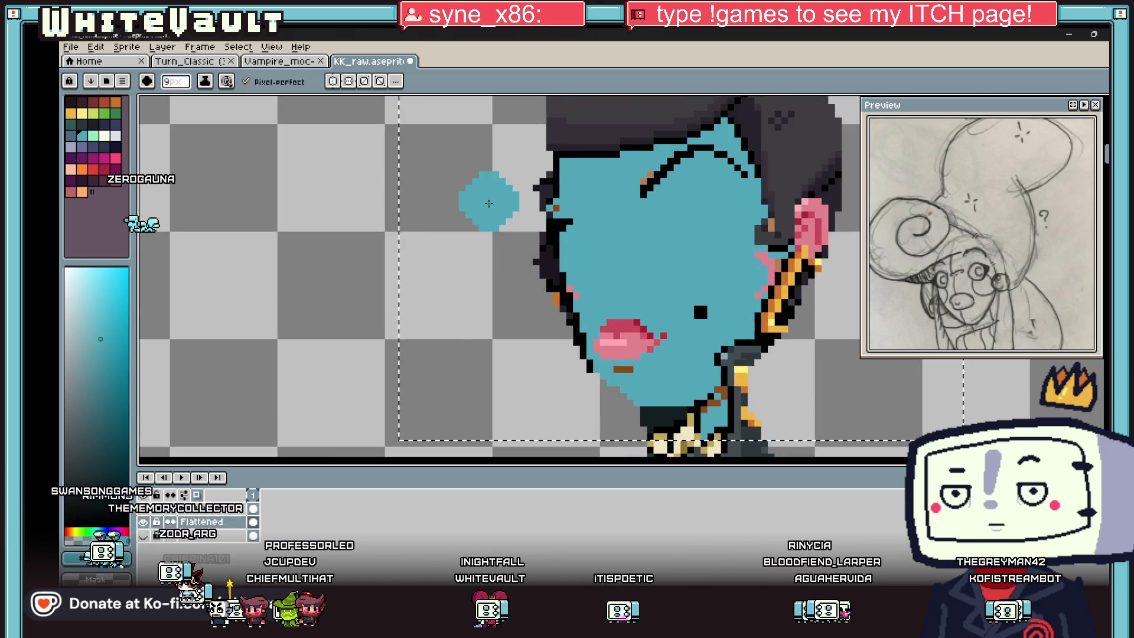
pyautogui.hotkey('ctrl', 'z')
pyautogui.scroll(1, 552, 203)
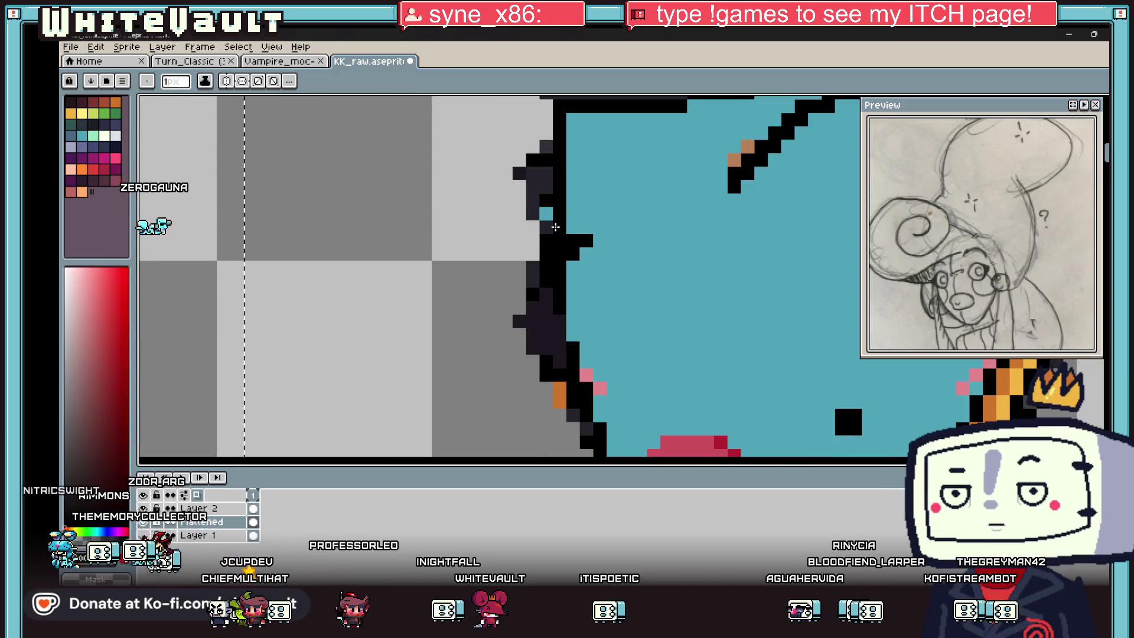
pyautogui.click(585, 241)
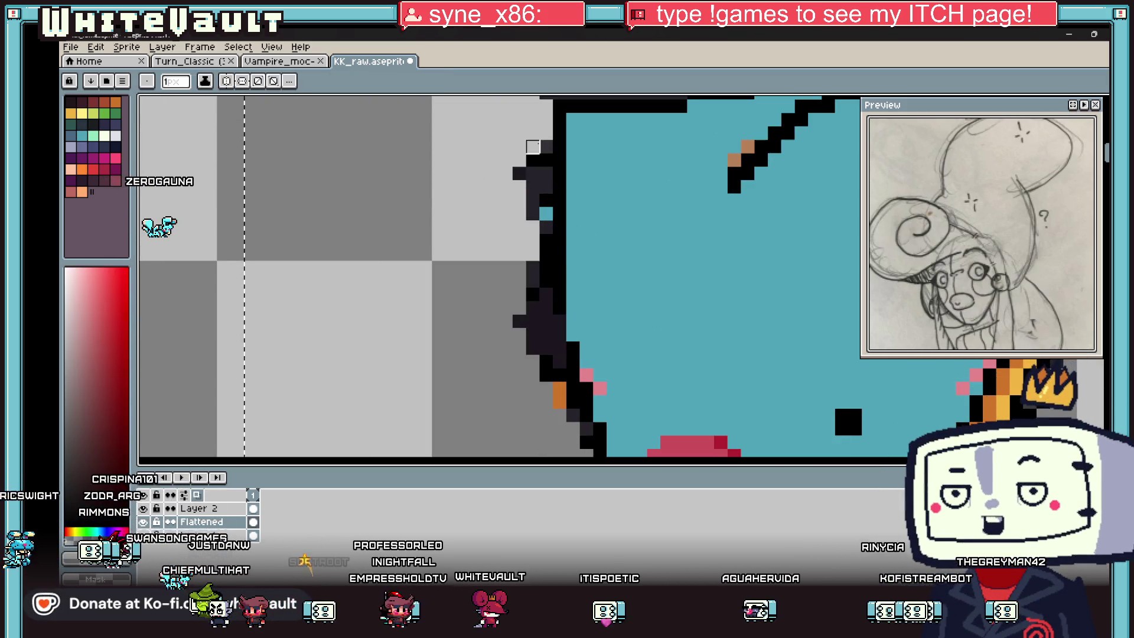
pyautogui.moveTo(533, 376); pyautogui.dragTo(545, 375)
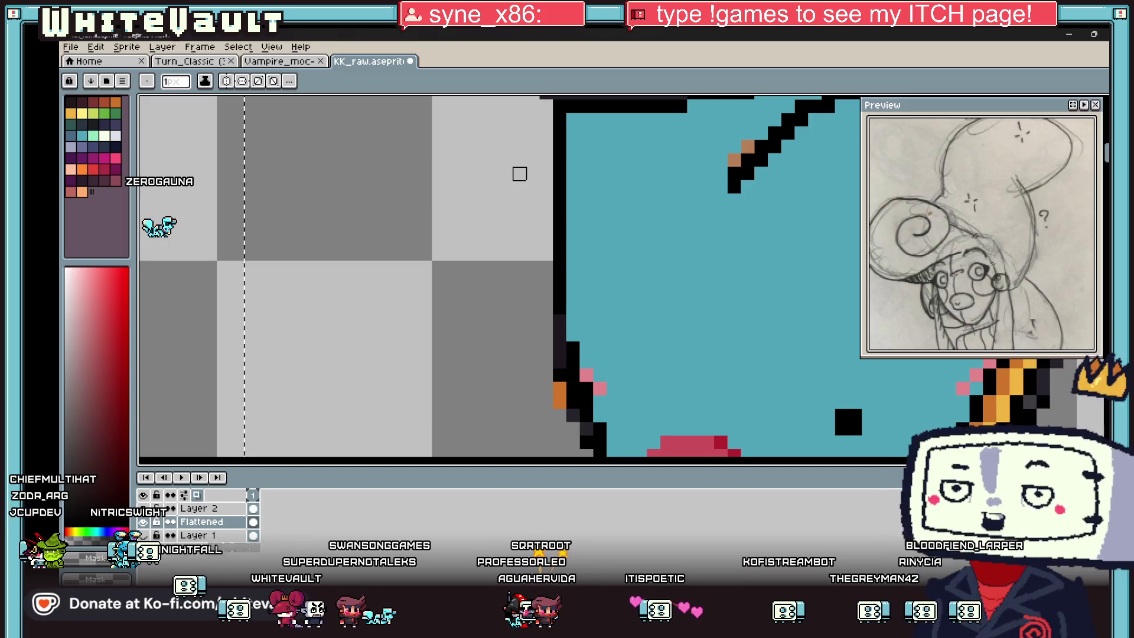
pyautogui.scroll(-2, 519, 174)
pyautogui.scroll(2, 530, 224)
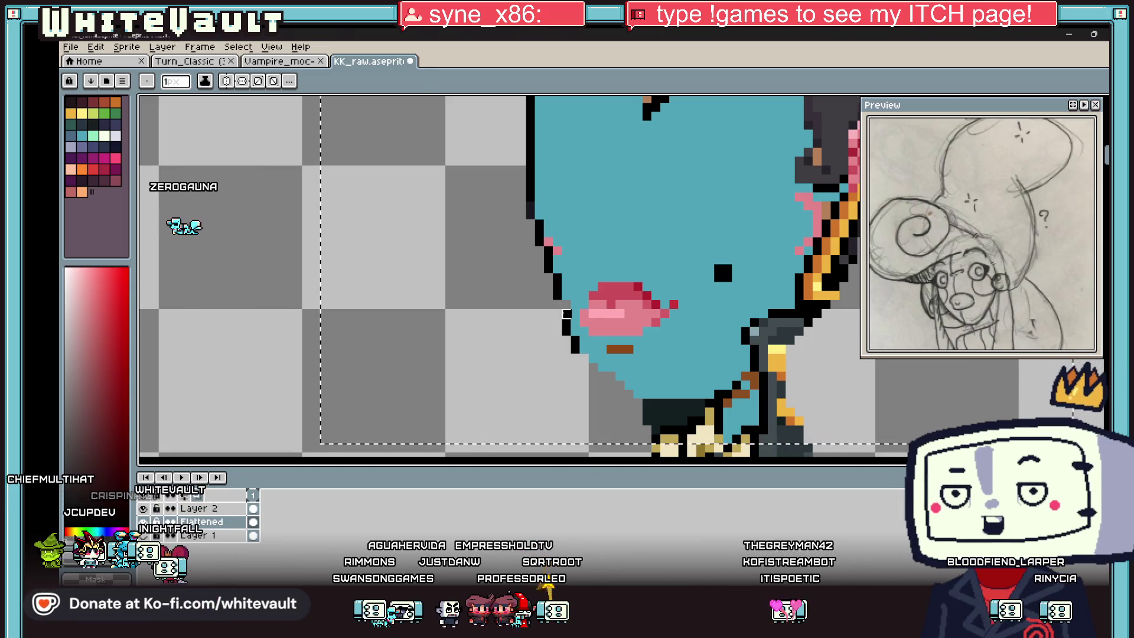
# - Sample teal then black and draw a black outline line down the chin
pyautogui.press('i')
pyautogui.scroll(1, 567, 307)
pyautogui.scroll(1, 572, 305)
pyautogui.click(576, 333)
pyautogui.press('b')
pyautogui.scroll(-3, 603, 389)
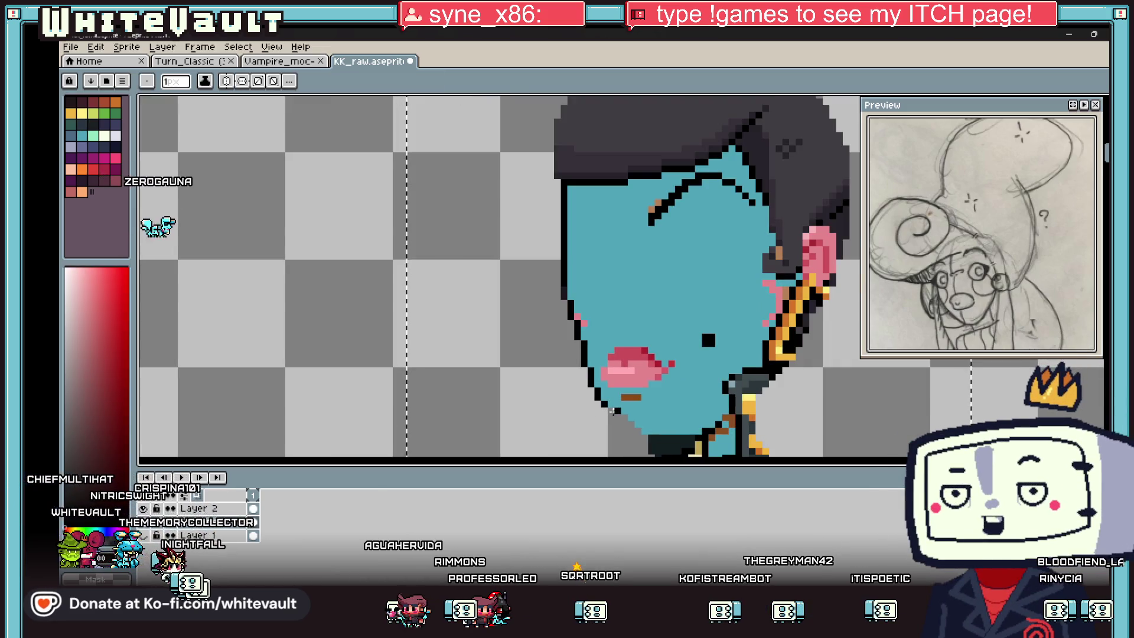
pyautogui.scroll(1, 628, 423)
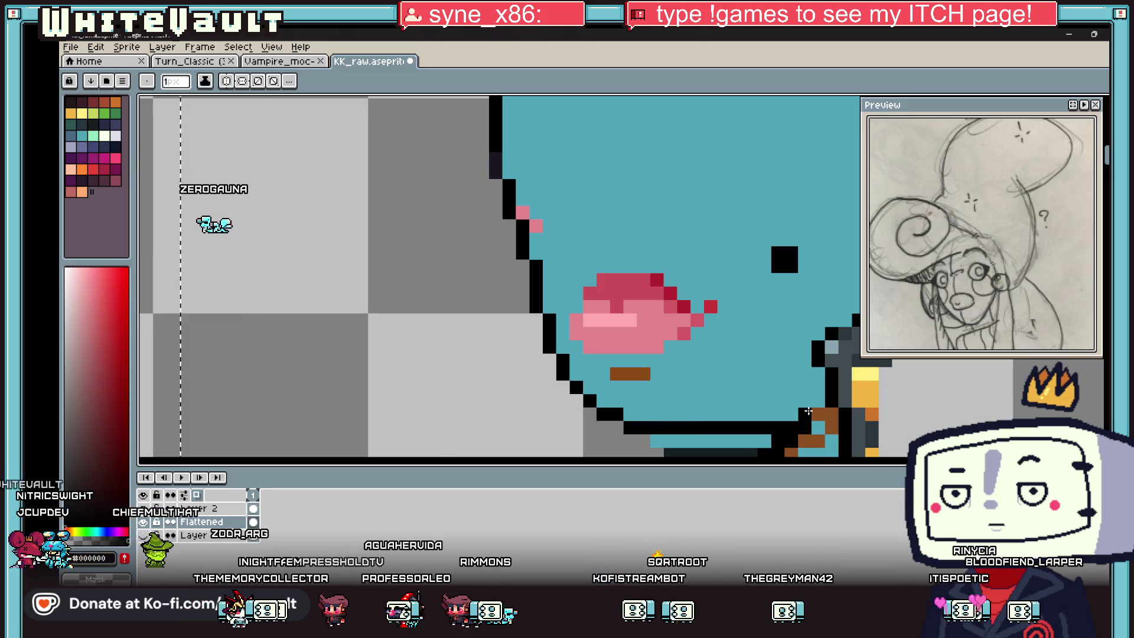
pyautogui.scroll(-3, 807, 411)
pyautogui.scroll(2, 659, 403)
pyautogui.press('i')
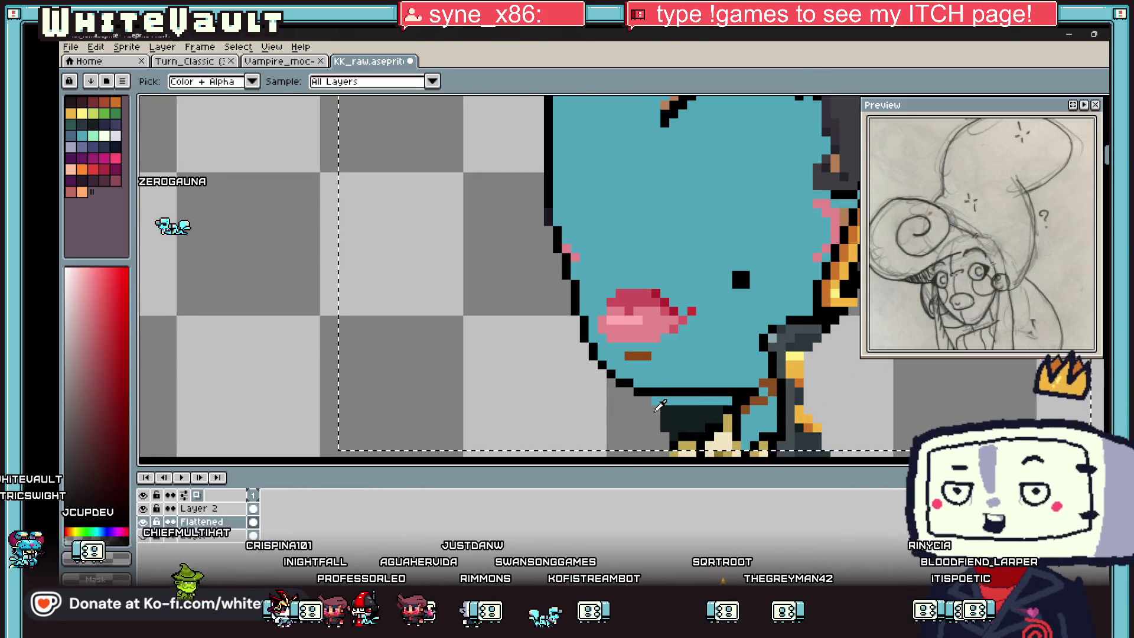
pyautogui.press('b')
pyautogui.scroll(-2, 726, 411)
pyautogui.scroll(2, 722, 415)
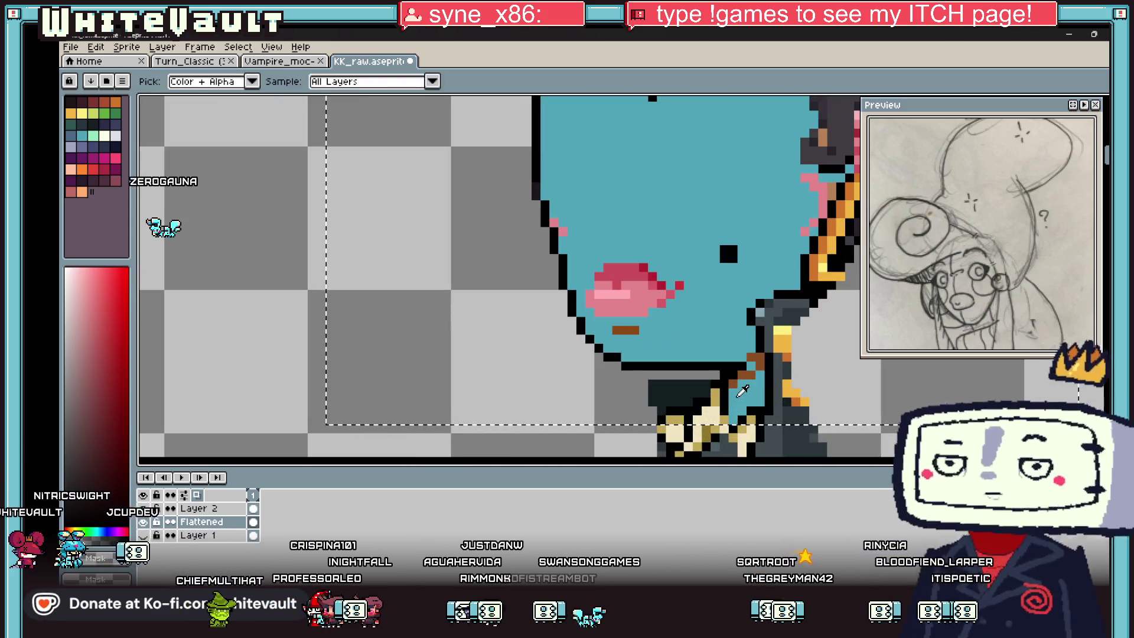
pyautogui.keyDown('alt'); pyautogui.click(719, 417); pyautogui.keyUp('alt')
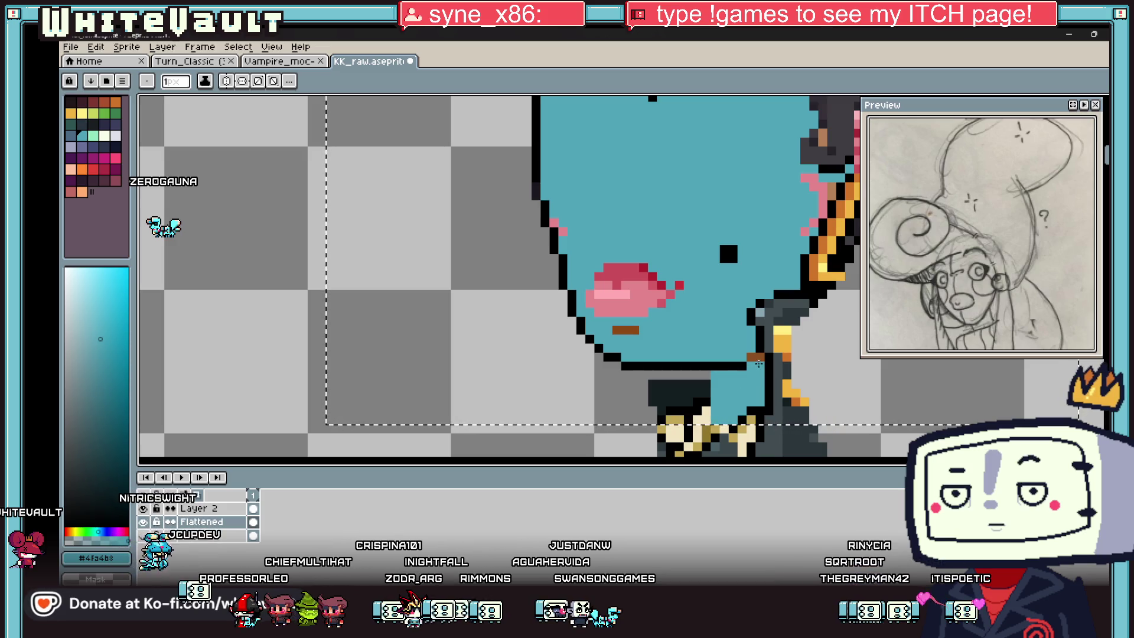
pyautogui.keyDown('alt'); pyautogui.click(739, 365); pyautogui.keyUp('alt')
pyautogui.moveTo(706, 372); pyautogui.dragTo(707, 417)
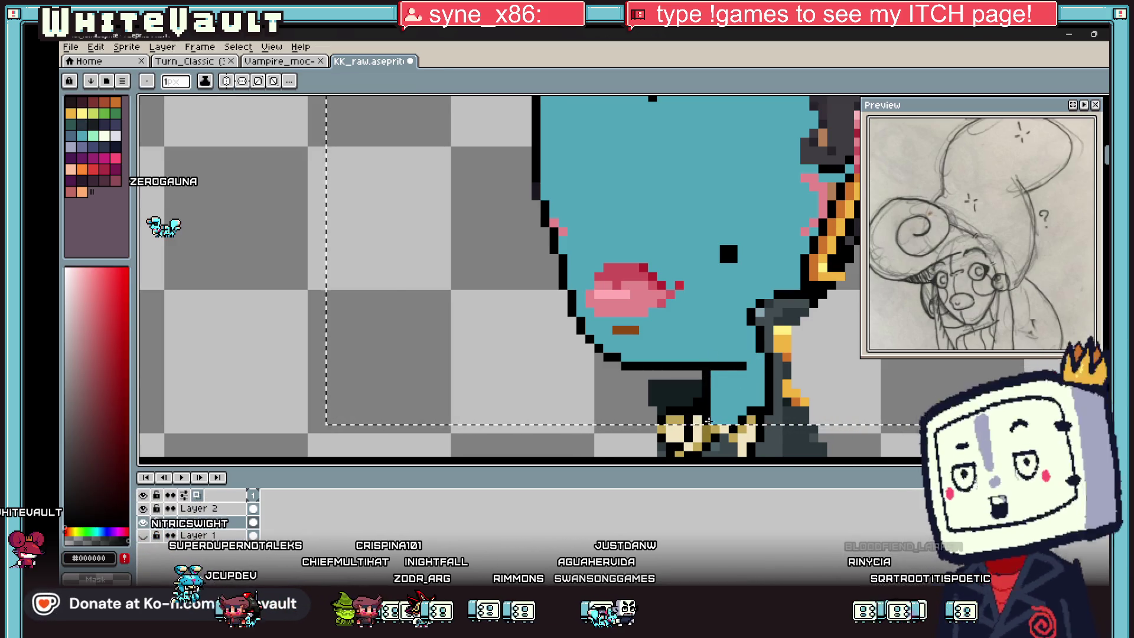
pyautogui.scroll(-3, 708, 420)
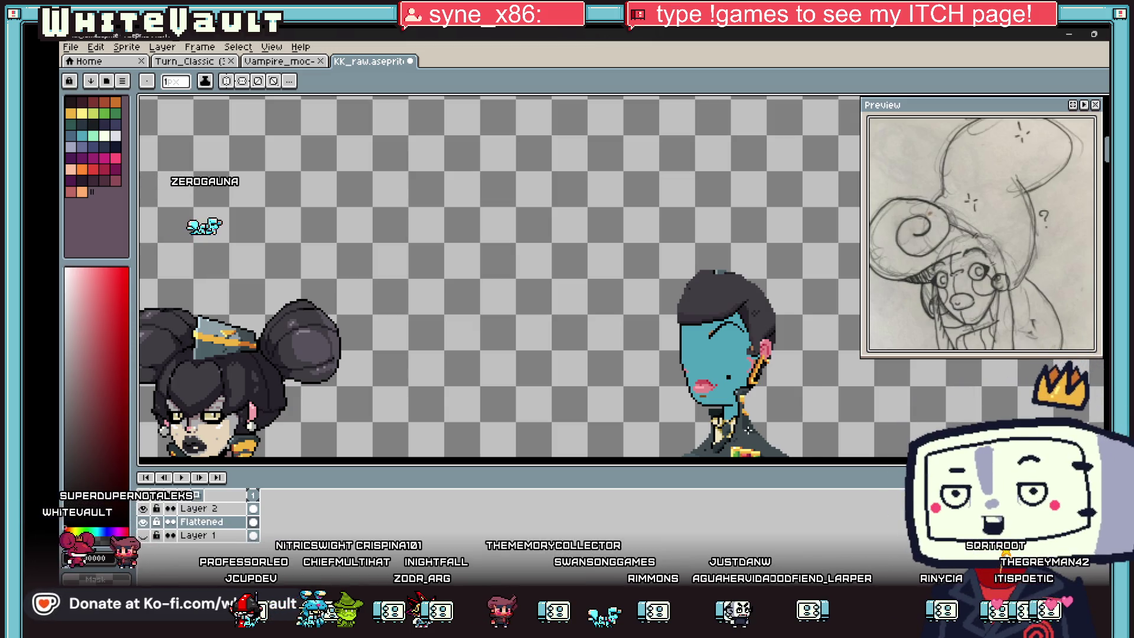
pyautogui.scroll(2, 718, 401)
pyautogui.scroll(2, 719, 400)
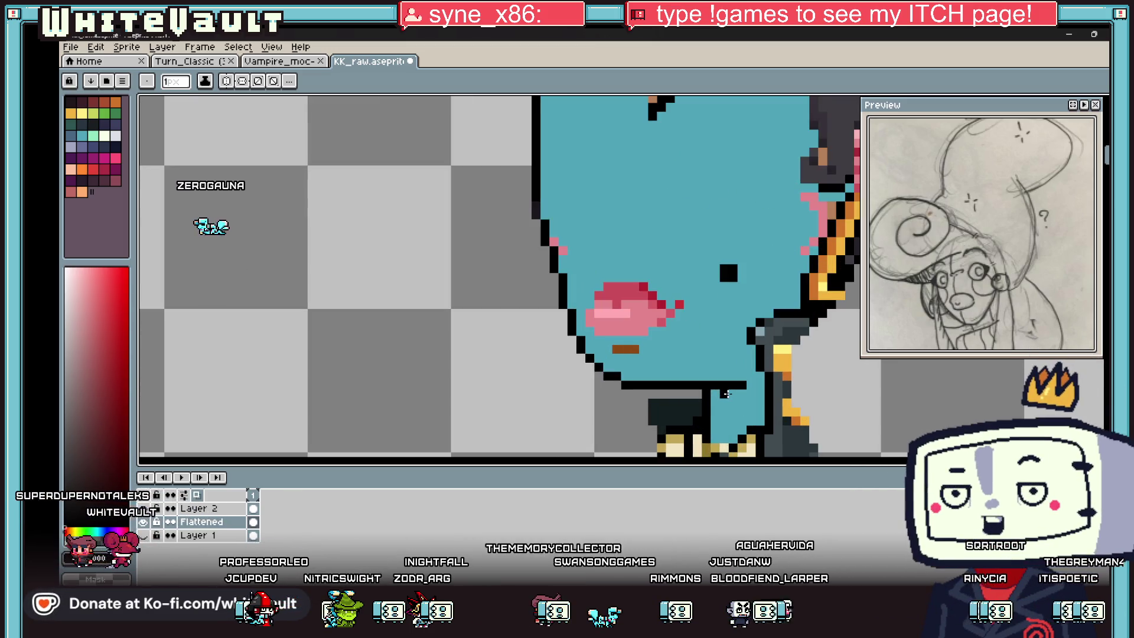
# - Sample the teal skin colour from the chin as the drawing colour
pyautogui.click(727, 366)
pyautogui.press('b')
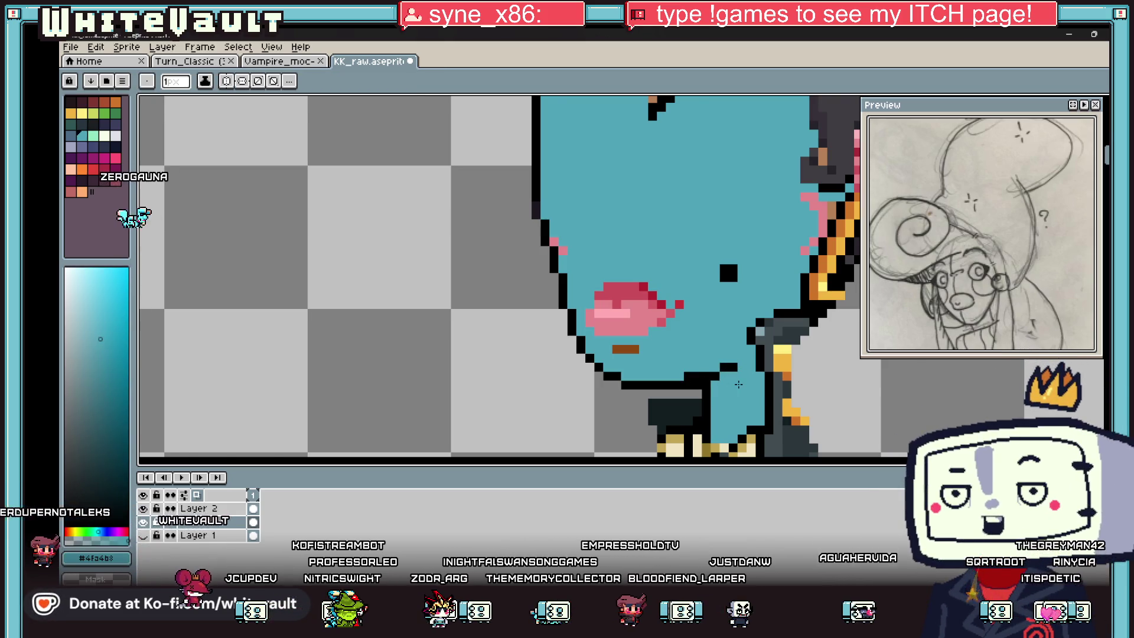
pyautogui.scroll(-2, 738, 383)
pyautogui.scroll(2, 696, 295)
pyautogui.keyDown('alt'); pyautogui.click(696, 295); pyautogui.keyUp('alt')
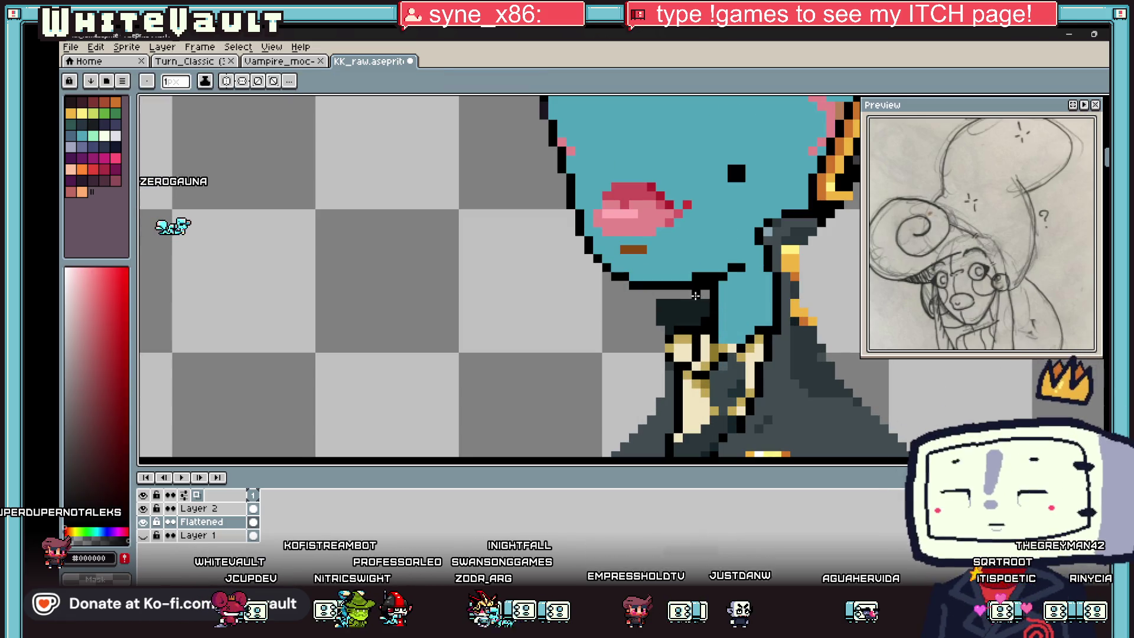
pyautogui.keyDown('alt'); pyautogui.click(712, 293); pyautogui.keyUp('alt')
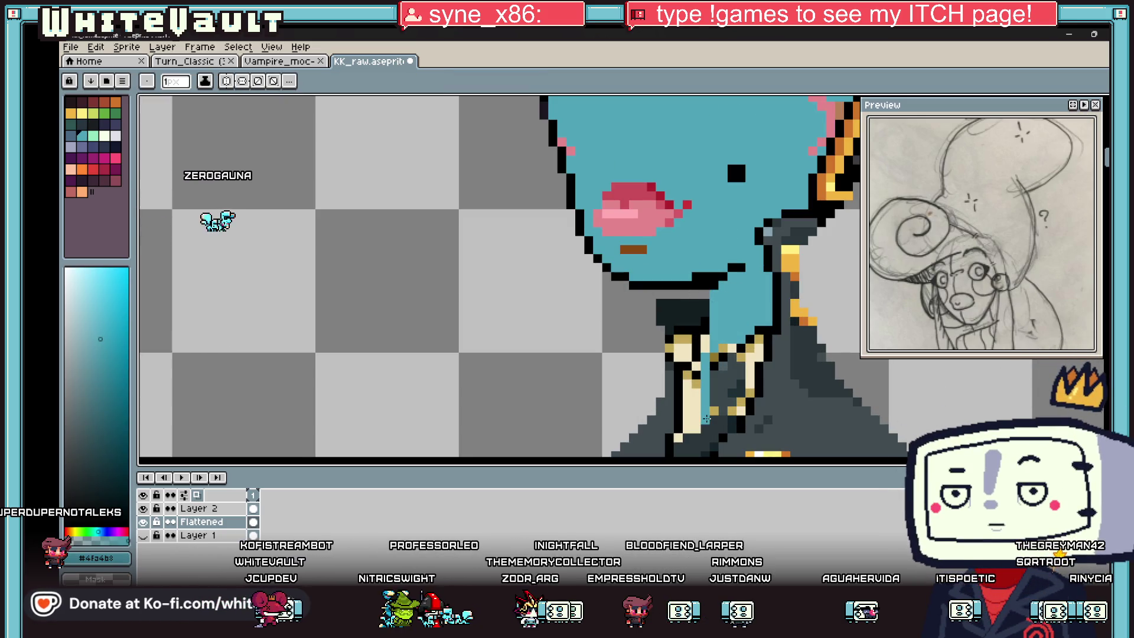
# - Bucket-fill the dark collar shadow below the chin with teal, undoing the stray fill on the cream strip
pyautogui.press('g')
pyautogui.click(699, 415)
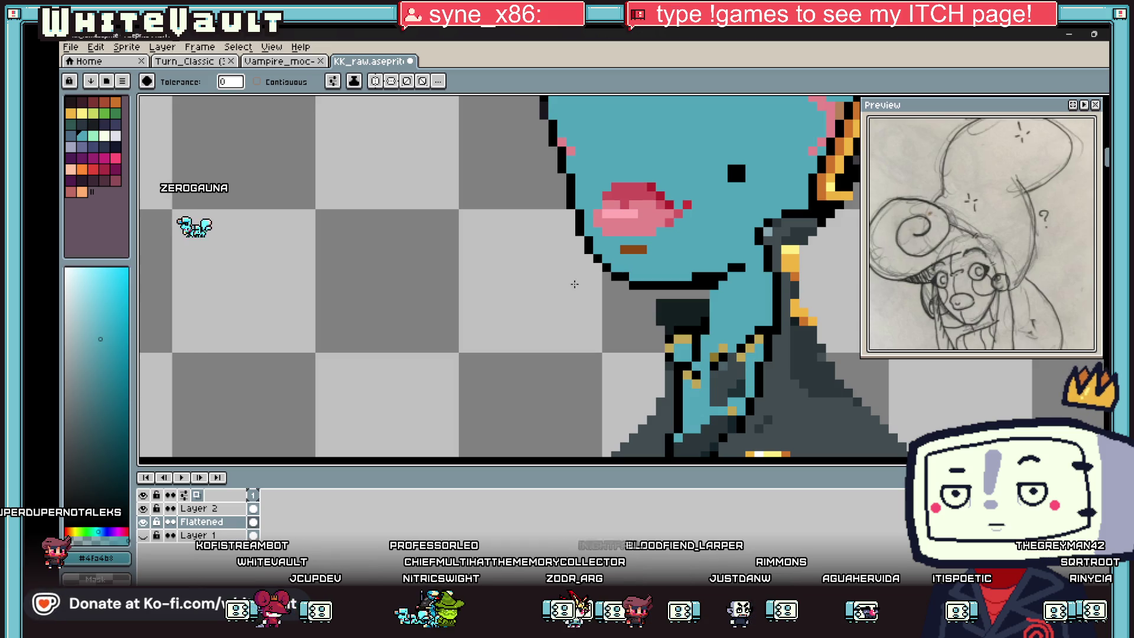
pyautogui.hotkey('ctrl', 'z')
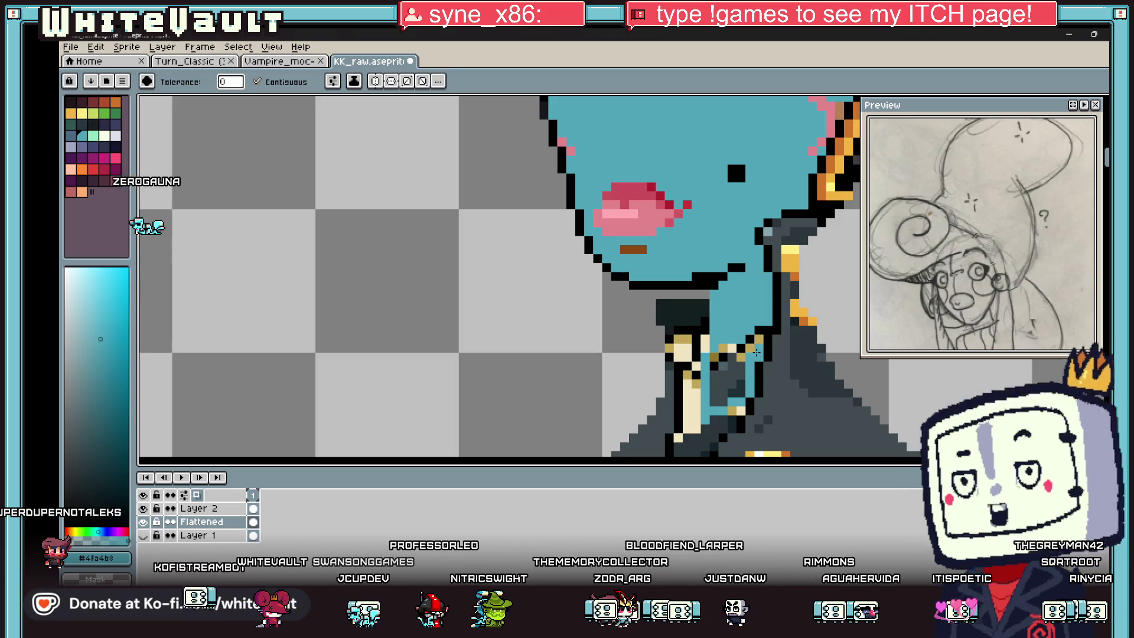
pyautogui.click(733, 368)
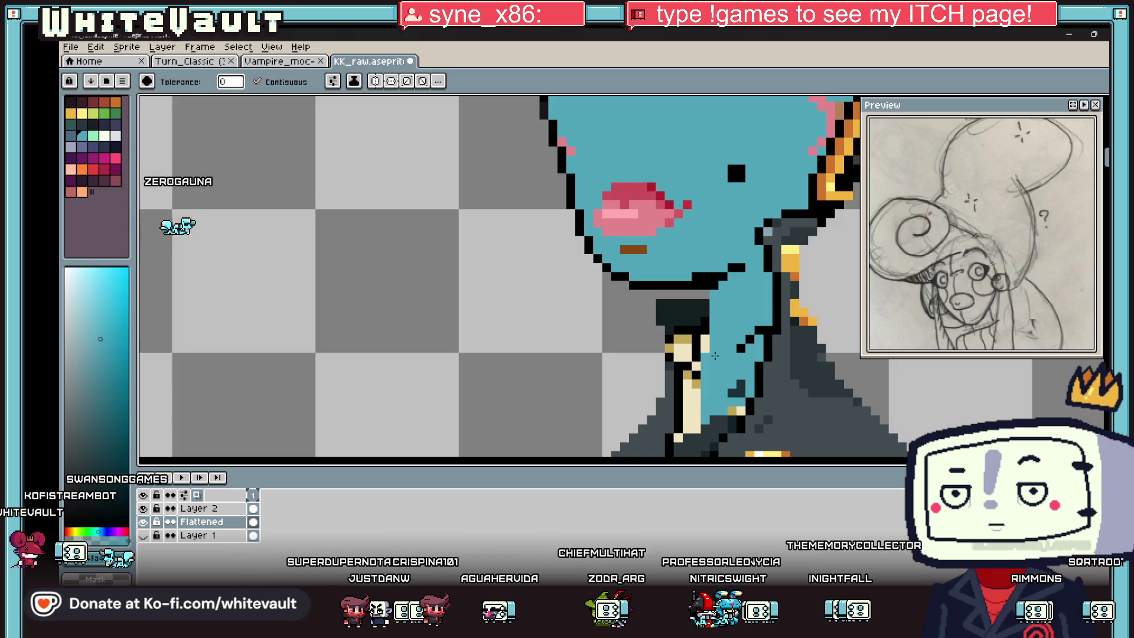
pyautogui.press('i')
pyautogui.scroll(-2, 719, 281)
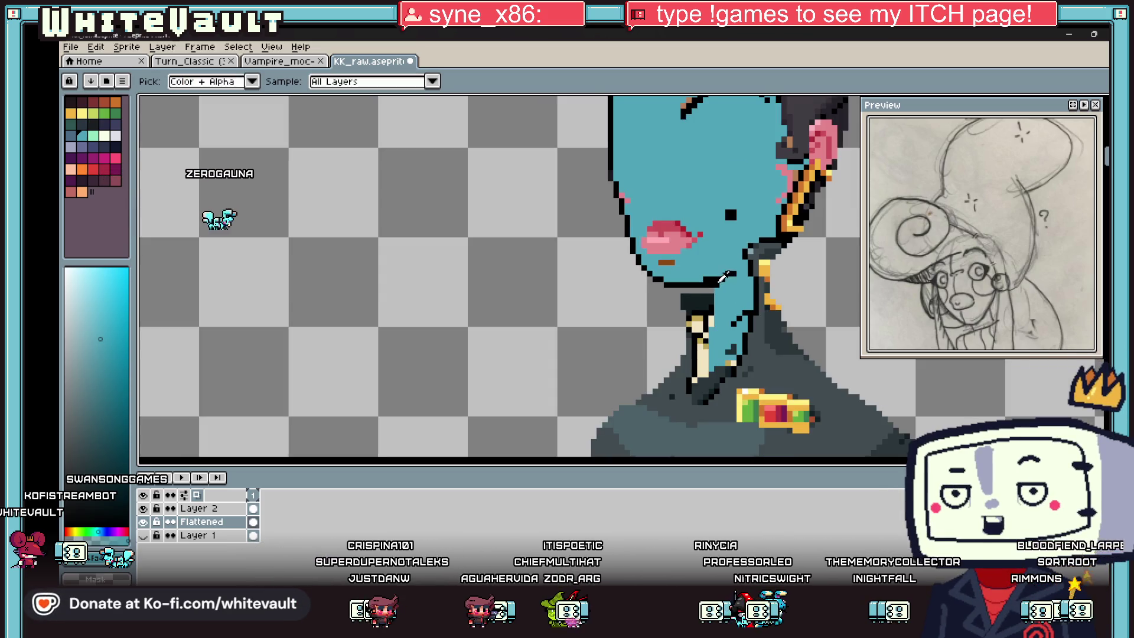
# - Repaint the chin pixels in cyan skin colour down toward the collar
pyautogui.click(723, 277)
pyautogui.scroll(2, 709, 290)
pyautogui.keyDown('alt'); pyautogui.click(726, 355); pyautogui.keyUp('alt')
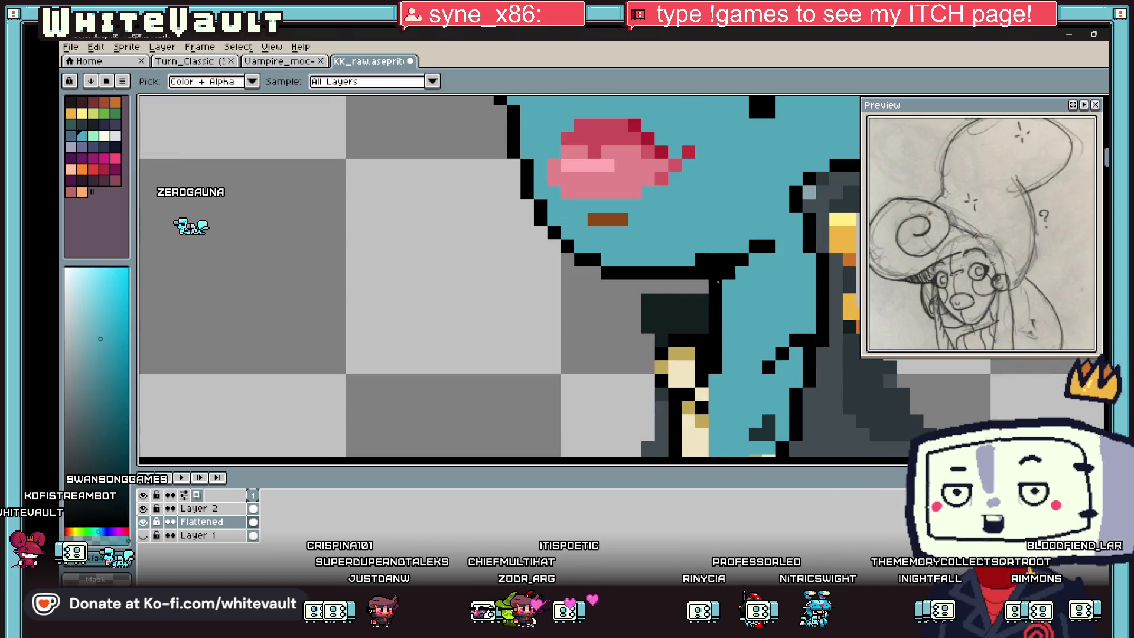
pyautogui.moveTo(715, 293); pyautogui.dragTo(716, 373)
pyautogui.keyDown('alt'); pyautogui.click(719, 373); pyautogui.keyUp('alt')
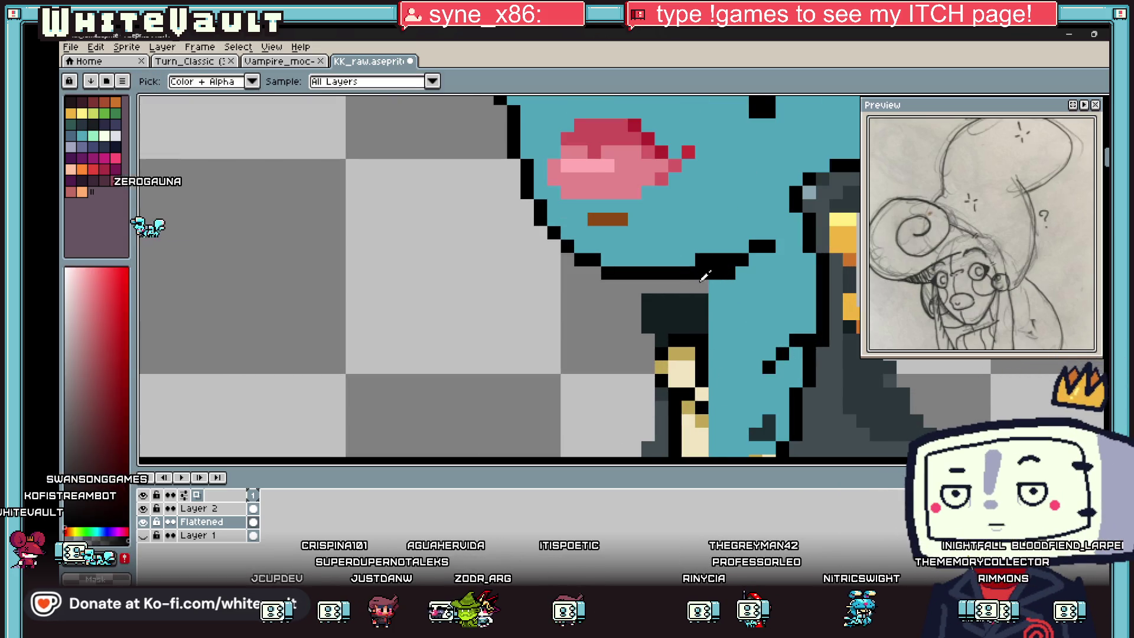
pyautogui.scroll(-2, 701, 367)
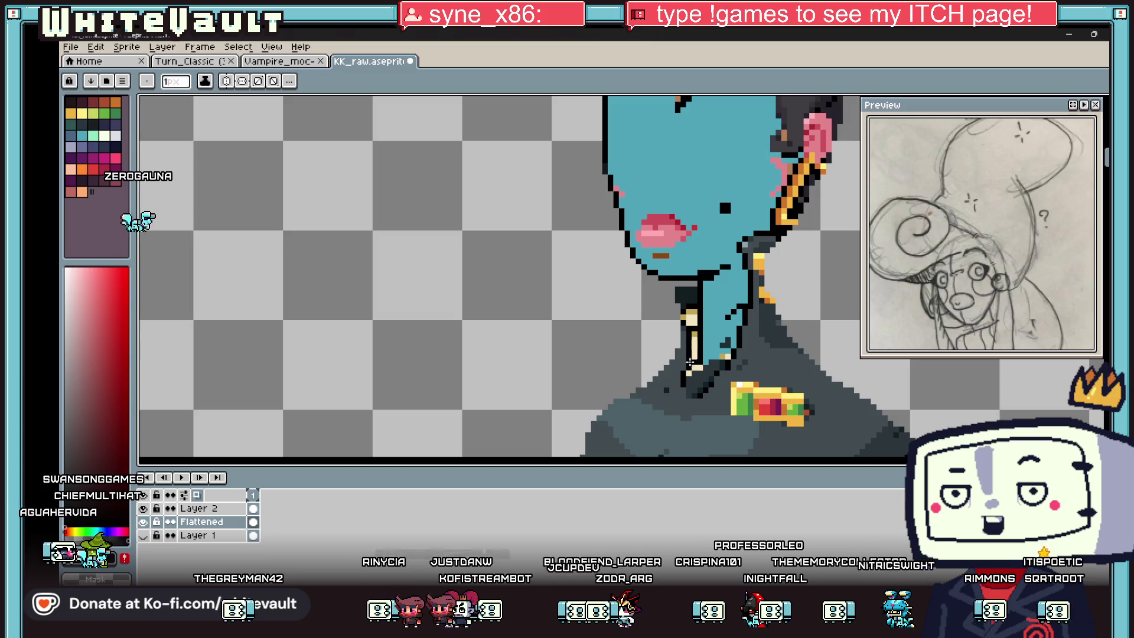
# - Paint the neck cyan over the orange collar pixels, undoing the stray stroke
pyautogui.press('i')
pyautogui.scroll(-1, 691, 355)
pyautogui.scroll(-1, 691, 355)
pyautogui.scroll(3, 696, 345)
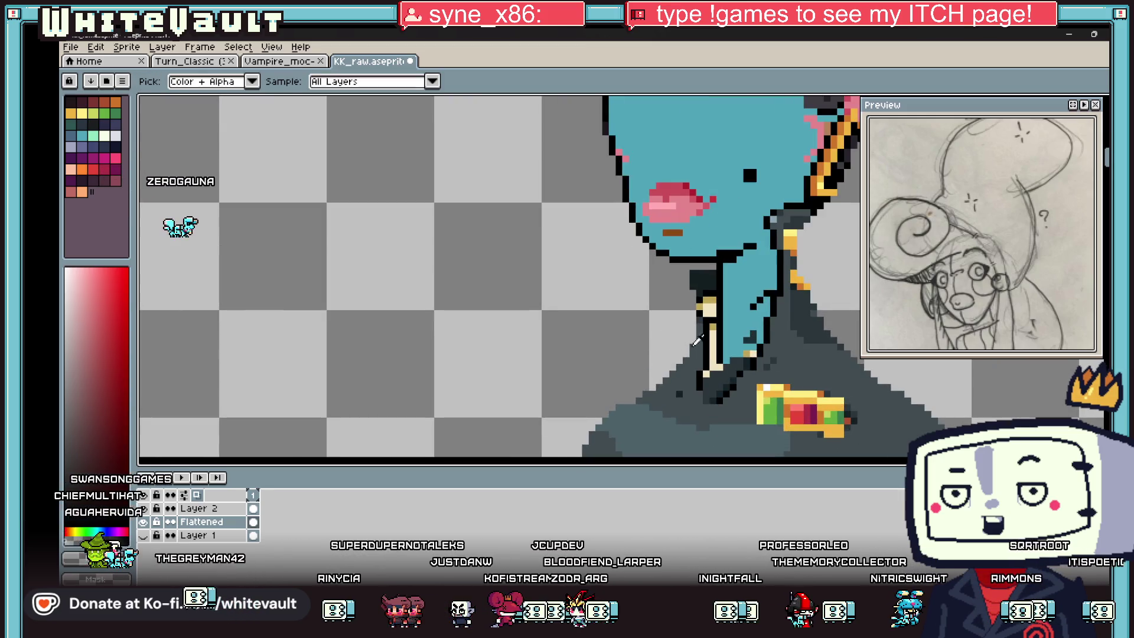
pyautogui.press('b')
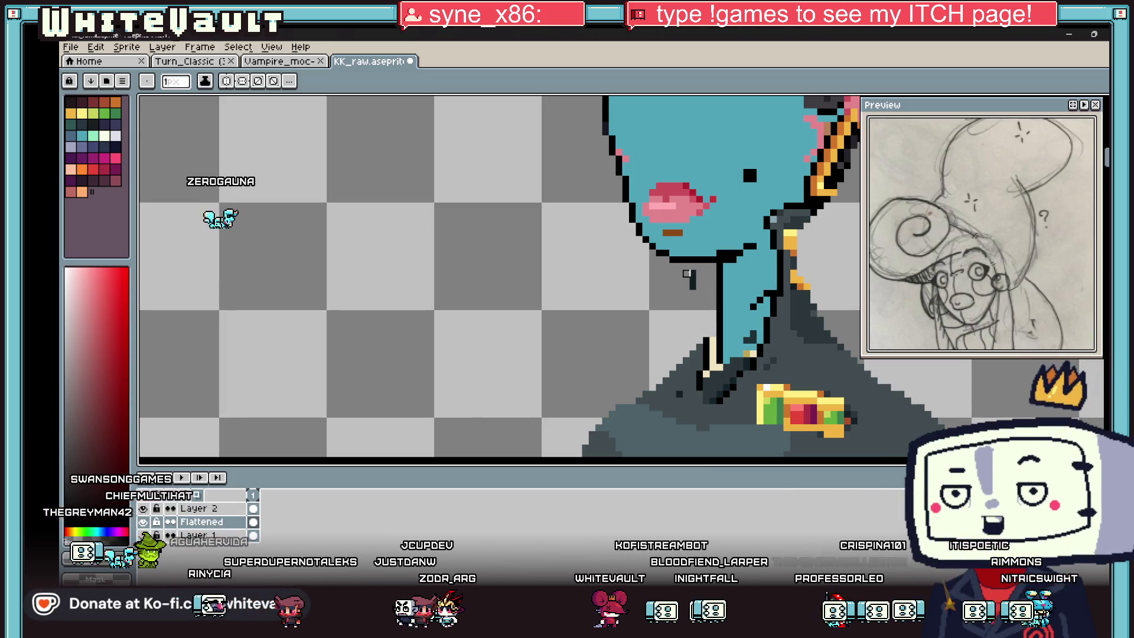
pyautogui.scroll(-3, 692, 286)
pyautogui.scroll(2, 734, 270)
pyautogui.keyDown('alt'); pyautogui.click(734, 270); pyautogui.keyUp('alt')
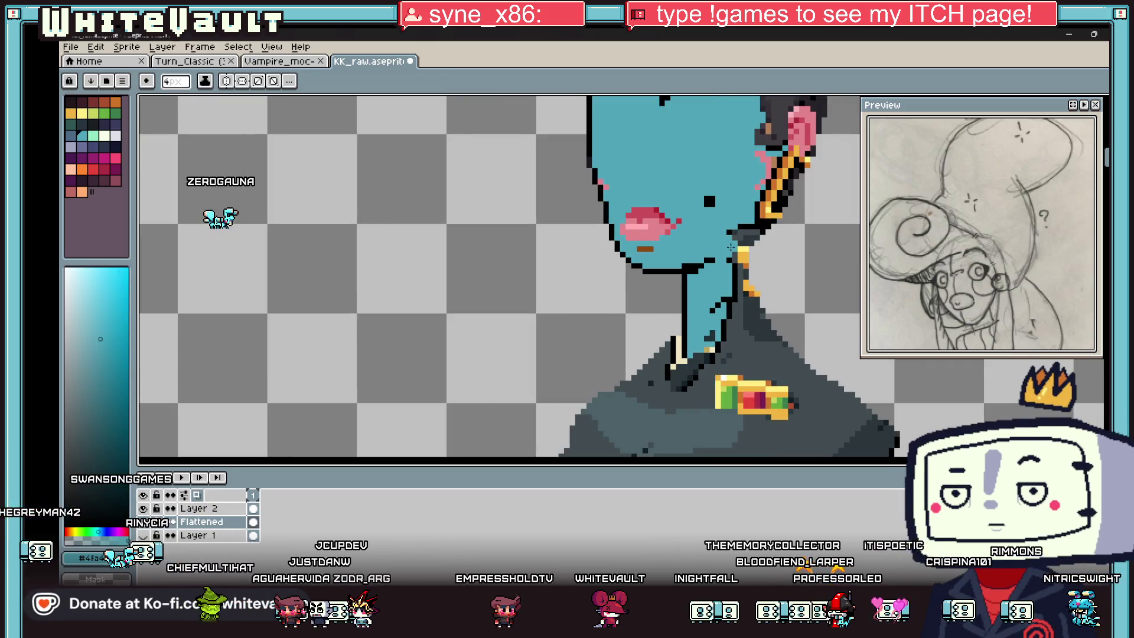
pyautogui.moveTo(735, 264)
pyautogui.mouseDown()
pyautogui.moveTo(767, 338)
pyautogui.moveTo(734, 312)
pyautogui.mouseUp()
pyautogui.hotkey('ctrl', 'z')
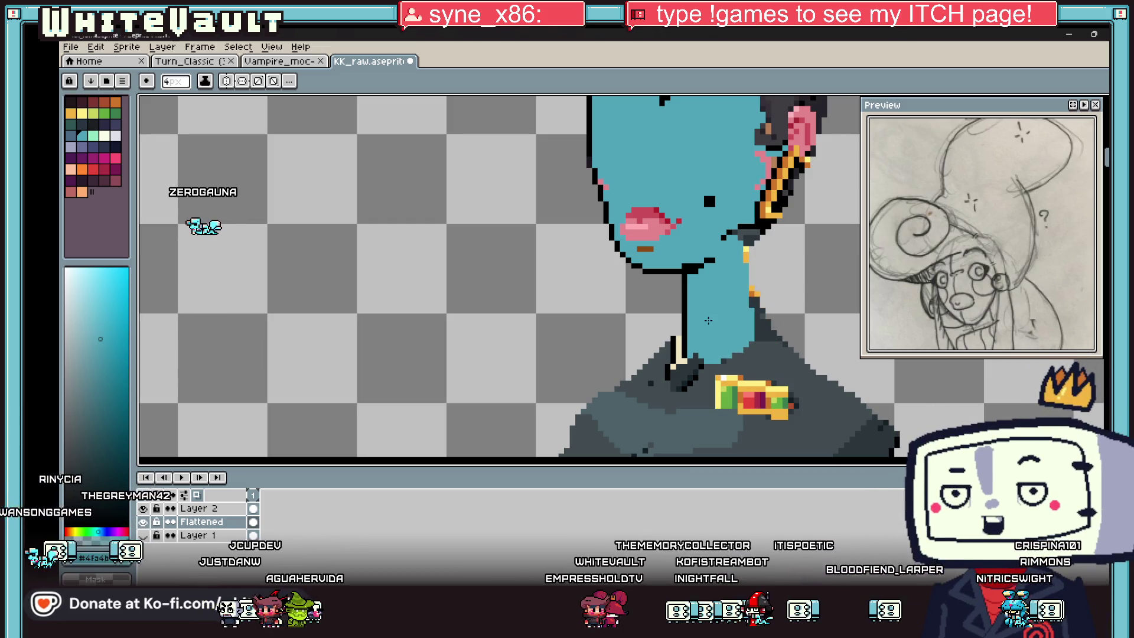
pyautogui.scroll(-2, 708, 320)
pyautogui.scroll(-1, 707, 319)
pyautogui.scroll(2, 708, 322)
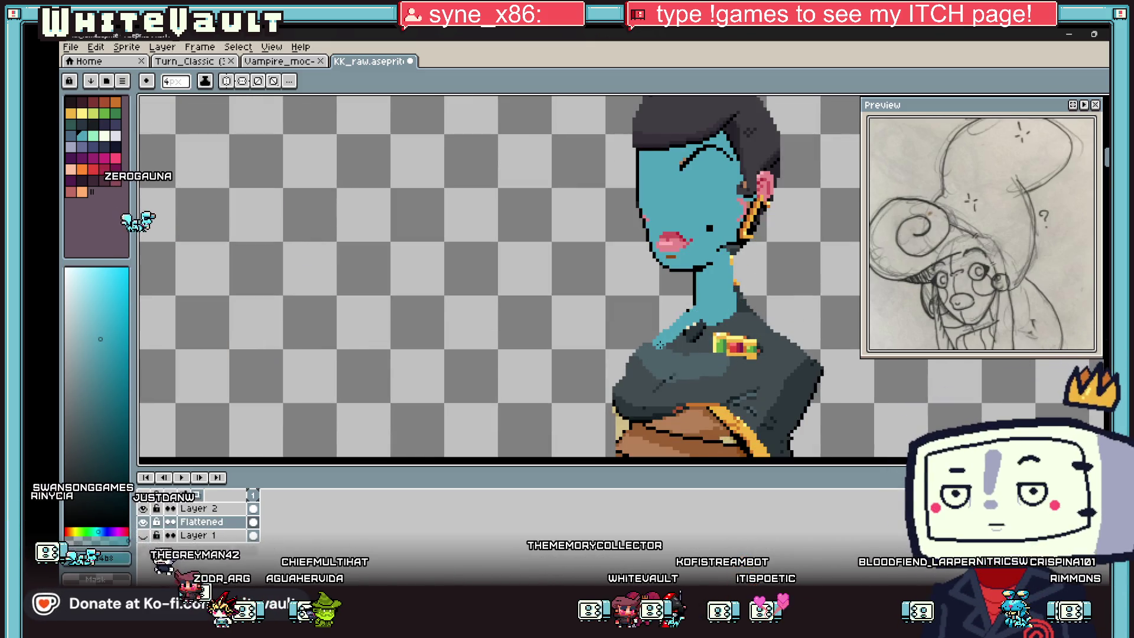
# - Draw cyan arm outlines down both sides and join them across the skirt bottom
pyautogui.moveTo(658, 344); pyautogui.dragTo(630, 372)
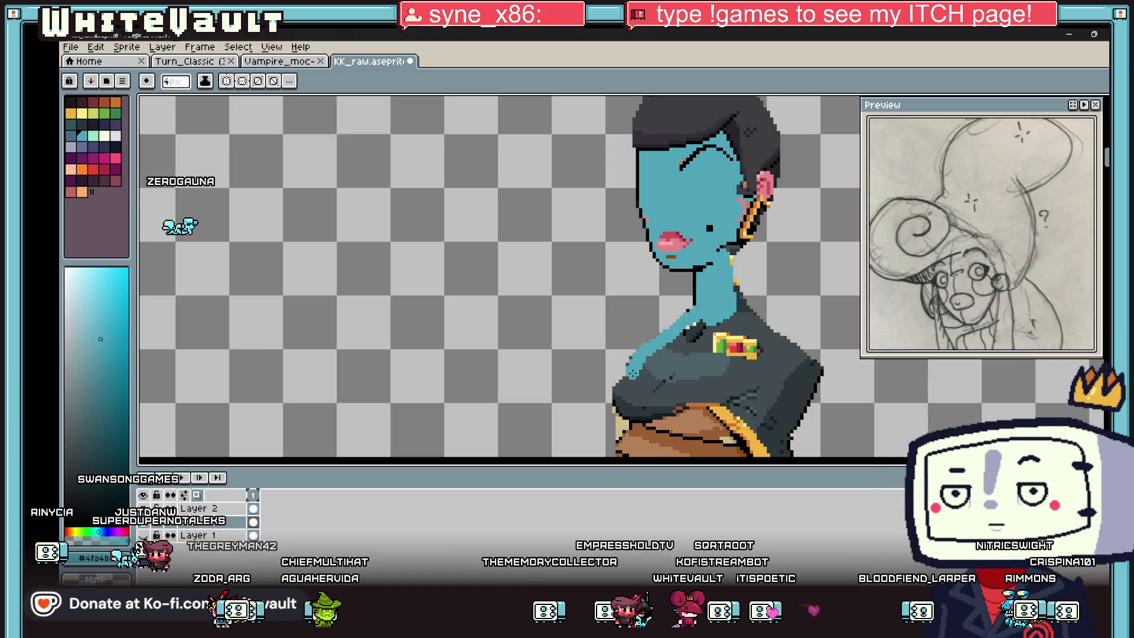
pyautogui.scroll(-2, 633, 384)
pyautogui.moveTo(630, 300); pyautogui.dragTo(657, 430)
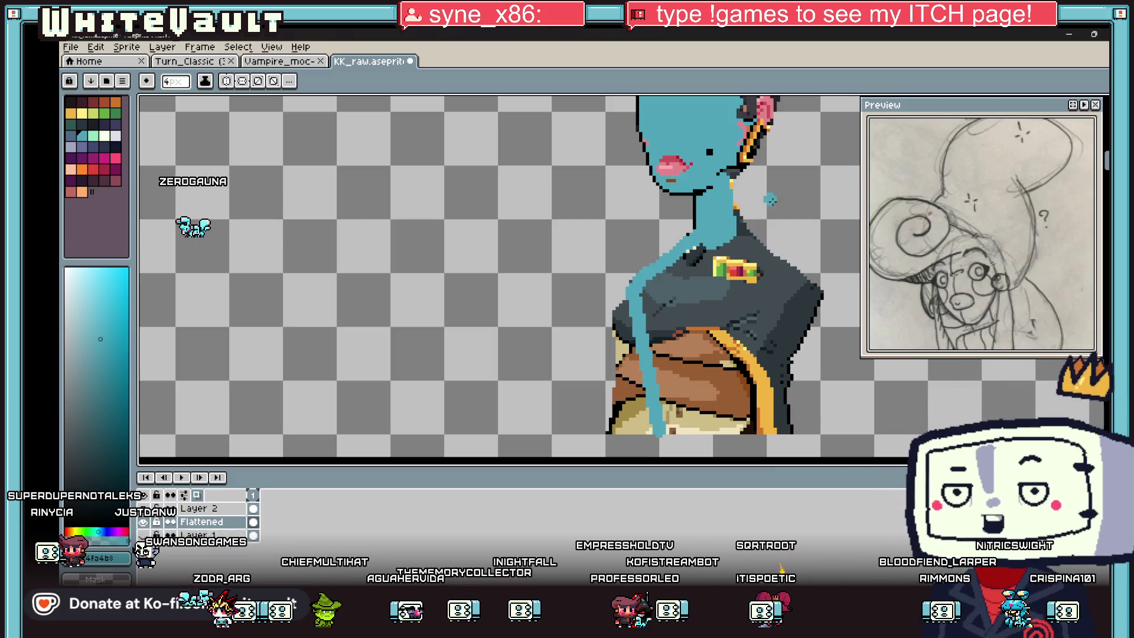
pyautogui.moveTo(804, 282); pyautogui.dragTo(813, 287)
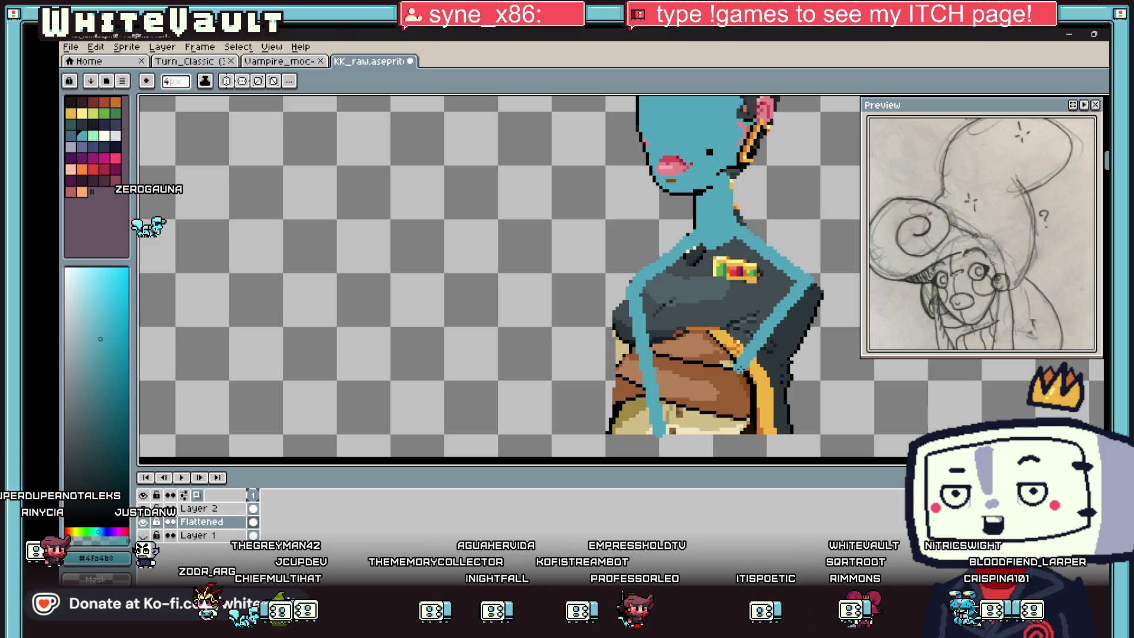
pyautogui.moveTo(751, 355); pyautogui.dragTo(769, 430)
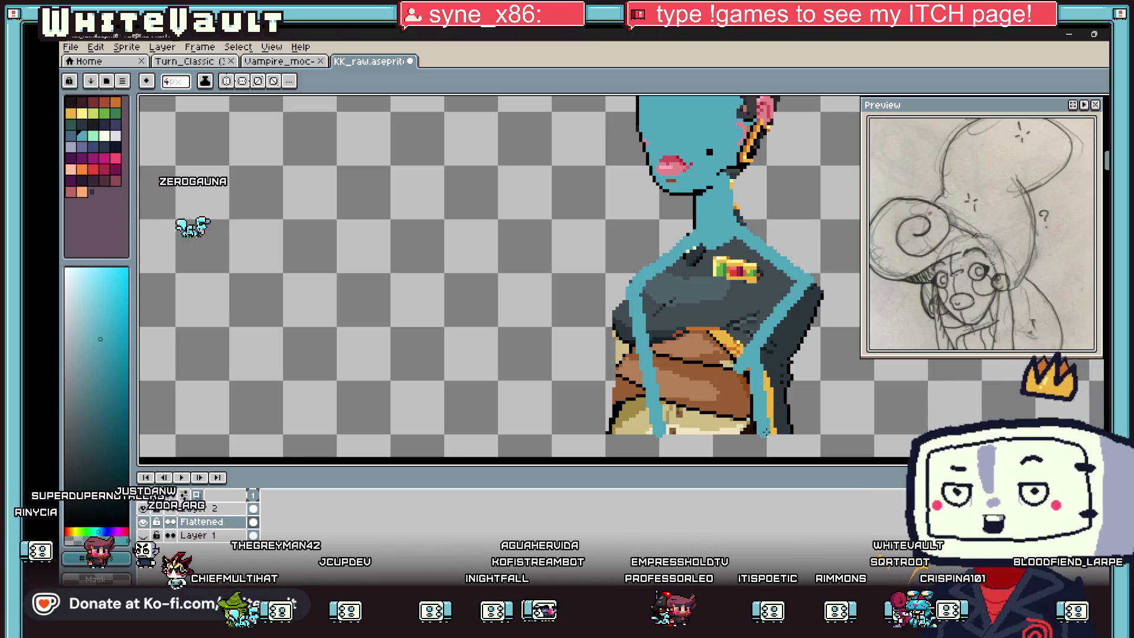
pyautogui.moveTo(659, 431); pyautogui.dragTo(764, 431)
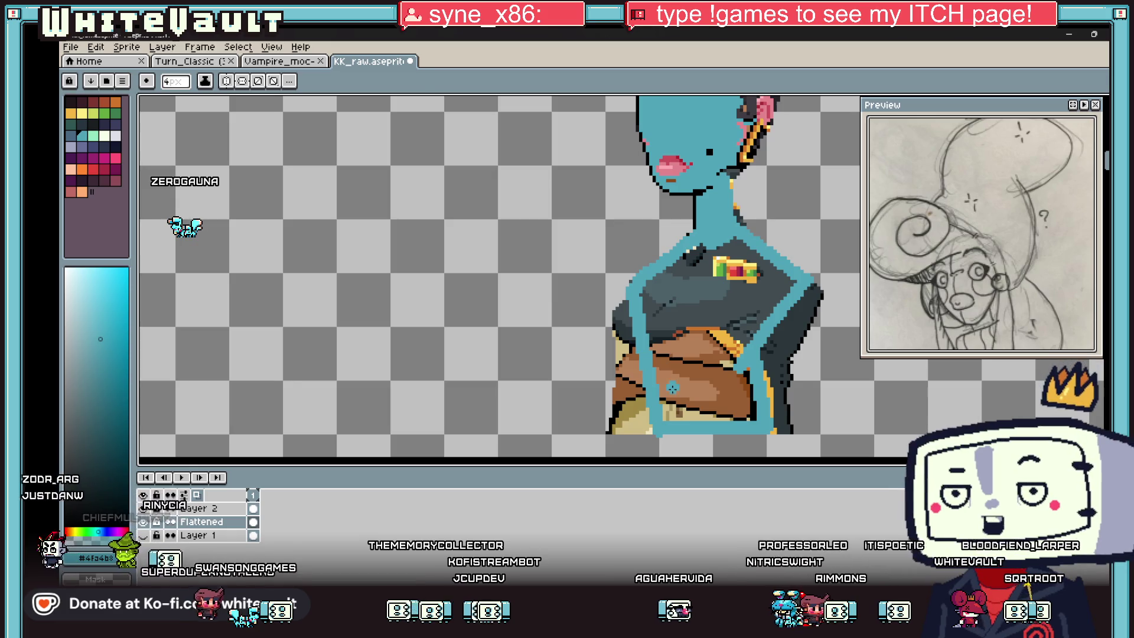
# - Bucket-fill the dark uniform chest with the cyan skin colour
pyautogui.press('i')
pyautogui.press('g')
pyautogui.click(751, 282)
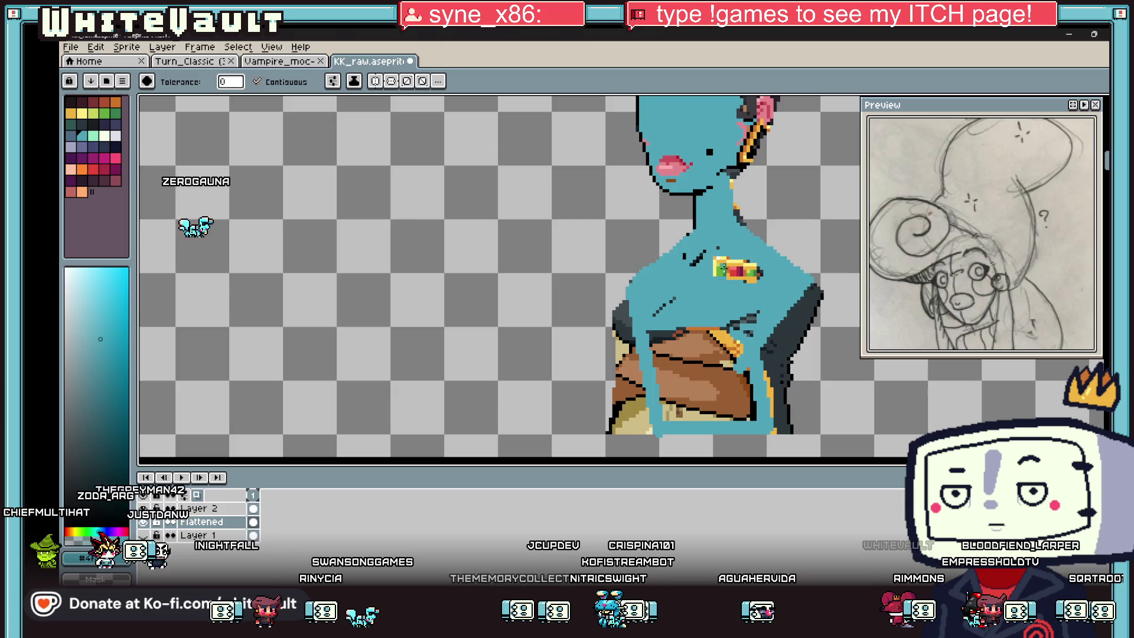
# - Undo stray dark chest marks and paint over the brown belt with blue skin
pyautogui.press('i')
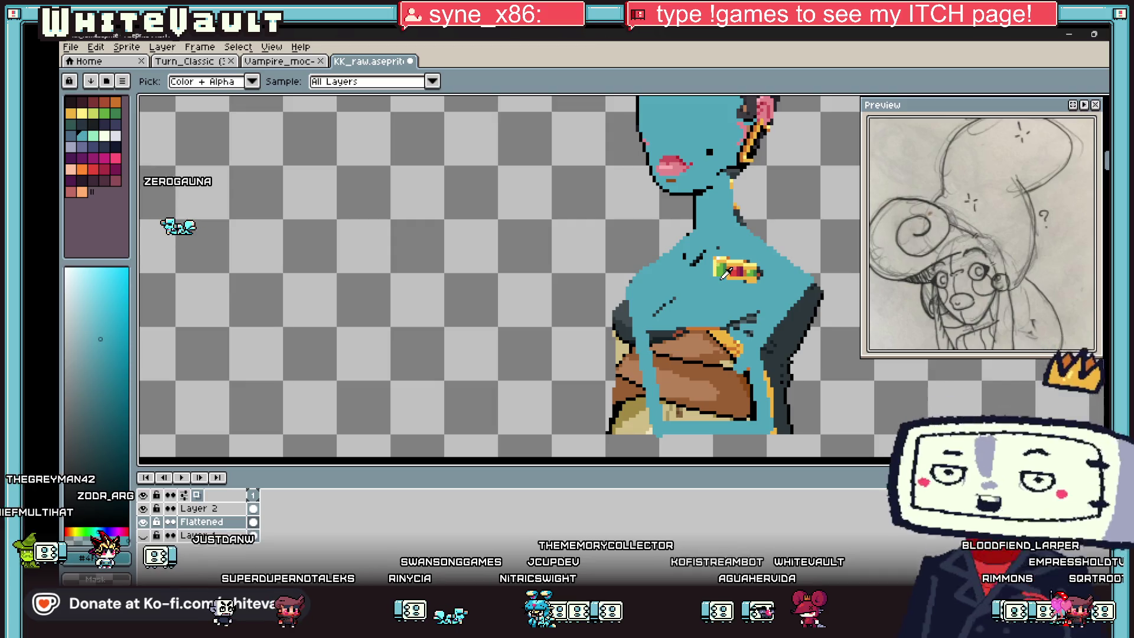
pyautogui.scroll(1, 757, 244)
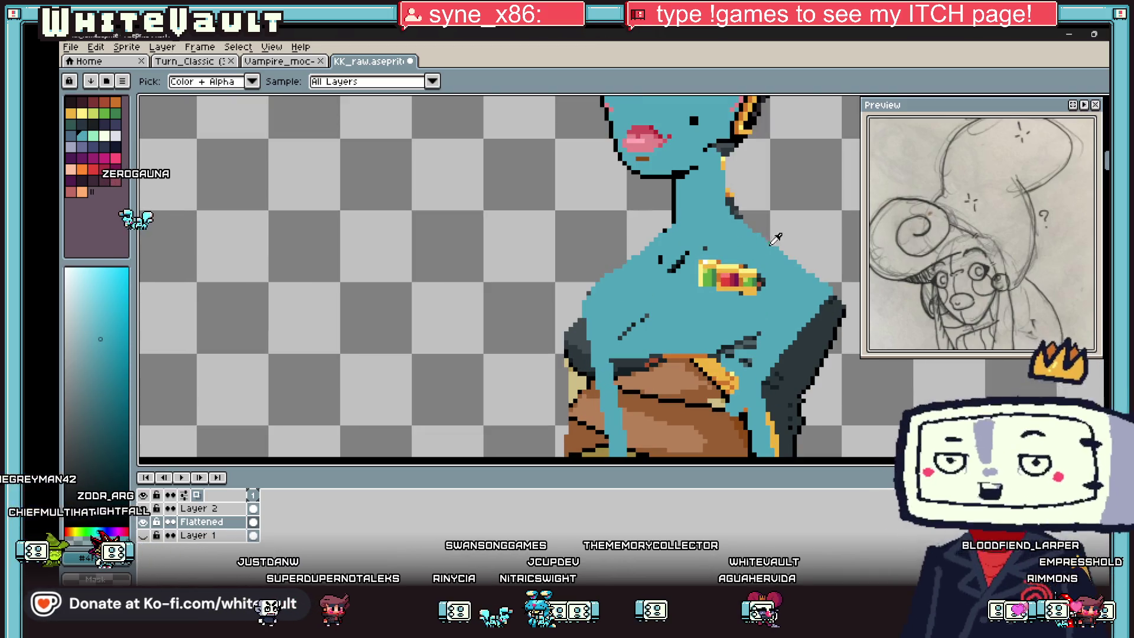
pyautogui.press('b')
pyautogui.hotkey('ctrl', 'z')
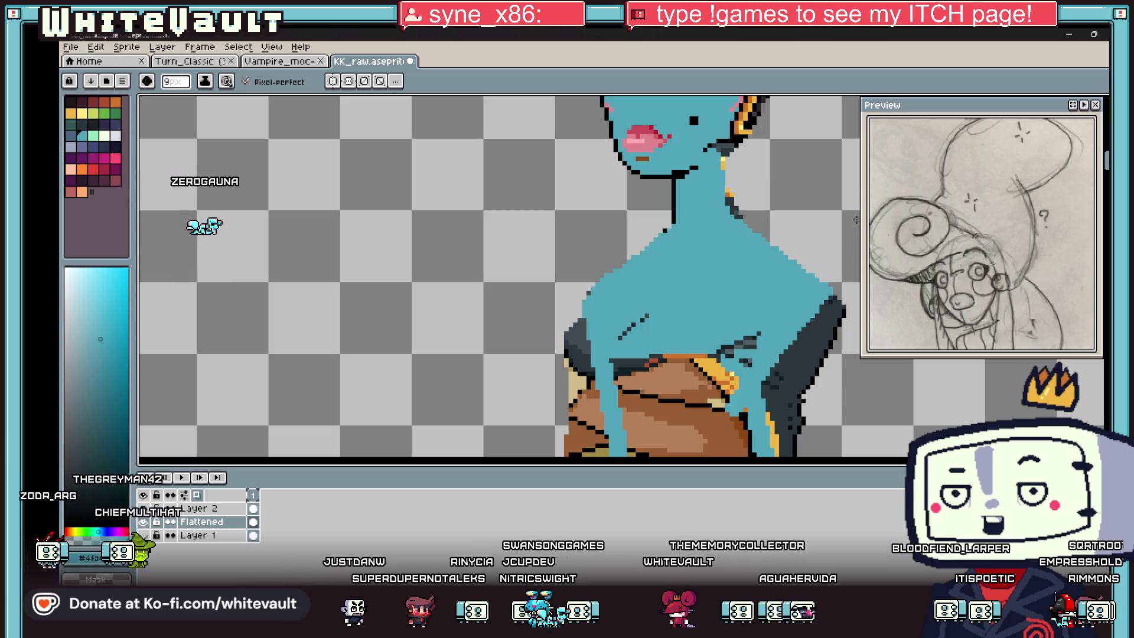
pyautogui.scroll(-1, 814, 283)
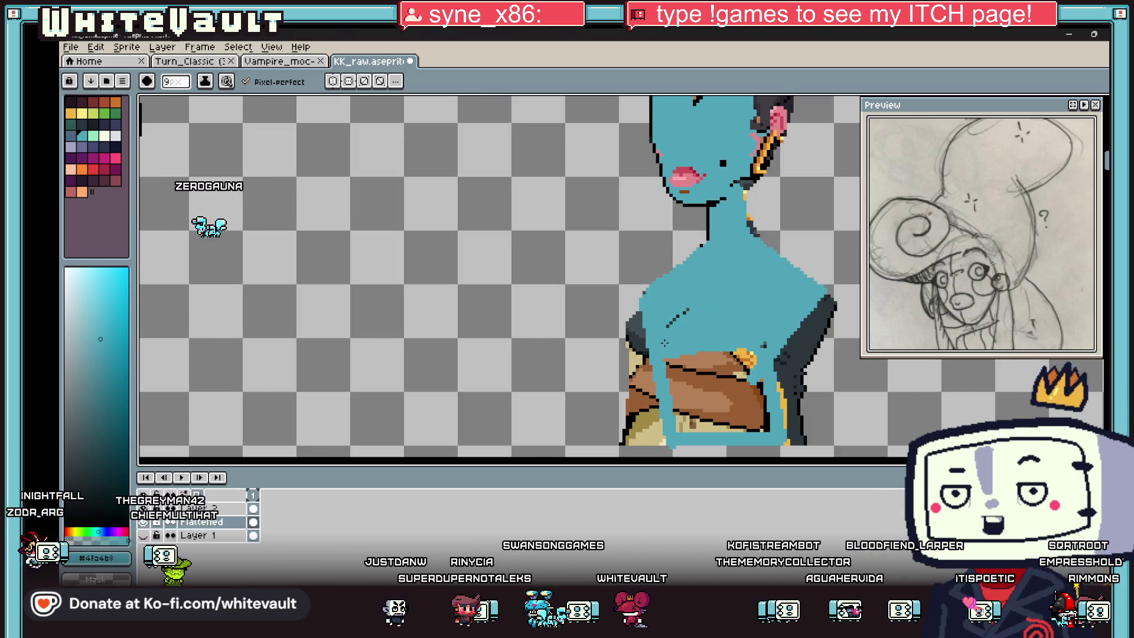
pyautogui.moveTo(673, 354); pyautogui.dragTo(728, 423)
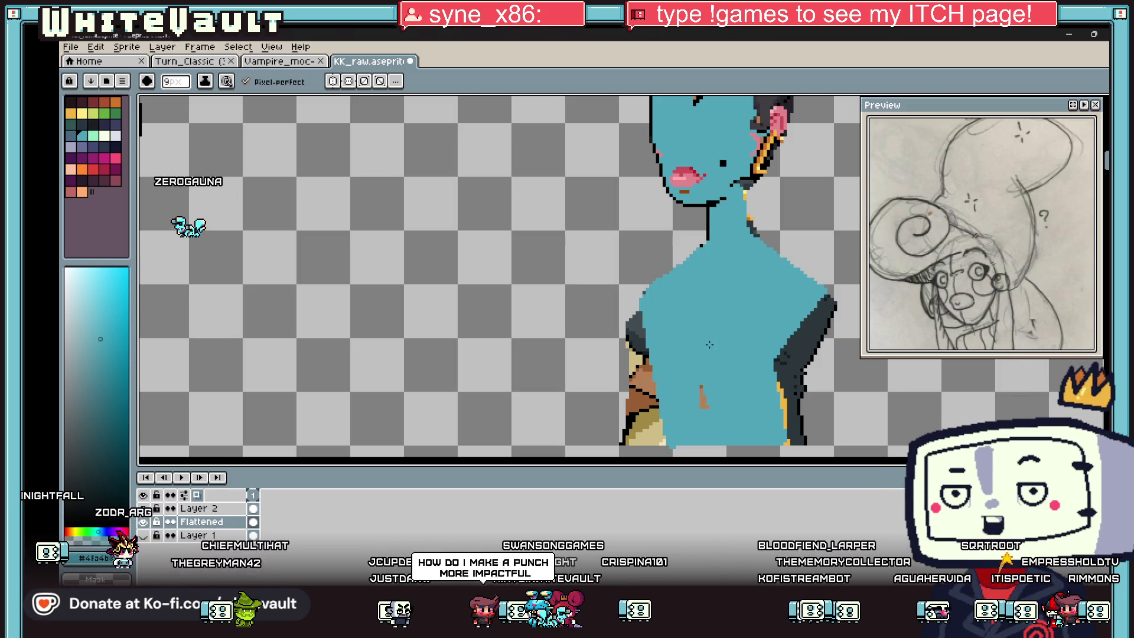
pyautogui.scroll(-2, 698, 369)
pyautogui.scroll(1, 754, 302)
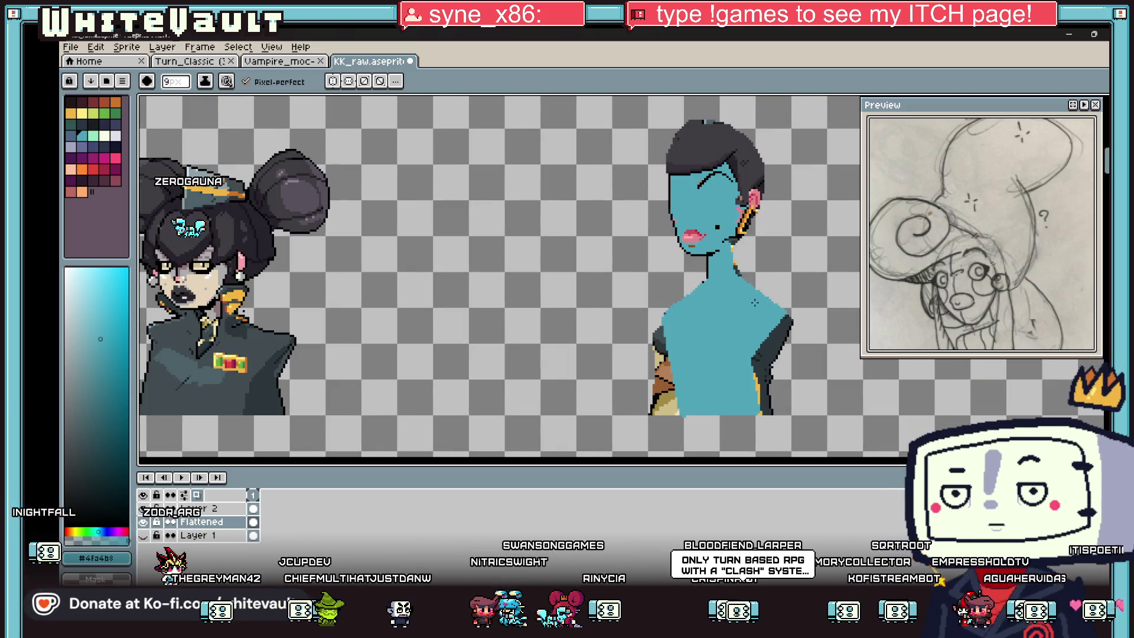
# - Darken the grey pixels near the ear to black and fix a stray black pixel with teal
pyautogui.press('i')
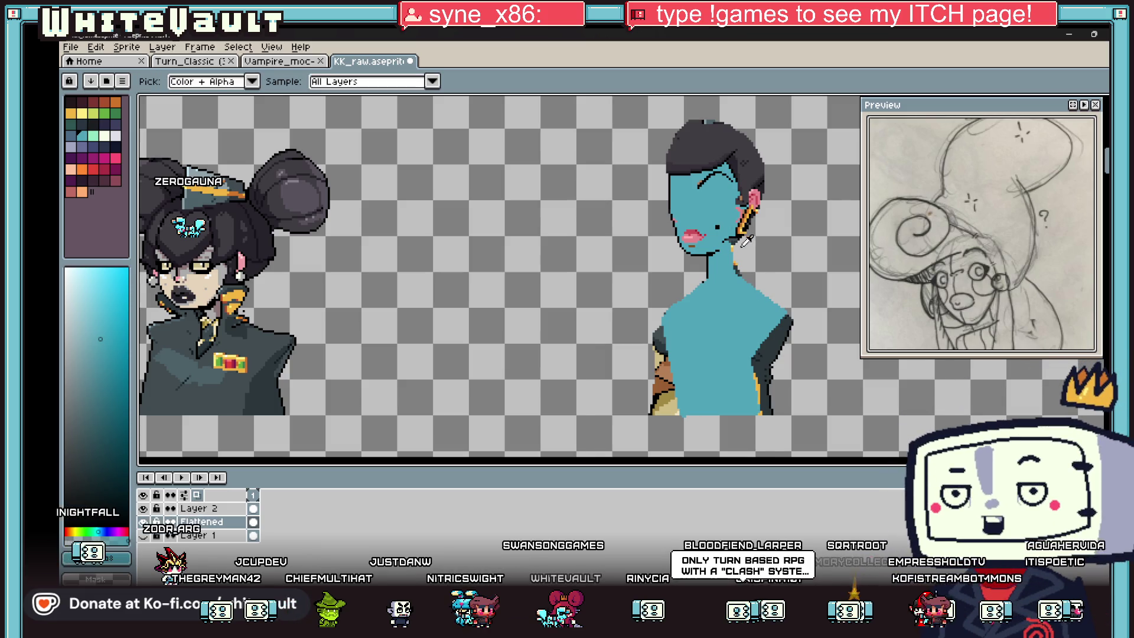
pyautogui.scroll(3, 747, 240)
pyautogui.scroll(2, 719, 263)
pyautogui.click(719, 263)
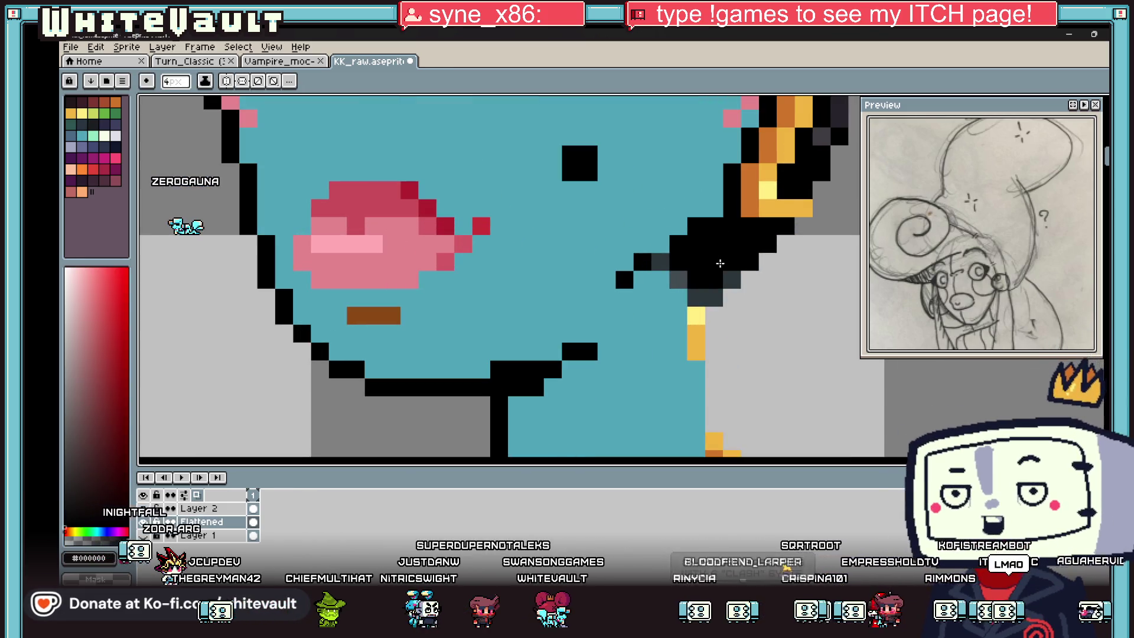
pyautogui.moveTo(734, 265); pyautogui.dragTo(696, 286)
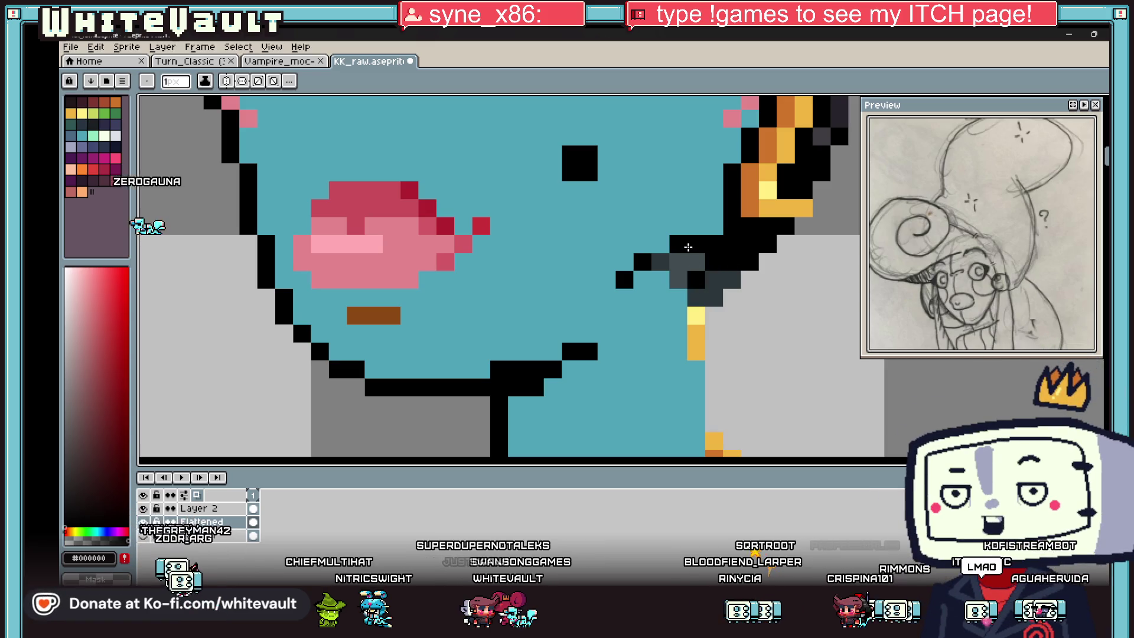
pyautogui.keyDown('alt'); pyautogui.click(688, 229); pyautogui.keyUp('alt')
pyautogui.click(687, 246)
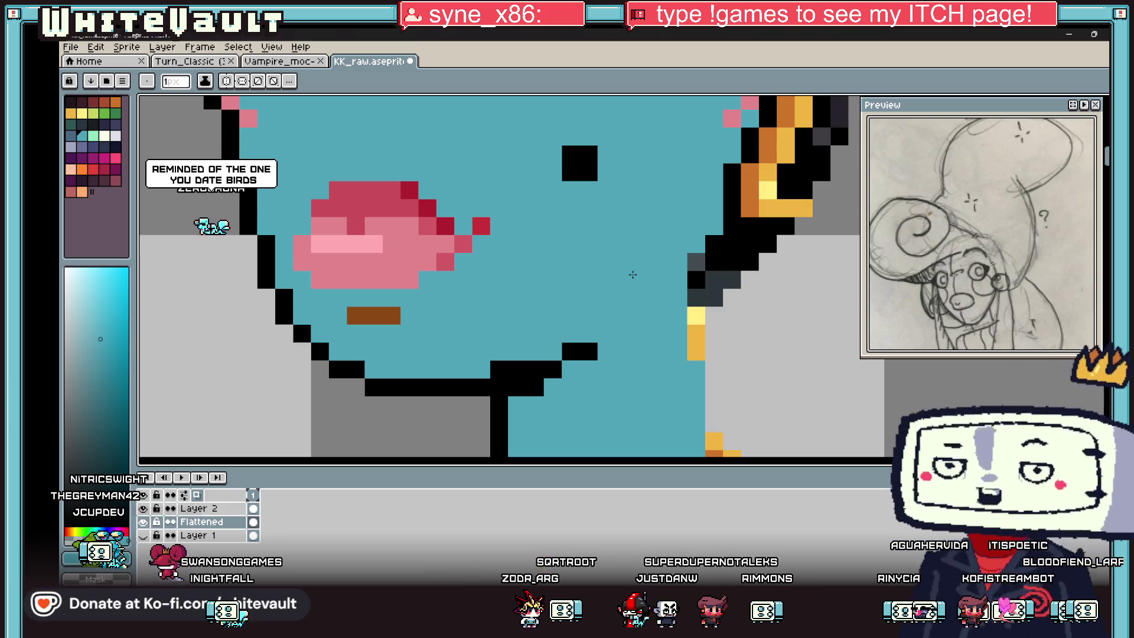
pyautogui.scroll(-3, 730, 209)
pyautogui.scroll(-2, 730, 210)
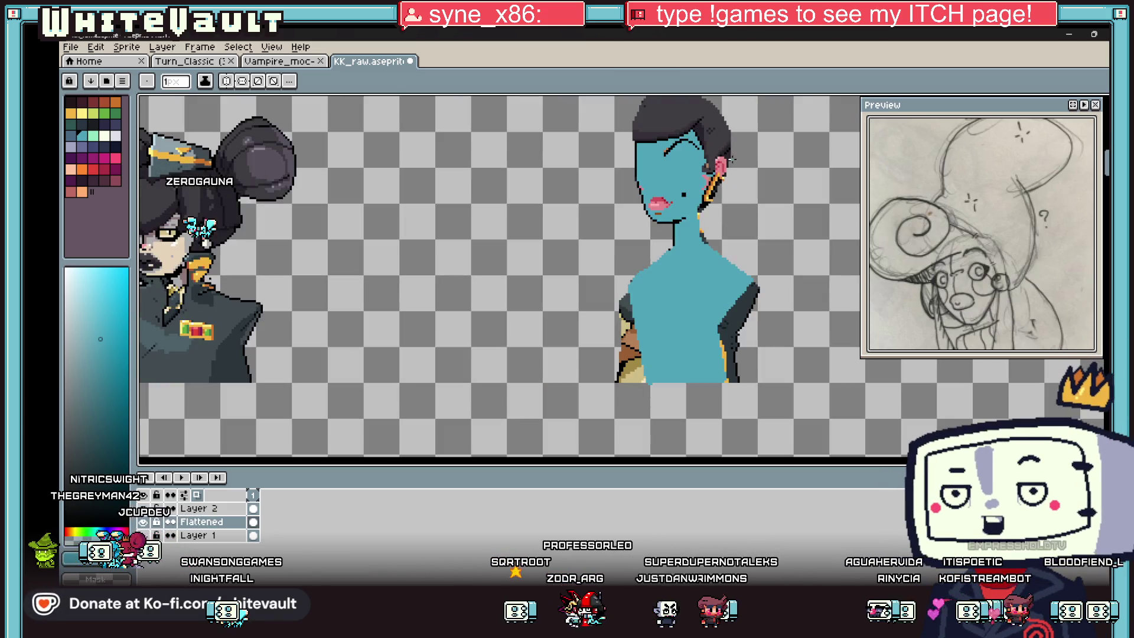
pyautogui.scroll(3, 732, 157)
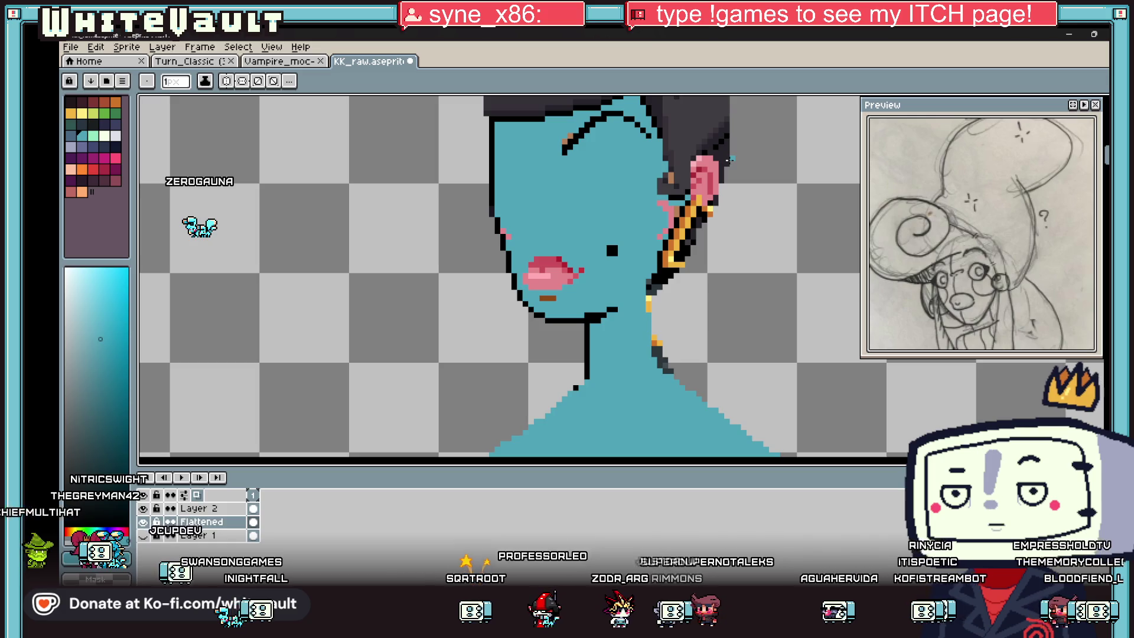
pyautogui.scroll(-1, 732, 158)
pyautogui.scroll(-1, 737, 155)
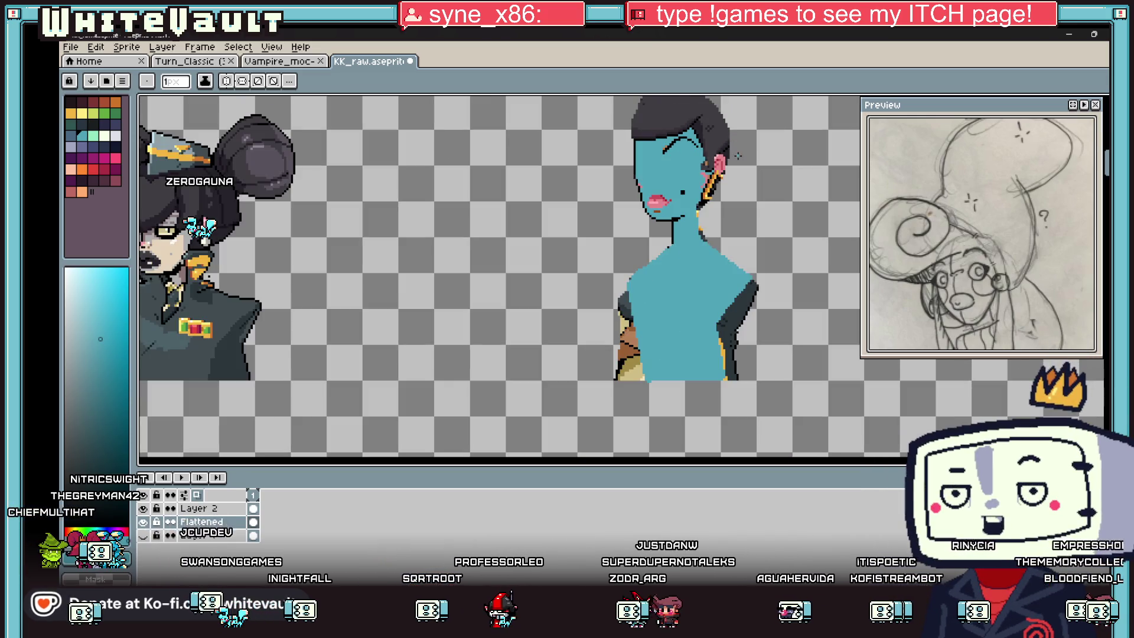
pyautogui.scroll(2, 523, 277)
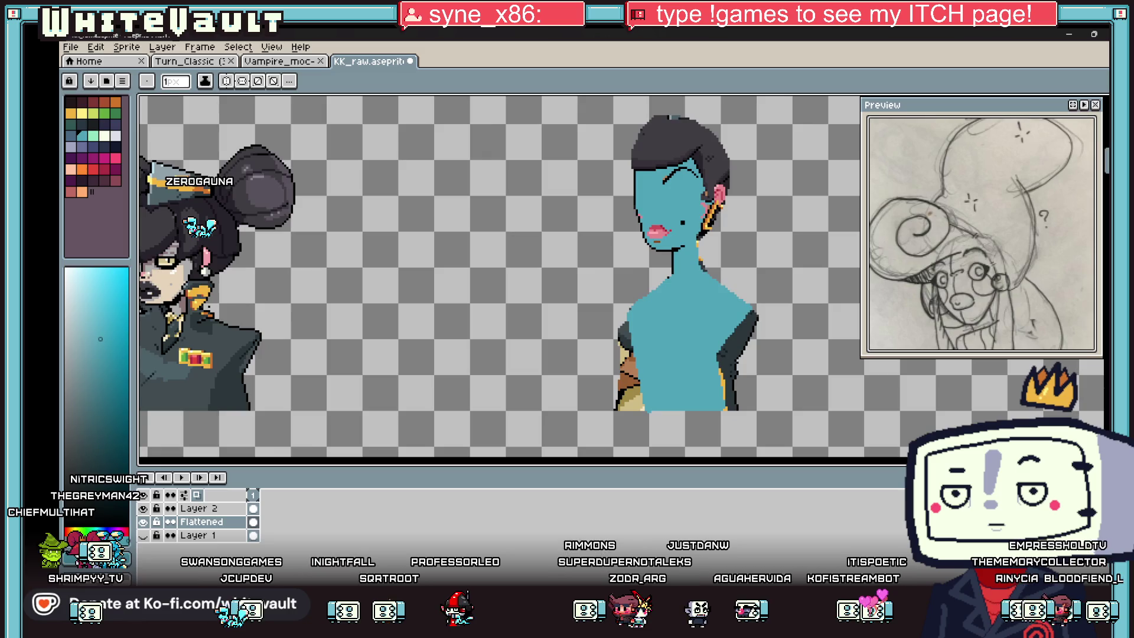
pyautogui.press('m')
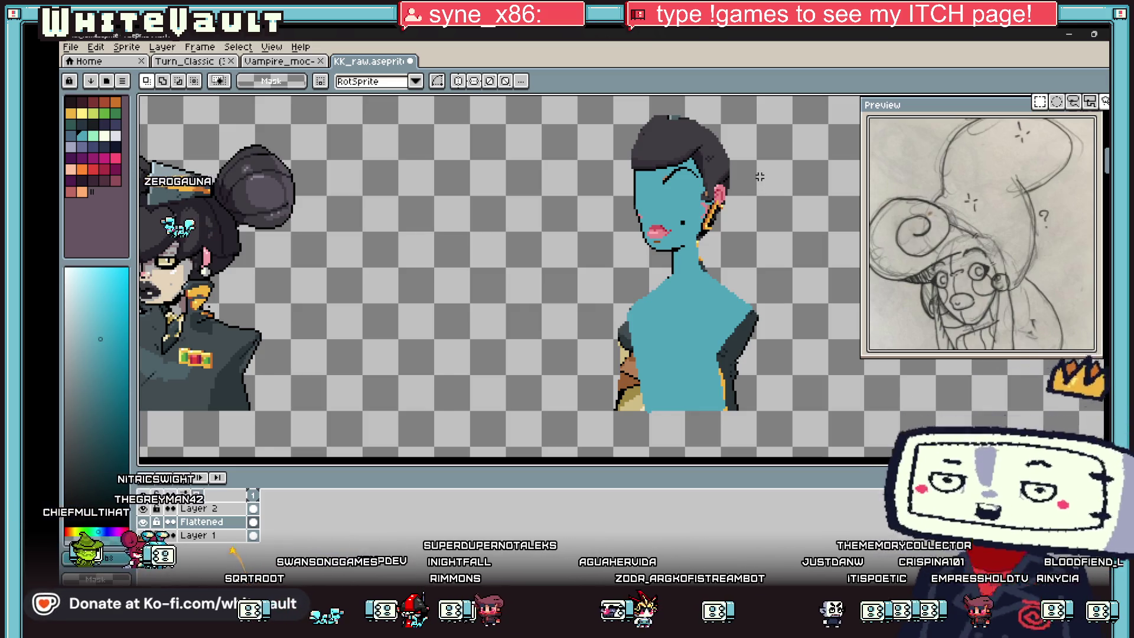
pyautogui.press('i')
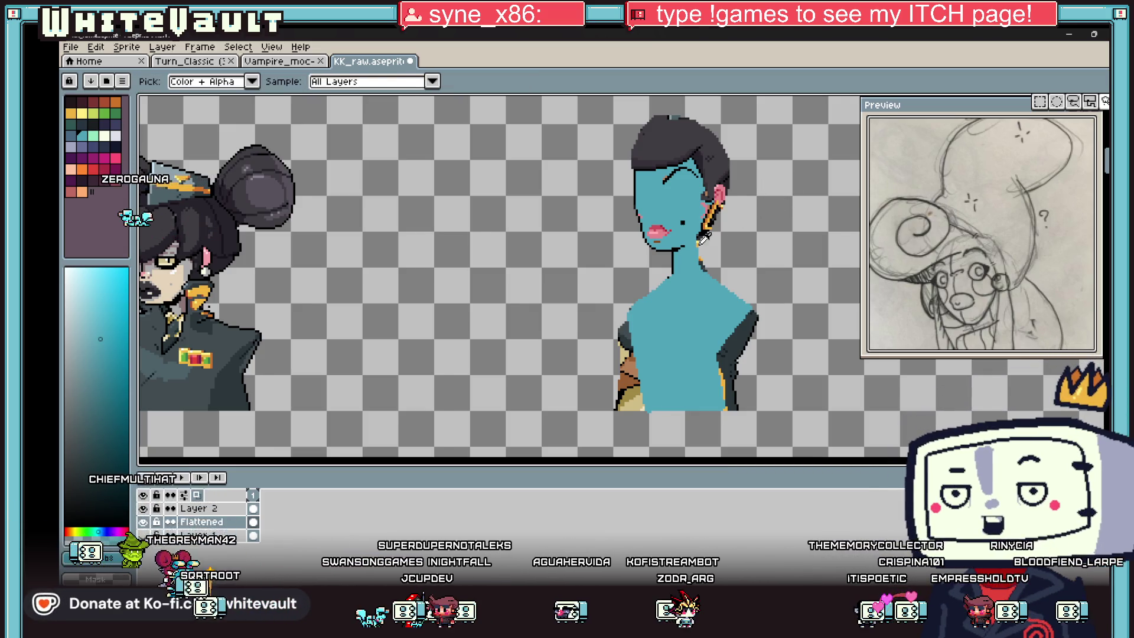
pyautogui.scroll(3, 704, 235)
pyautogui.press('b')
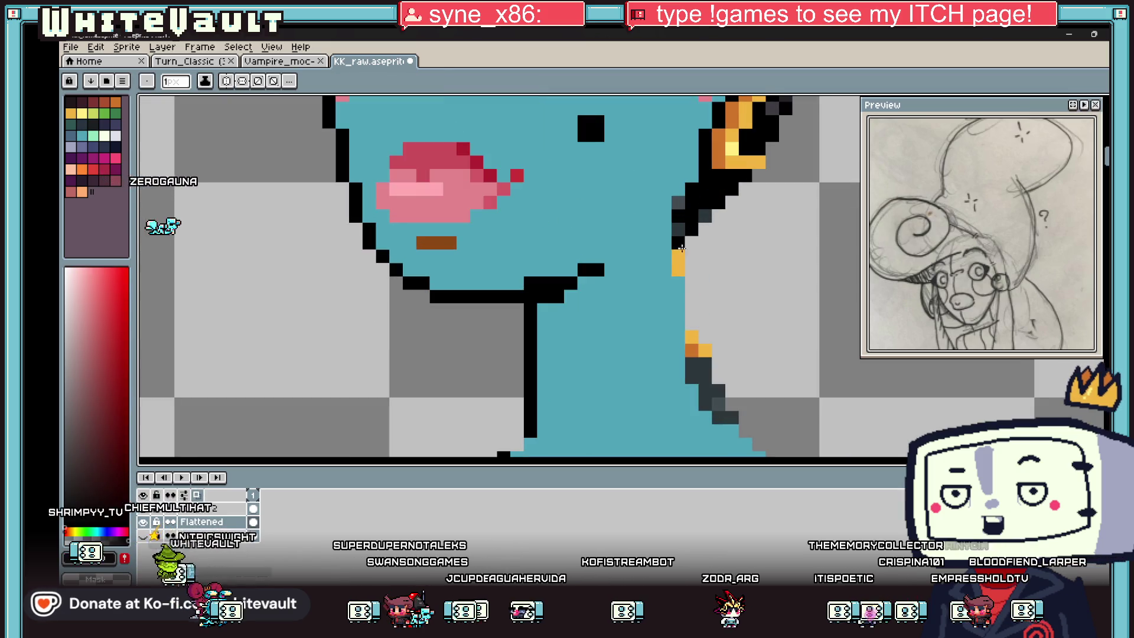
# - Draw black outline lines down the neck edge and along the shoulder toward the left shoulder
pyautogui.moveTo(681, 248); pyautogui.dragTo(673, 438)
pyautogui.scroll(-5, 719, 376)
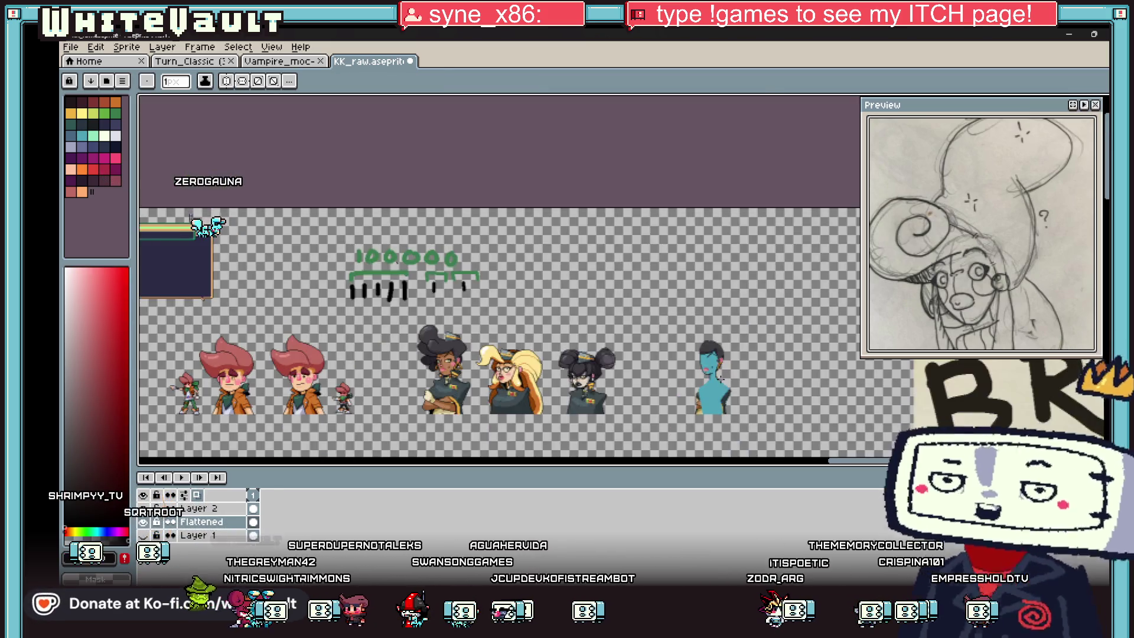
pyautogui.scroll(3, 720, 405)
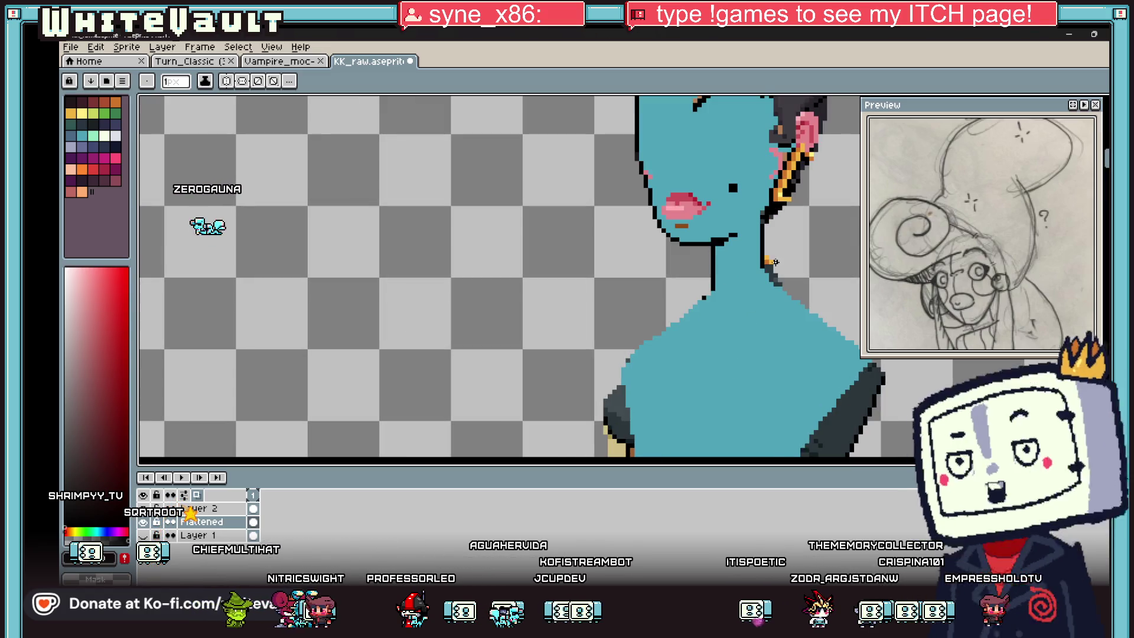
pyautogui.scroll(2, 755, 278)
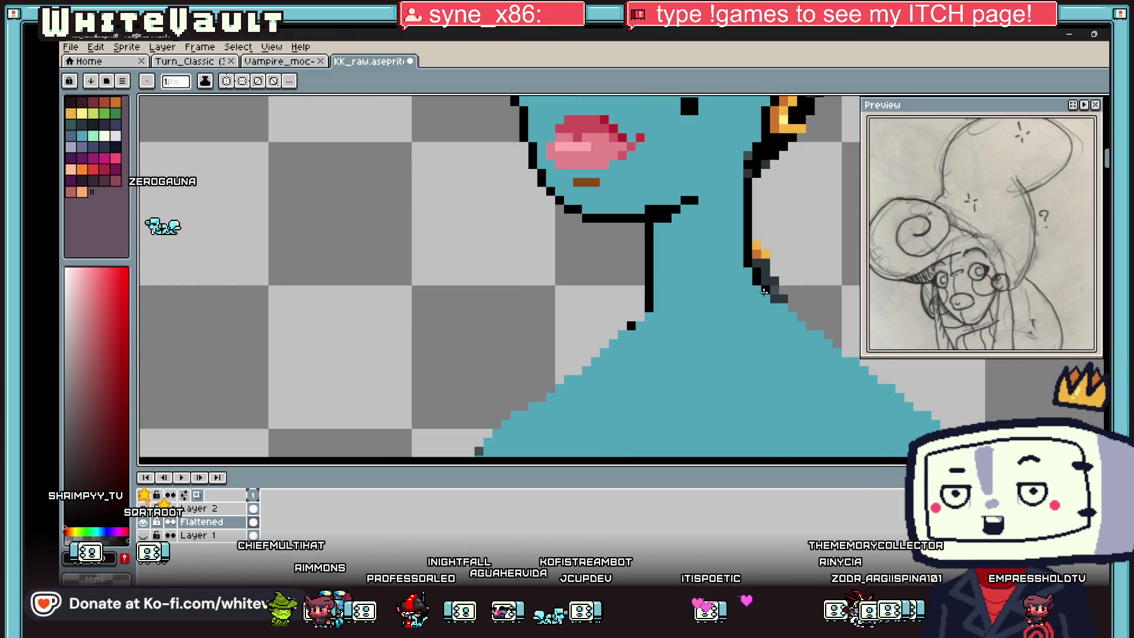
pyautogui.scroll(-2, 783, 306)
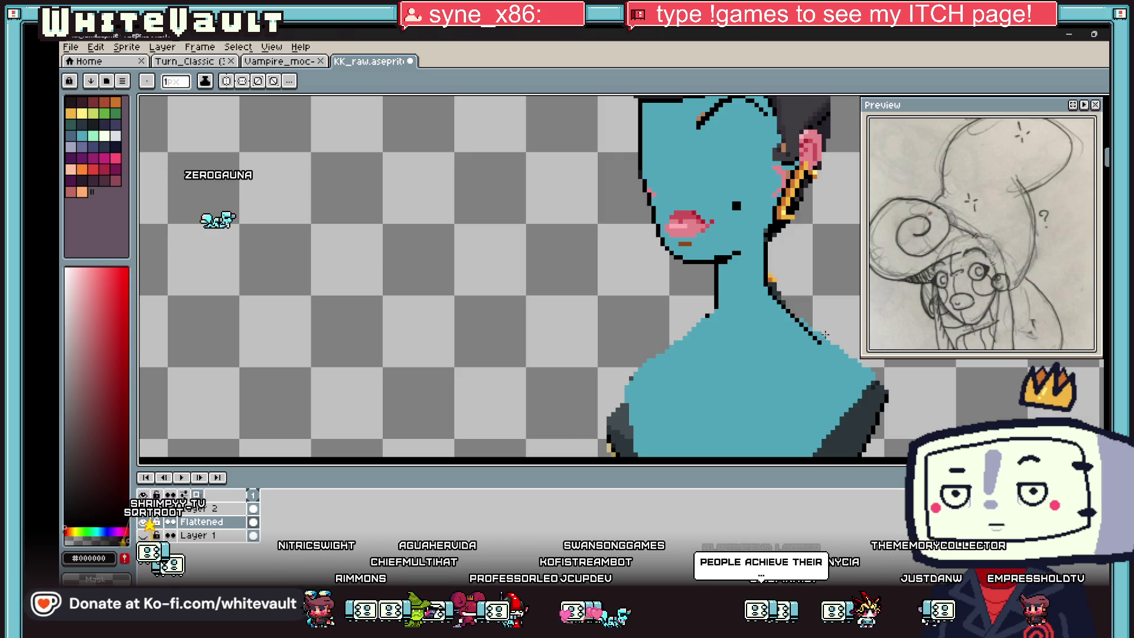
pyautogui.moveTo(802, 317); pyautogui.dragTo(846, 339)
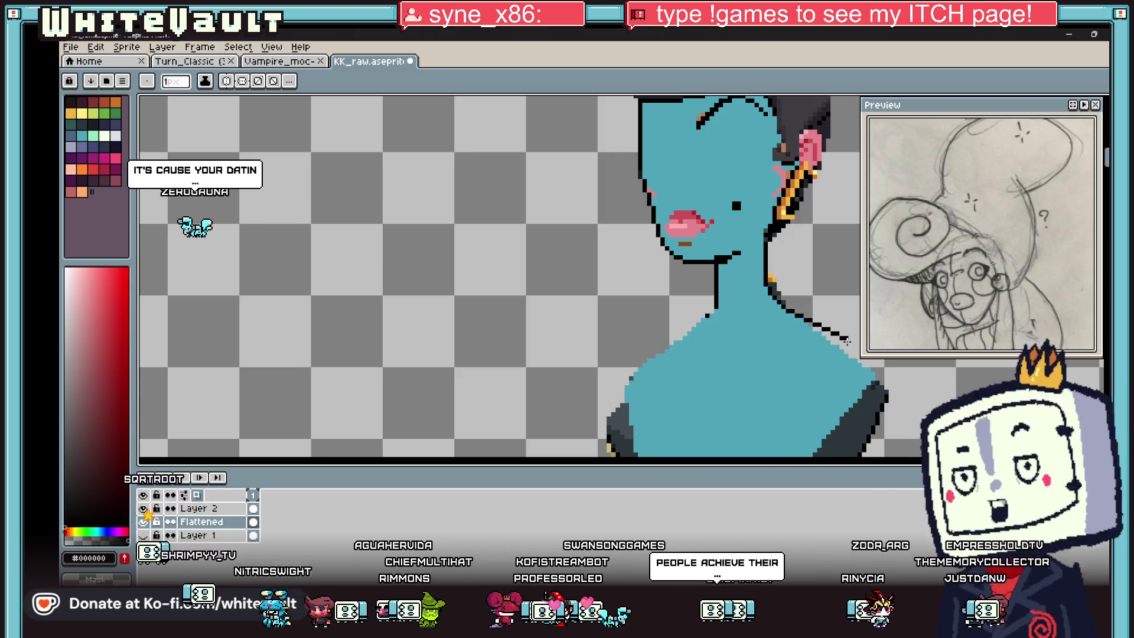
pyautogui.scroll(-3, 846, 339)
pyautogui.scroll(2, 824, 325)
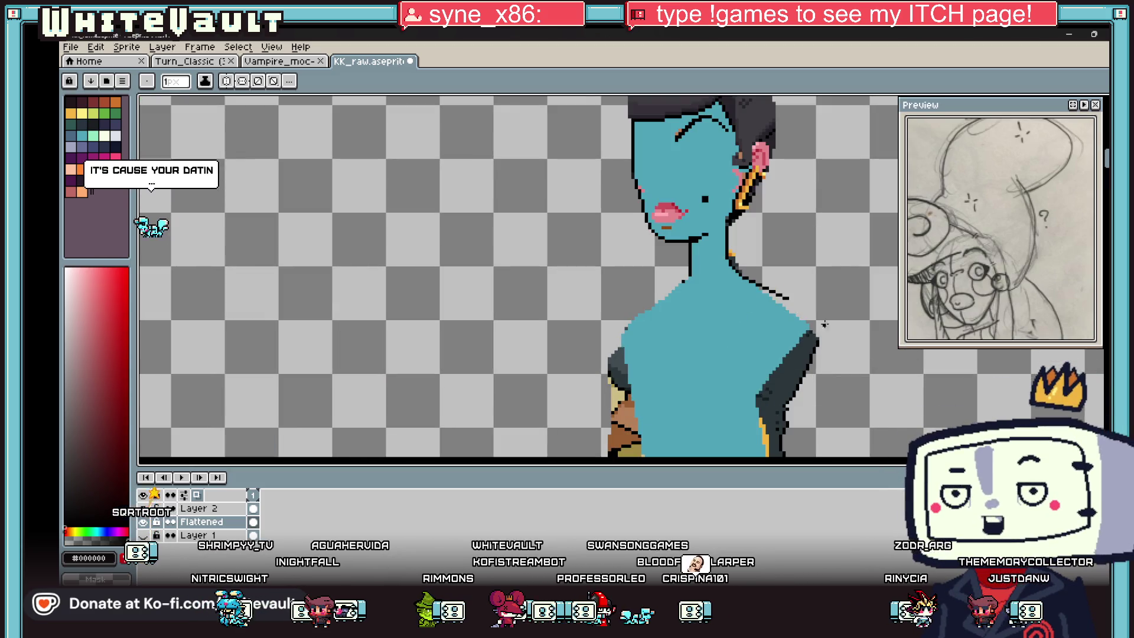
pyautogui.scroll(2, 823, 325)
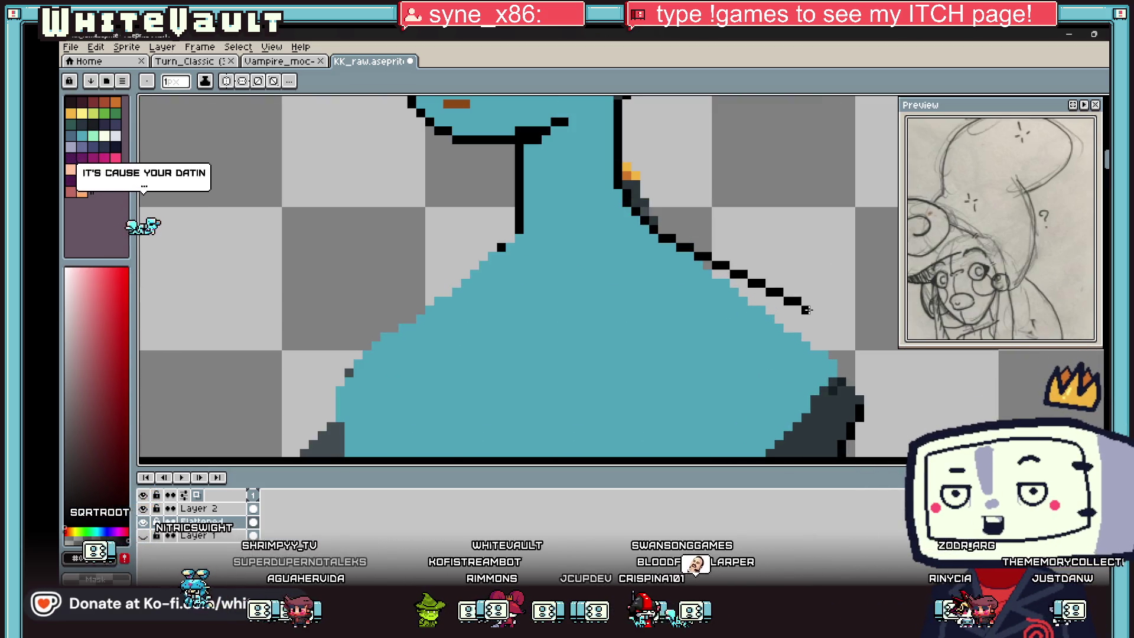
pyautogui.moveTo(807, 309); pyautogui.dragTo(841, 328)
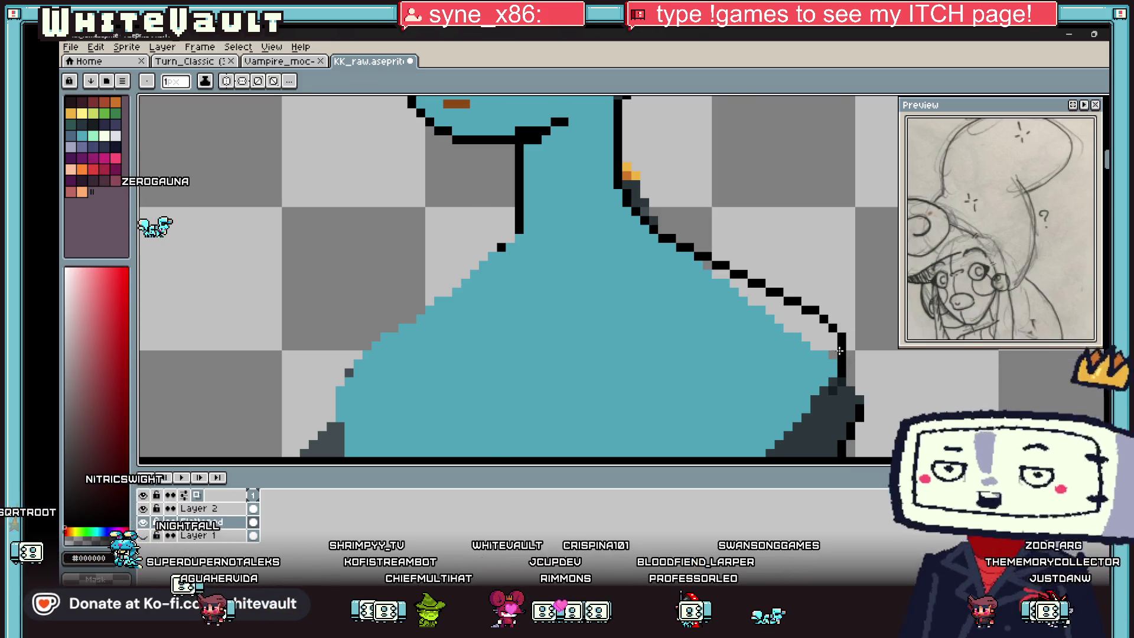
pyautogui.scroll(-1, 841, 336)
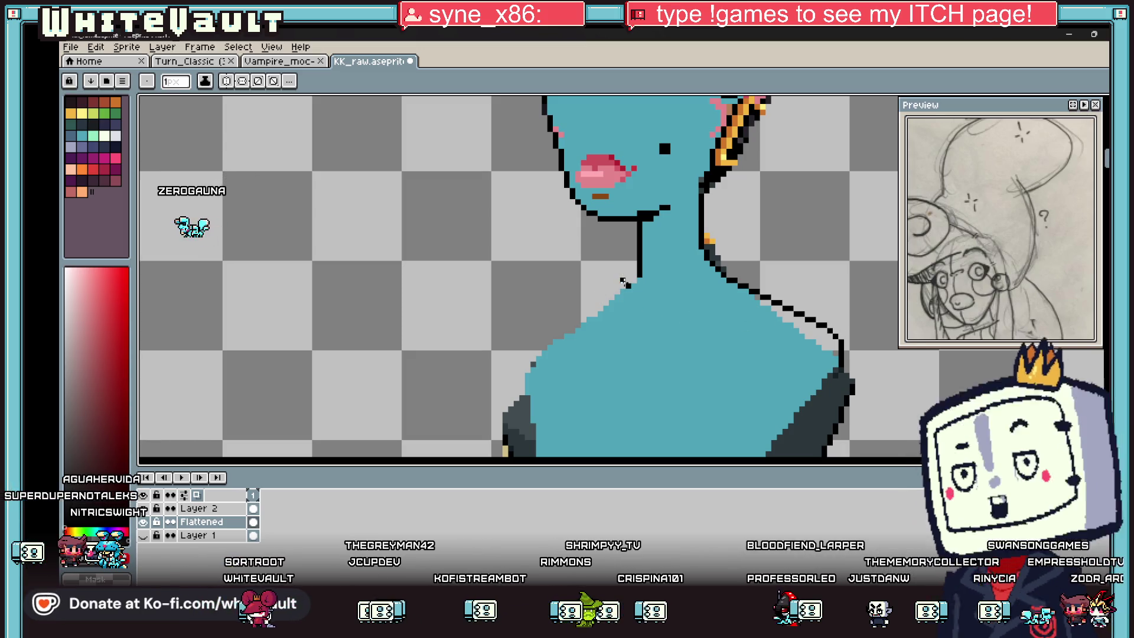
pyautogui.scroll(3, 633, 290)
pyautogui.scroll(-3, 633, 289)
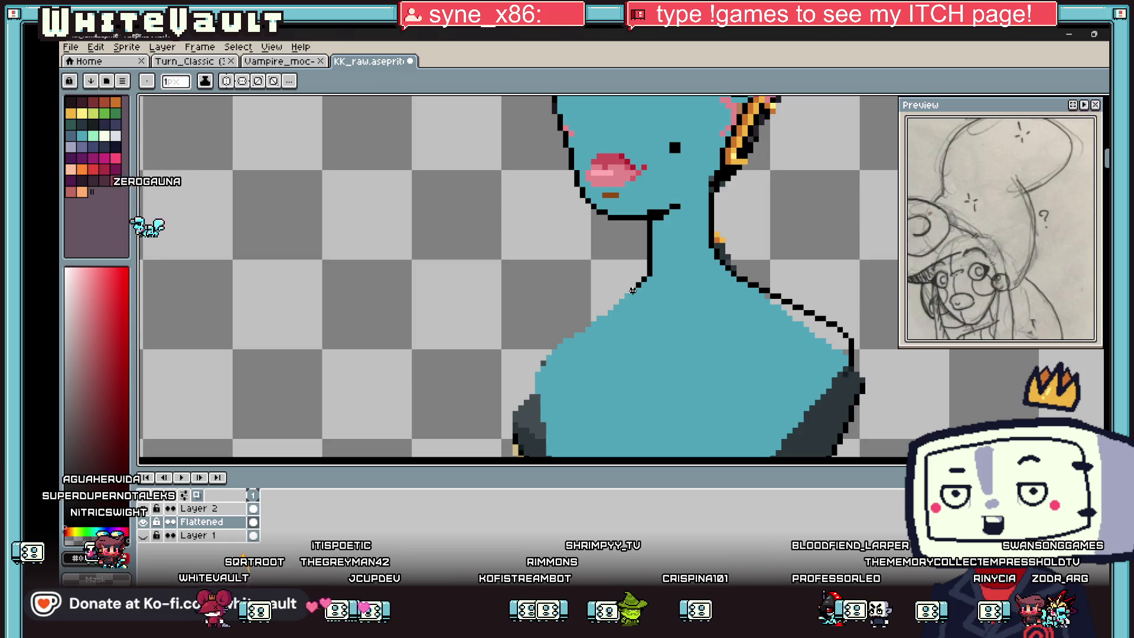
pyautogui.scroll(2, 633, 290)
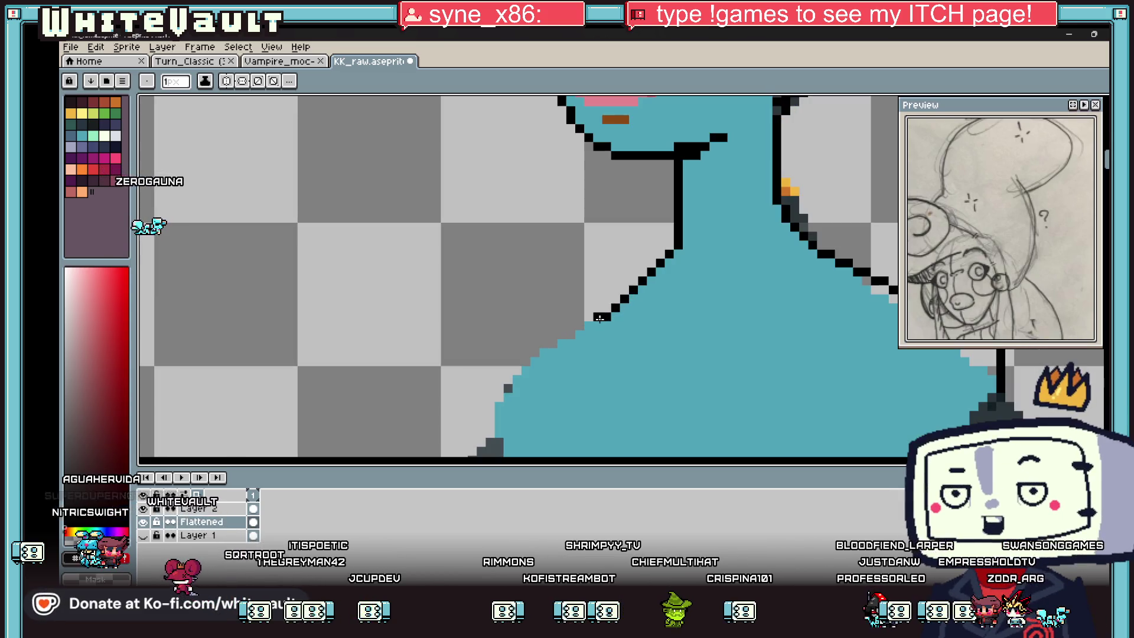
pyautogui.moveTo(588, 326); pyautogui.dragTo(516, 369)
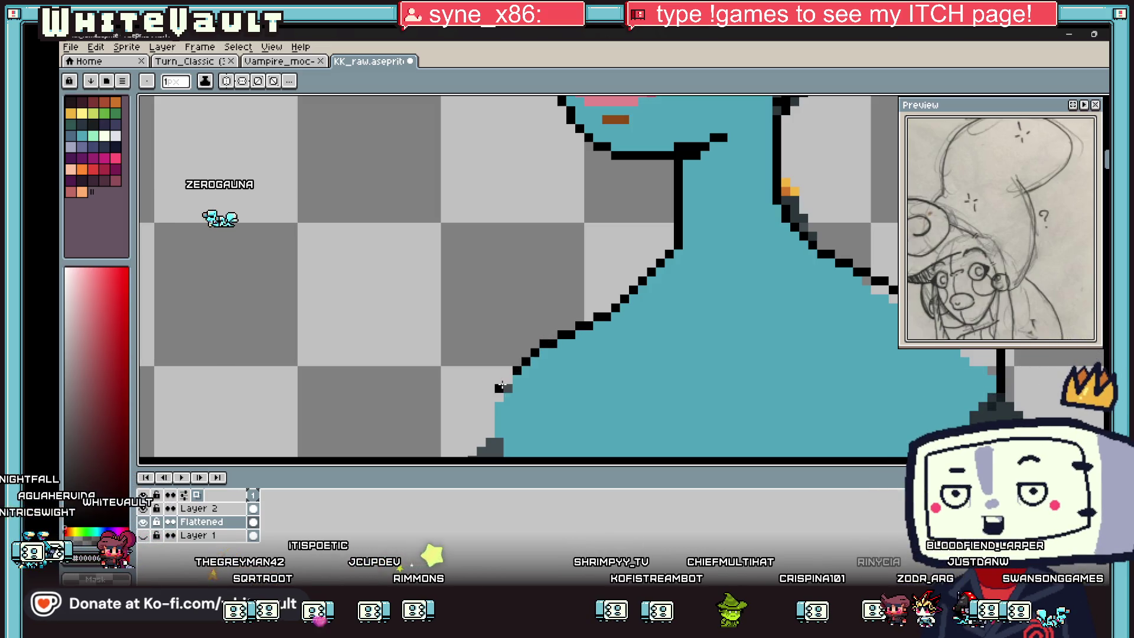
pyautogui.scroll(-2, 499, 396)
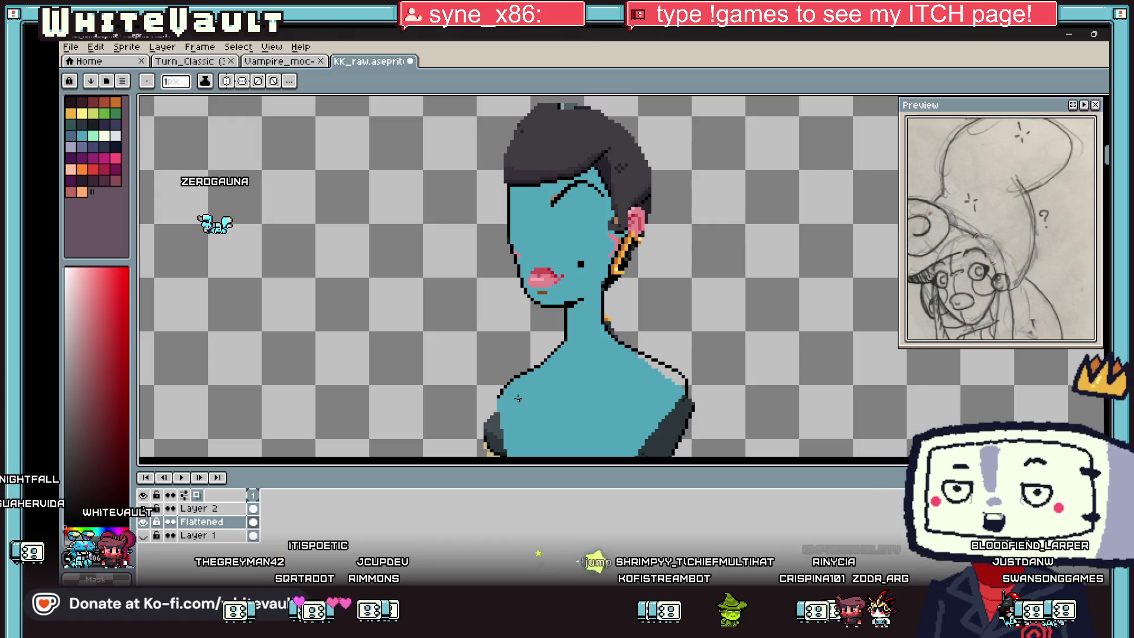
pyautogui.scroll(1, 641, 384)
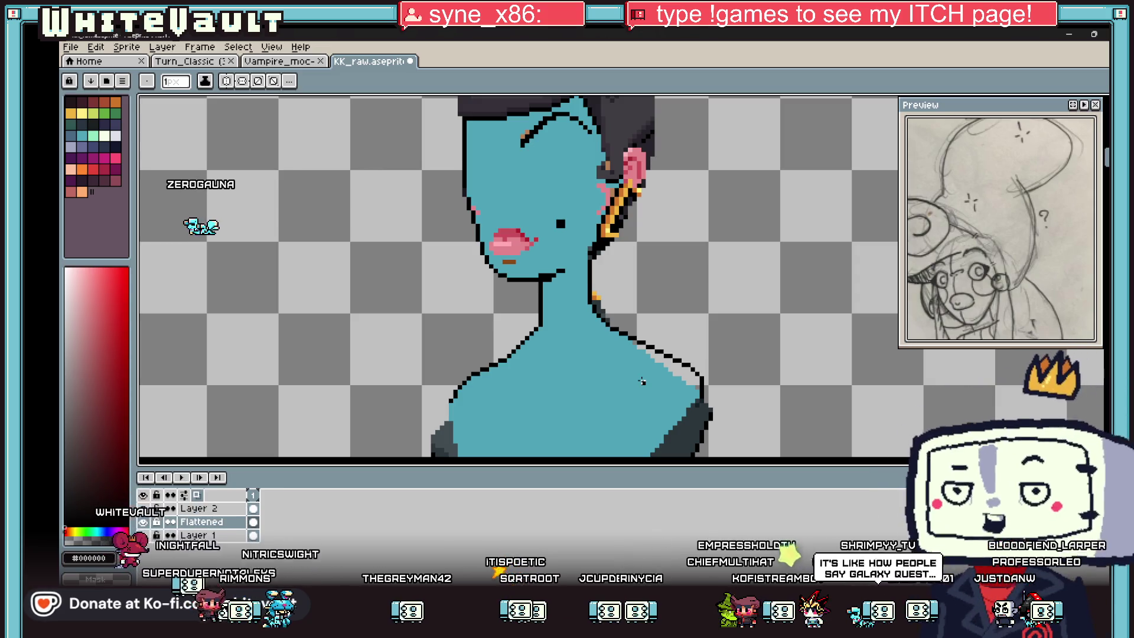
# - With a smaller pencil brush, sample the teal skin colour from the neck
pyautogui.press('i')
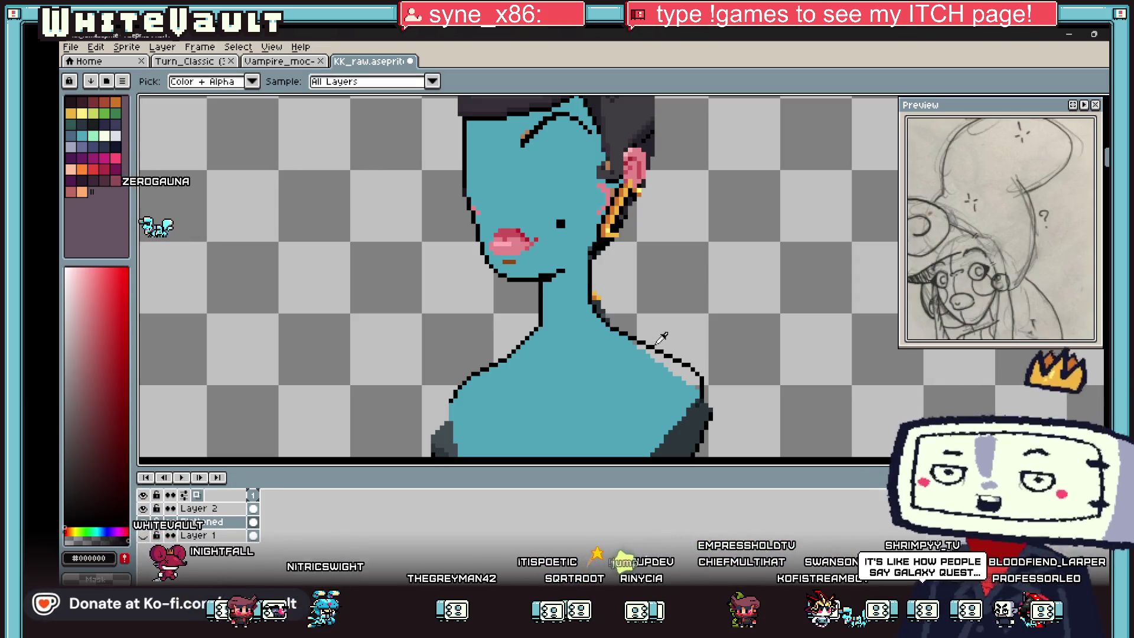
pyautogui.scroll(2, 626, 302)
pyautogui.press('b')
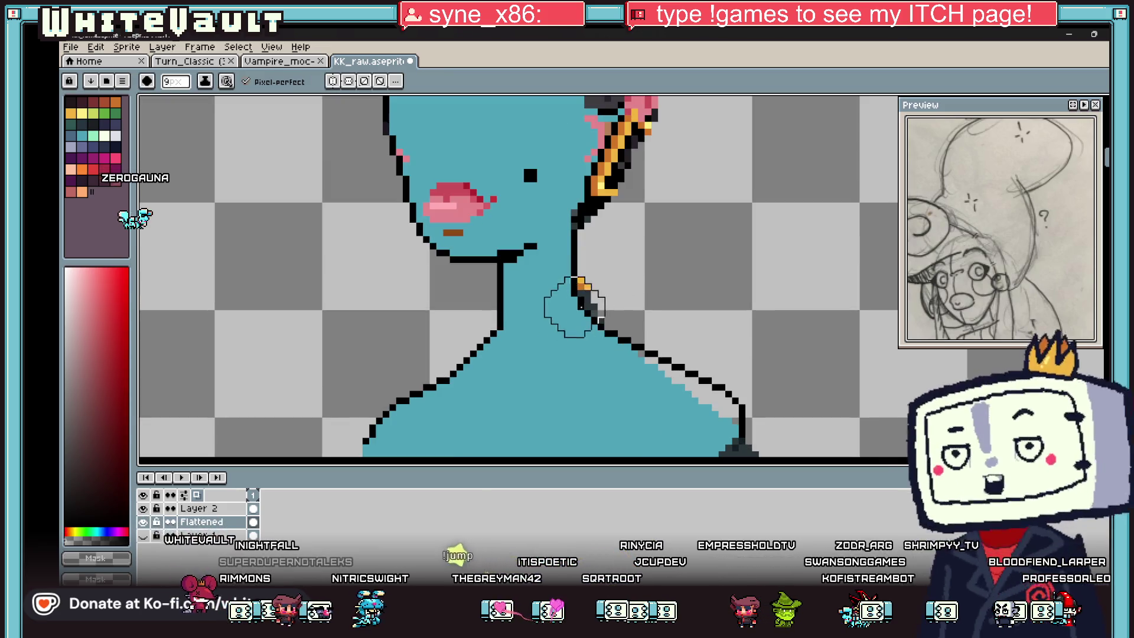
pyautogui.press('-')
pyautogui.press('-')
pyautogui.press('-')
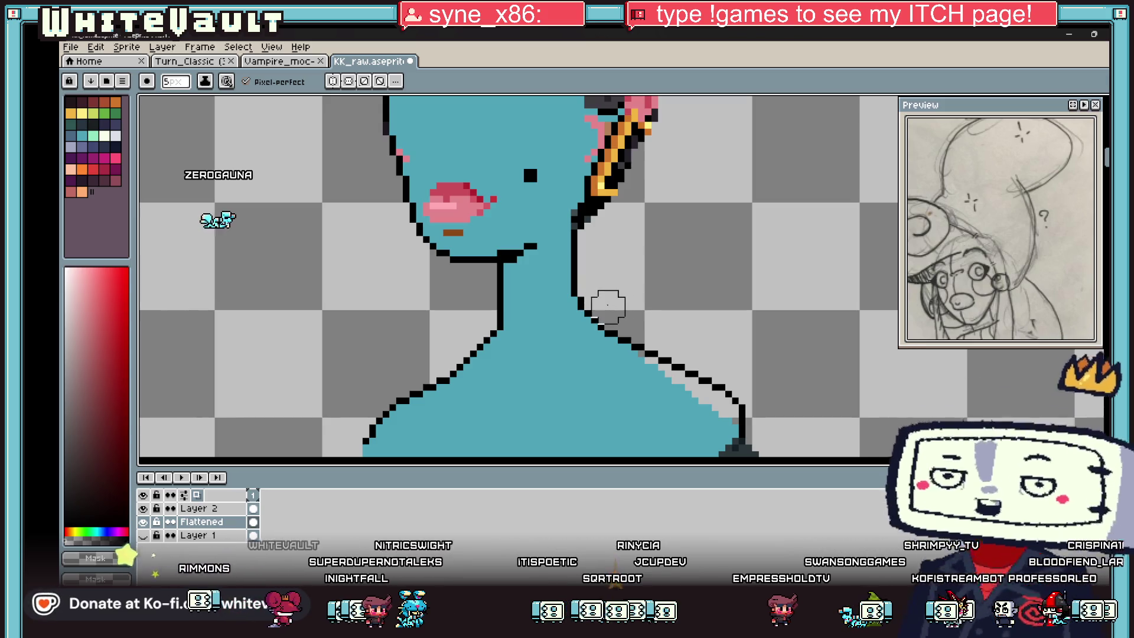
pyautogui.keyDown('alt'); pyautogui.click(672, 358); pyautogui.keyUp('alt')
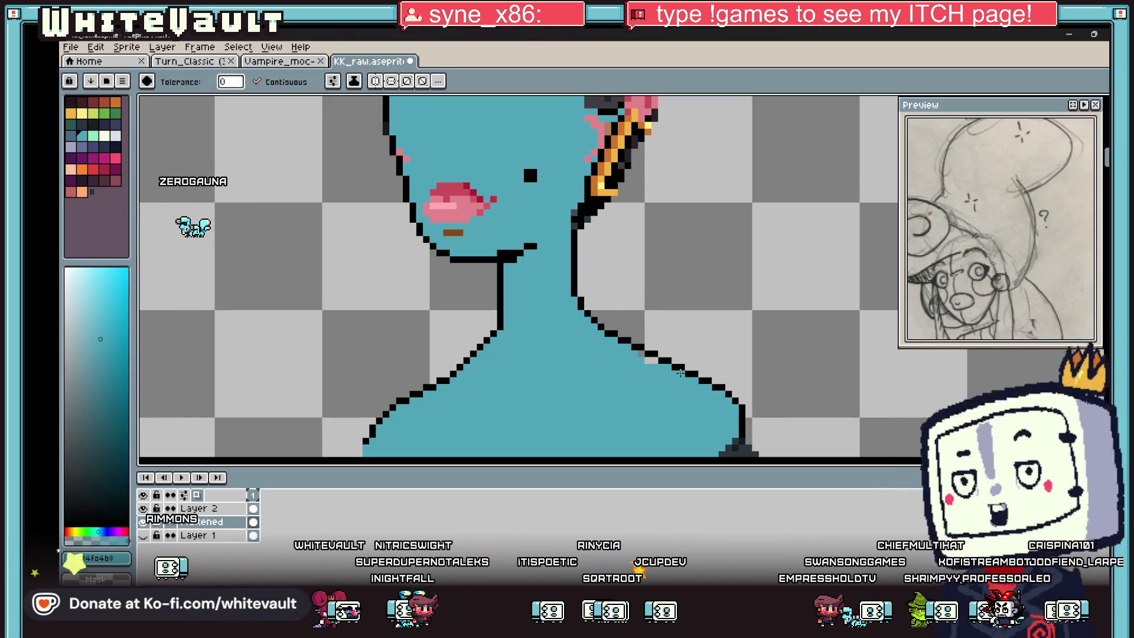
pyautogui.scroll(-3, 640, 350)
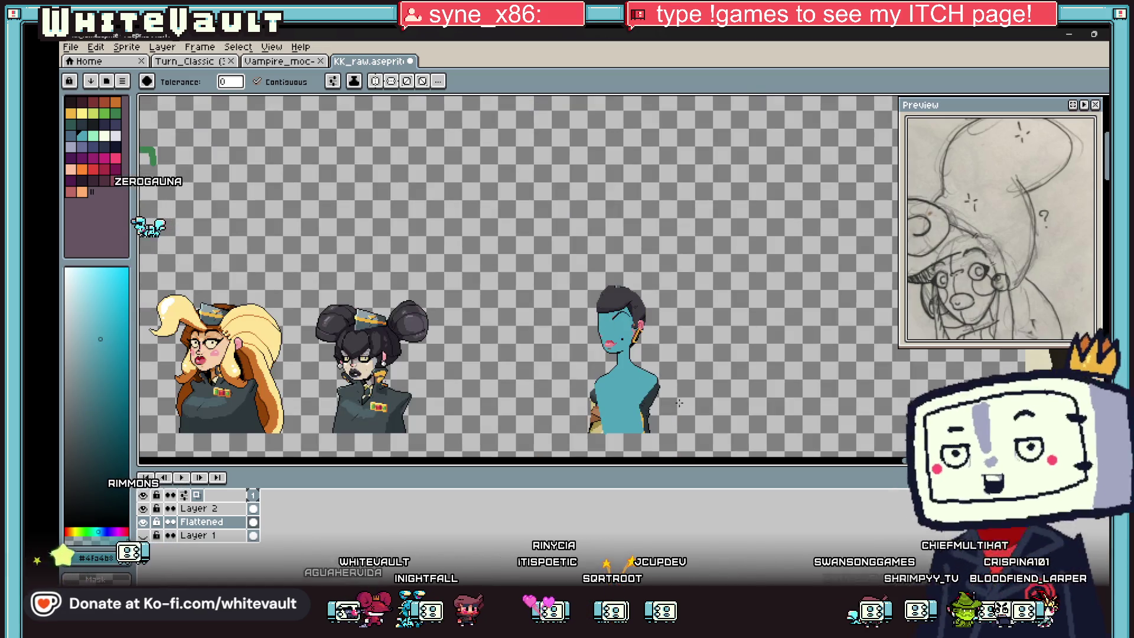
pyautogui.scroll(2, 678, 405)
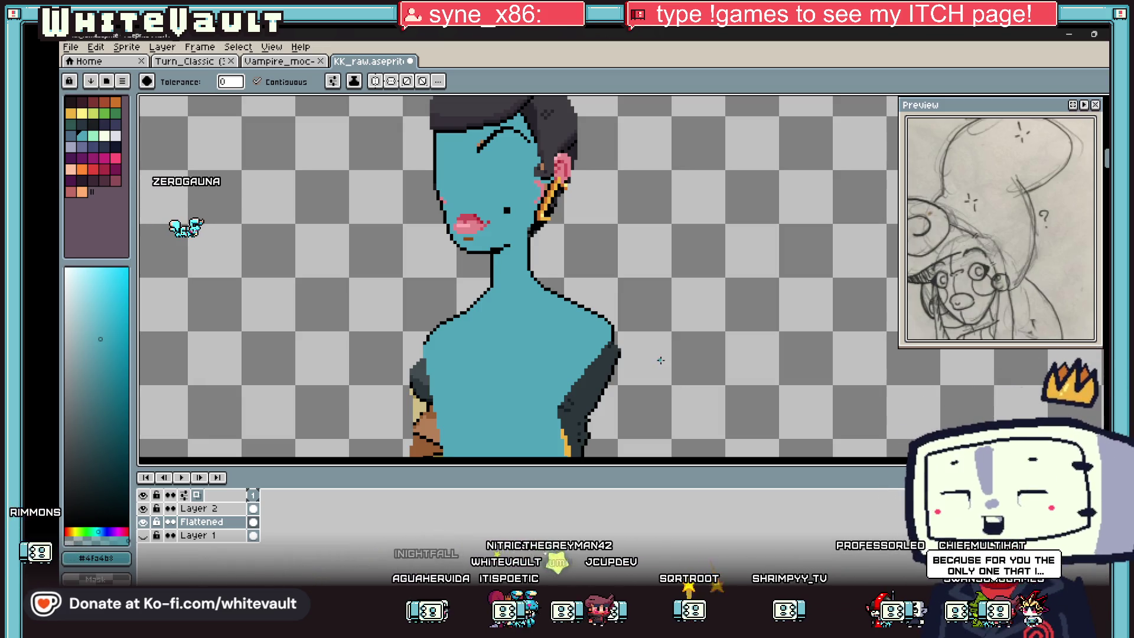
pyautogui.scroll(-3, 681, 390)
pyautogui.scroll(3, 651, 400)
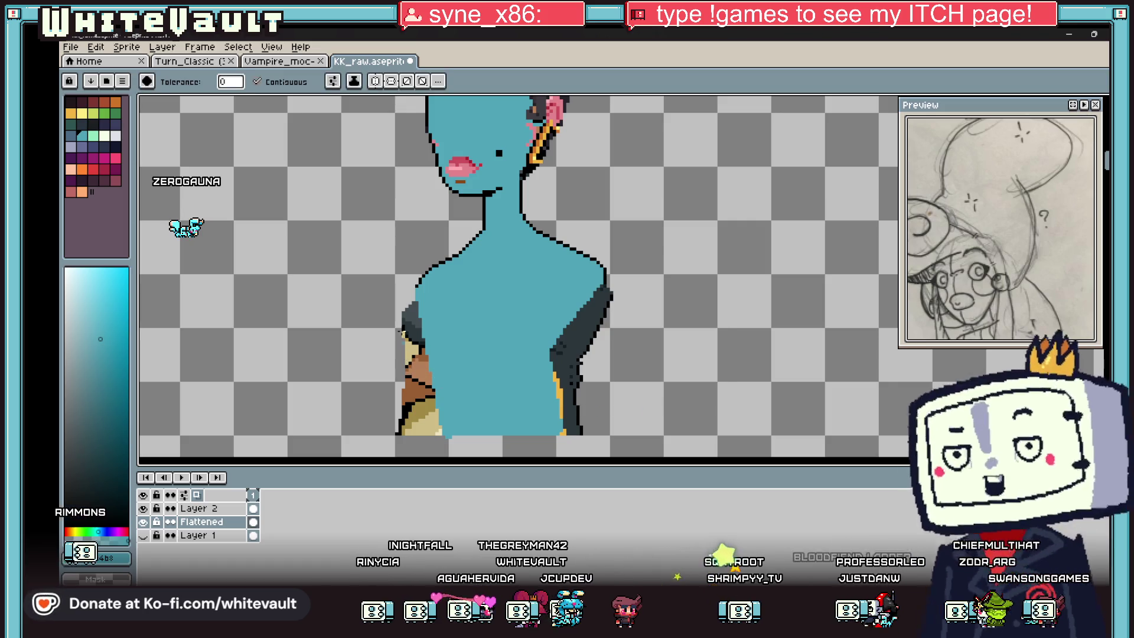
# - Erase the brown striped pixels left of the body and the dark grey shading on its right
pyautogui.press('b')
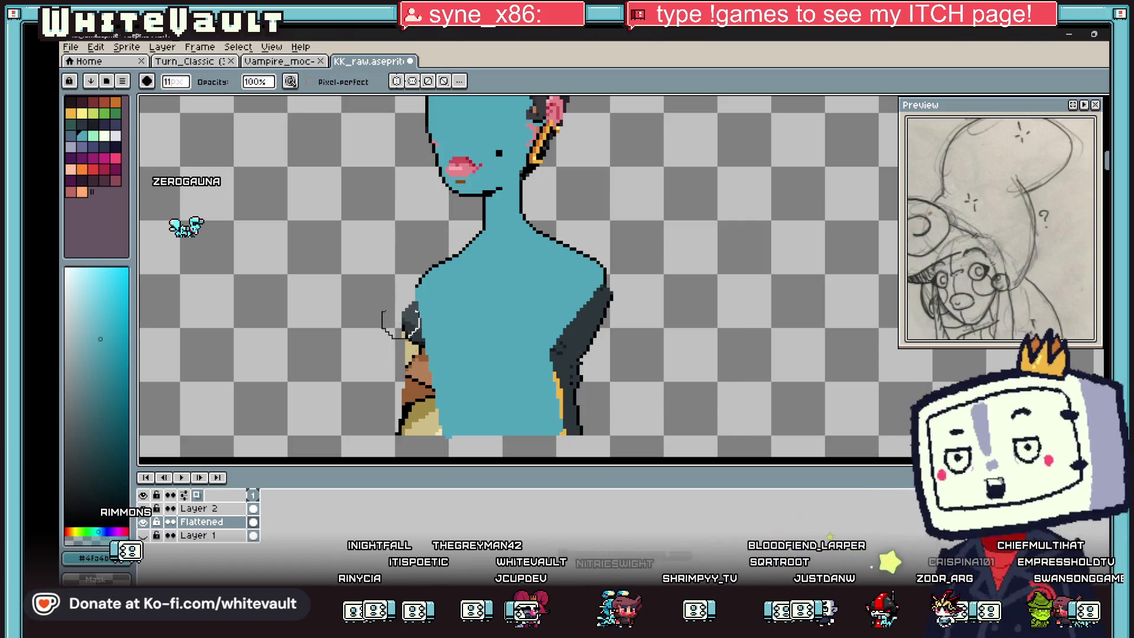
pyautogui.moveTo(401, 323); pyautogui.dragTo(414, 396)
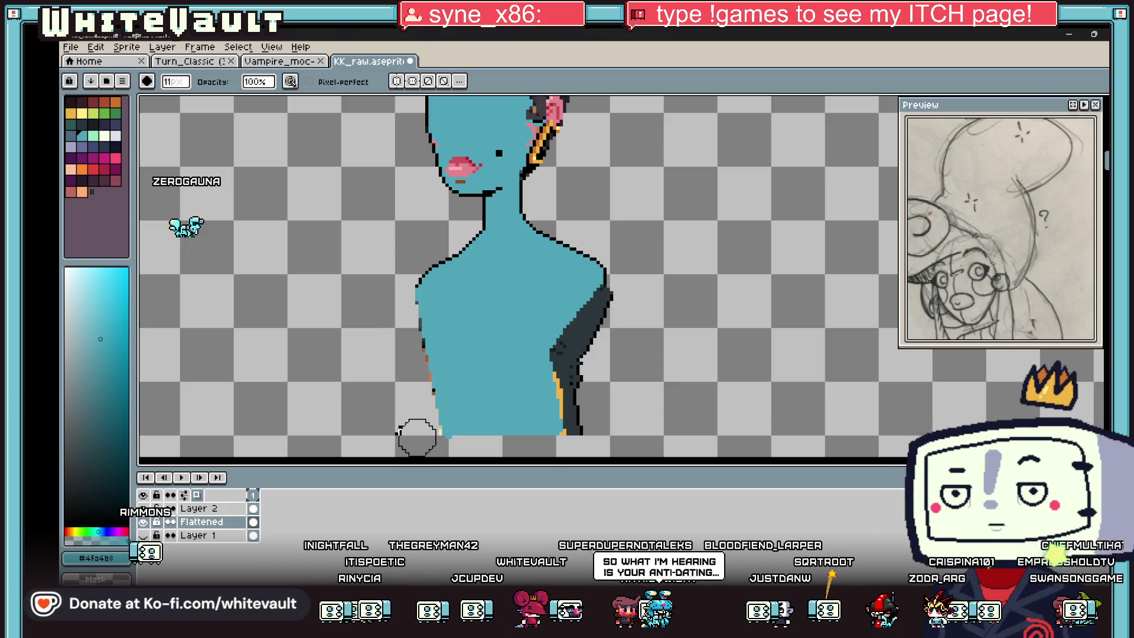
pyautogui.moveTo(633, 292)
pyautogui.mouseDown()
pyautogui.moveTo(597, 317)
pyautogui.moveTo(582, 381)
pyautogui.mouseUp()
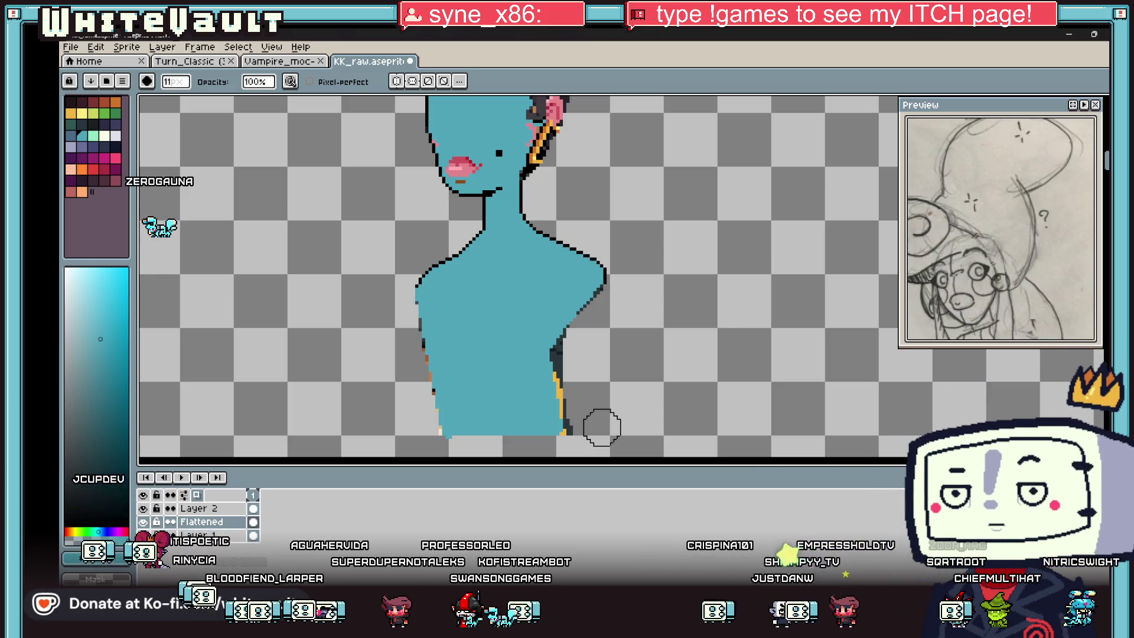
pyautogui.scroll(1, 588, 385)
pyautogui.scroll(1, 585, 385)
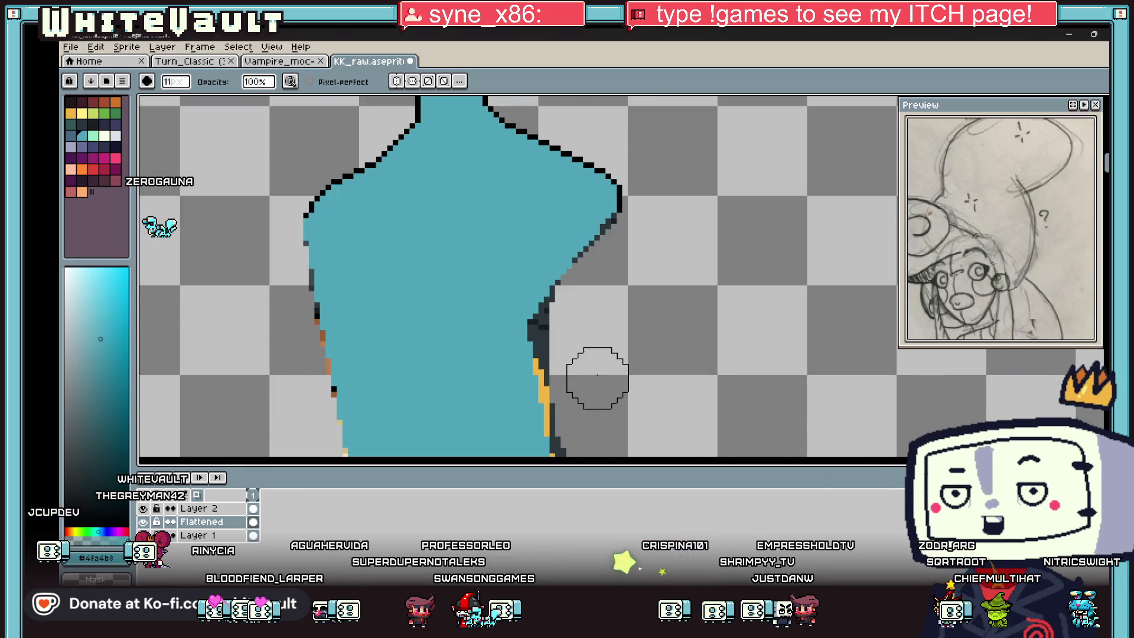
# - Paint the torso's right edge in the teal skin colour
pyautogui.press('i')
pyautogui.scroll(-1, 541, 280)
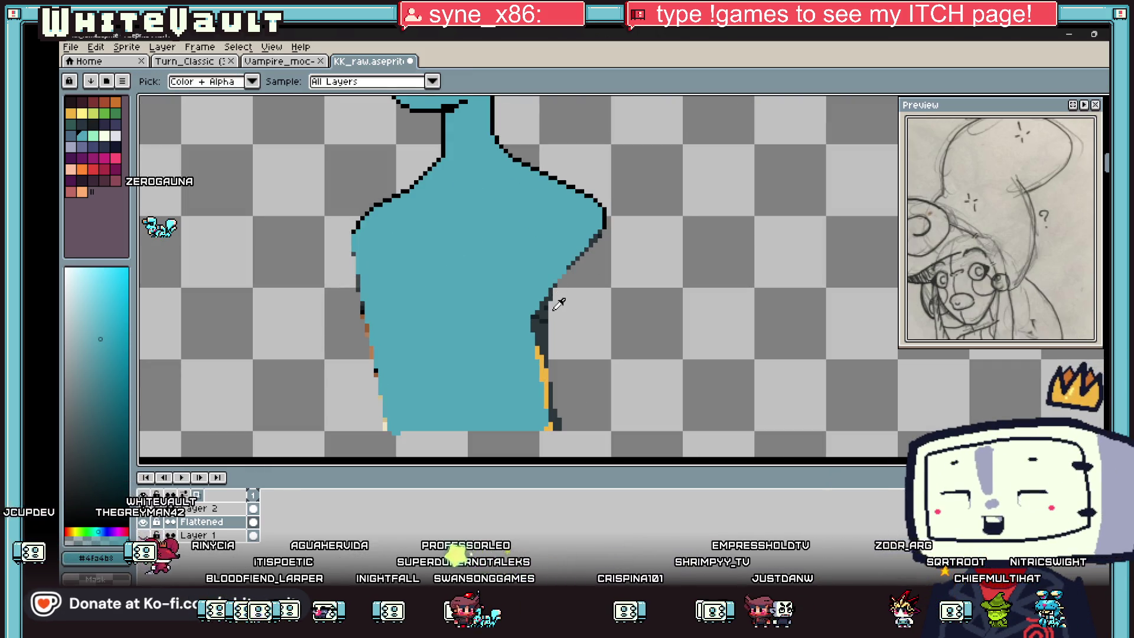
pyautogui.press('b')
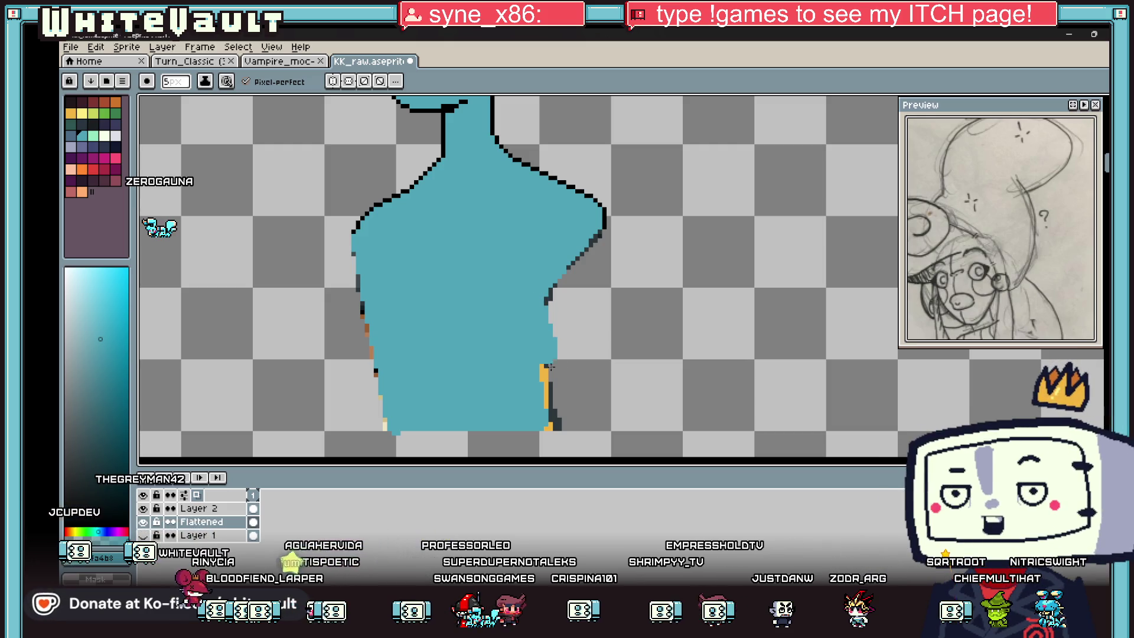
pyautogui.moveTo(549, 366); pyautogui.dragTo(561, 410)
pyautogui.scroll(-2, 546, 372)
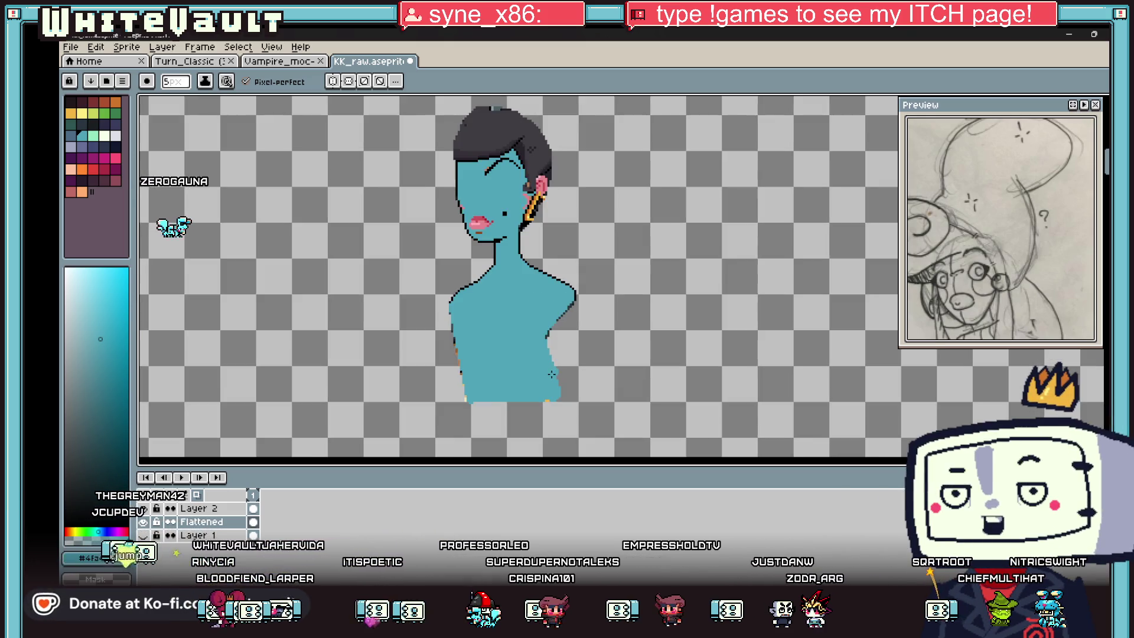
pyautogui.scroll(2, 545, 398)
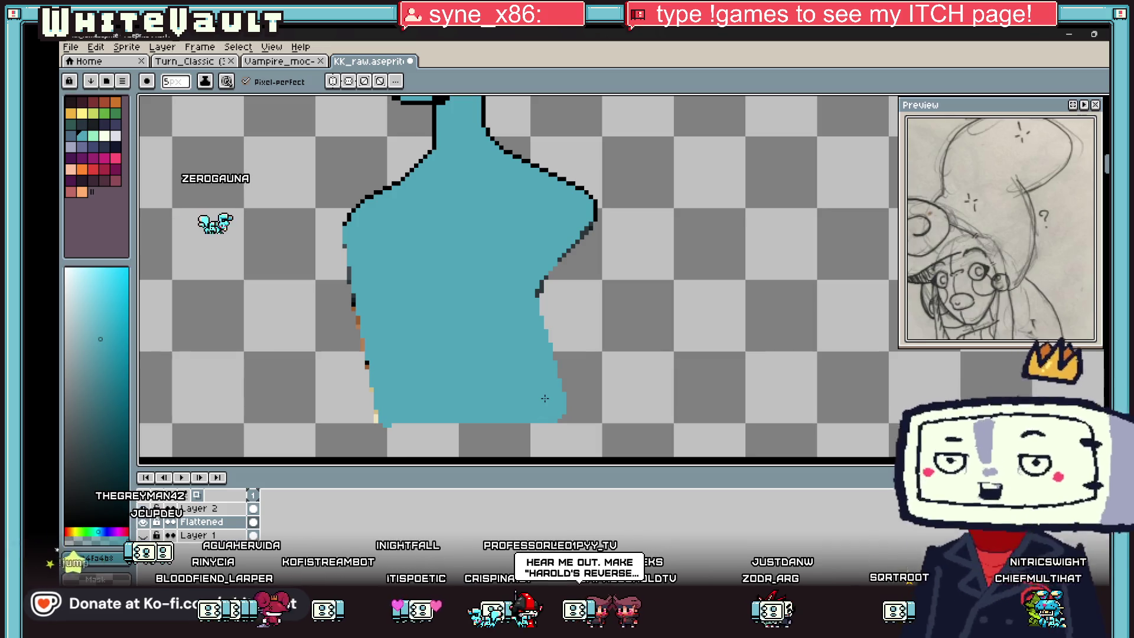
# - Erase the dark outline along the torso's right side with a smaller eraser brush
pyautogui.press('e')
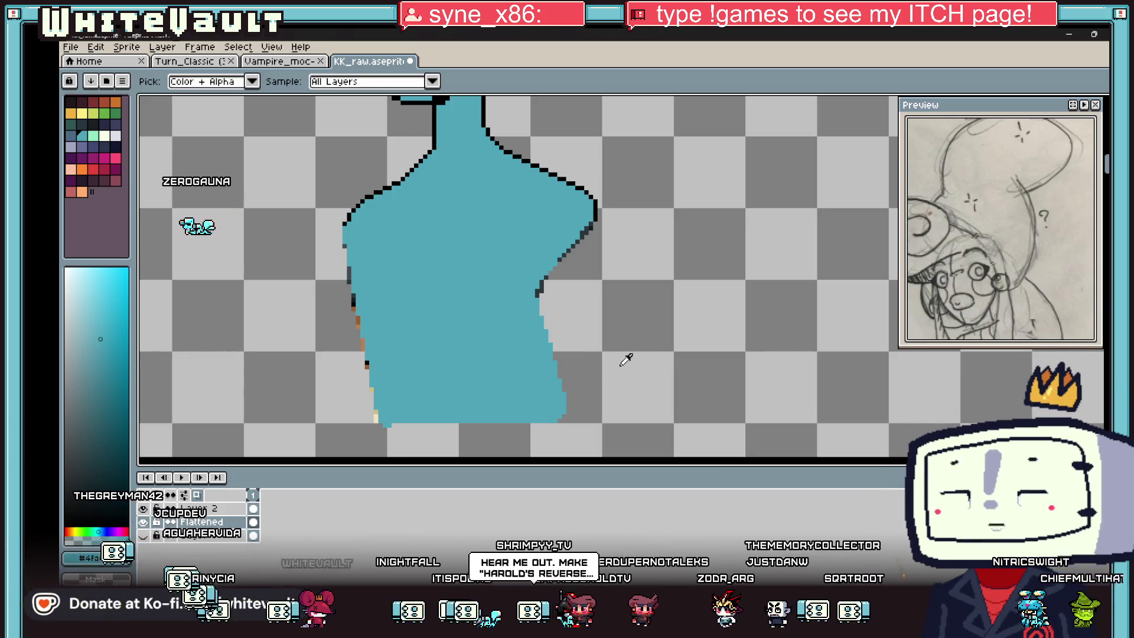
pyautogui.press('x')
pyautogui.press('-')
pyautogui.press('-')
pyautogui.press('-')
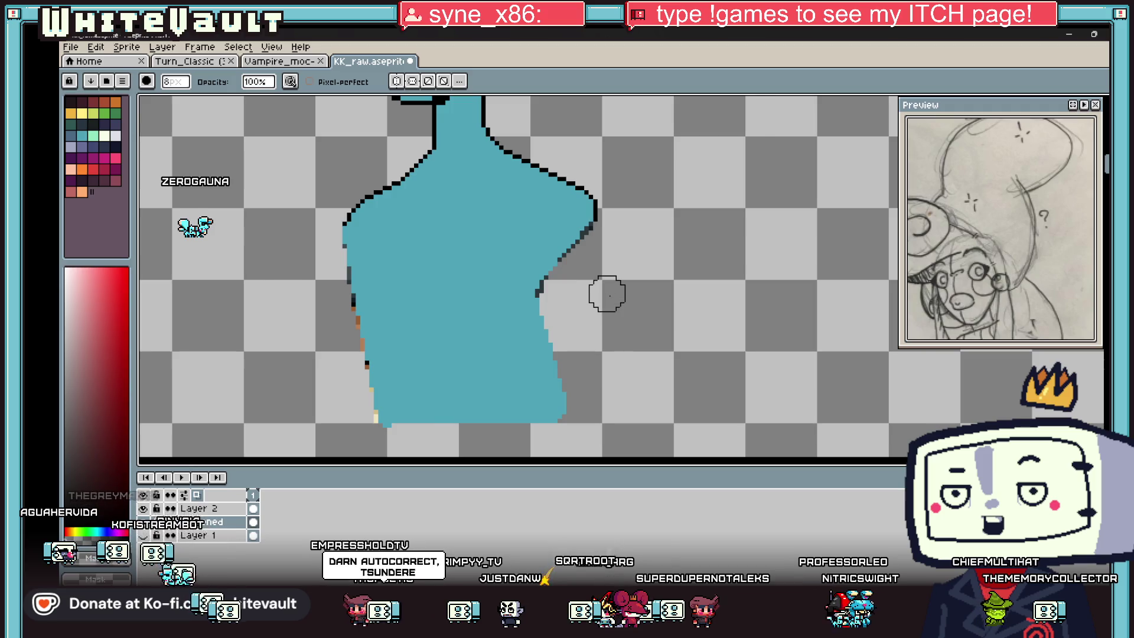
pyautogui.scroll(-1, 607, 294)
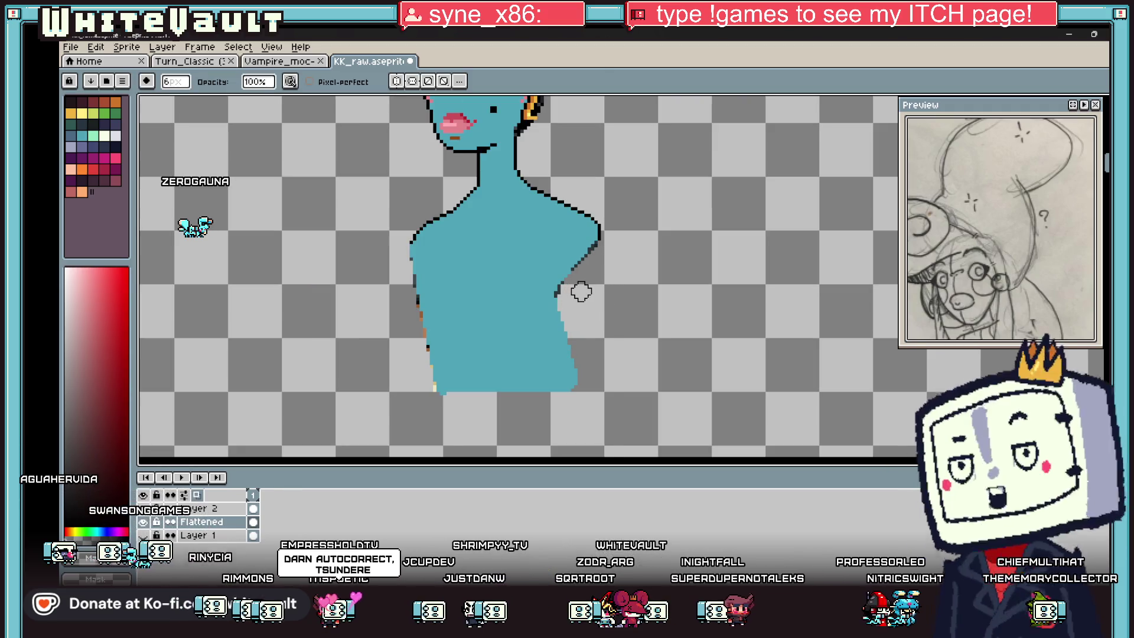
pyautogui.moveTo(608, 248); pyautogui.dragTo(584, 382)
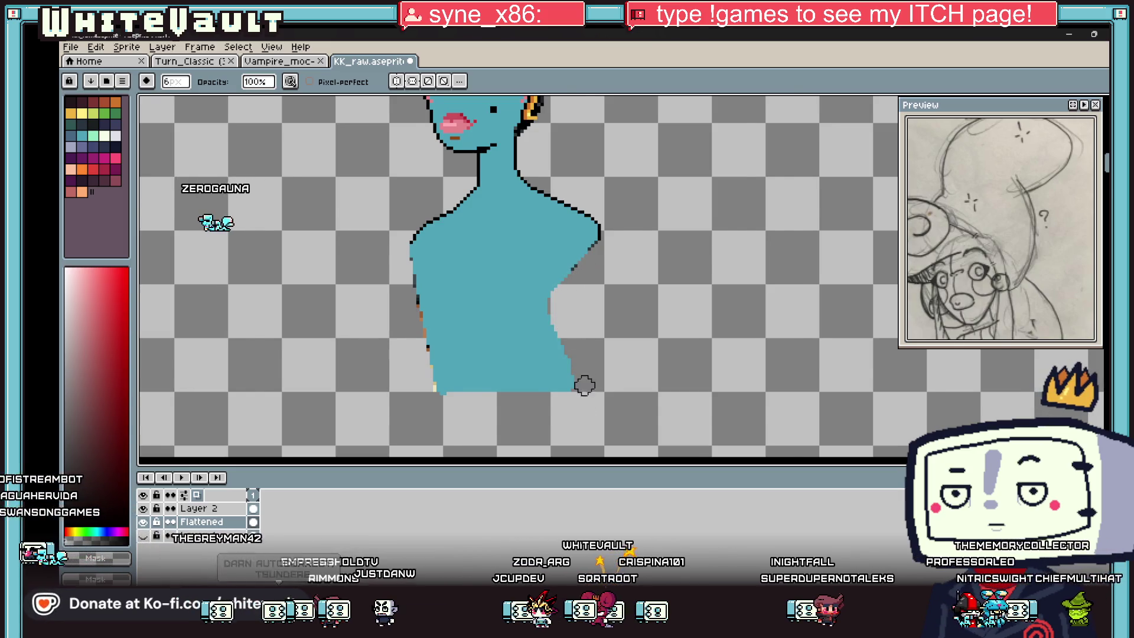
pyautogui.scroll(-3, 584, 382)
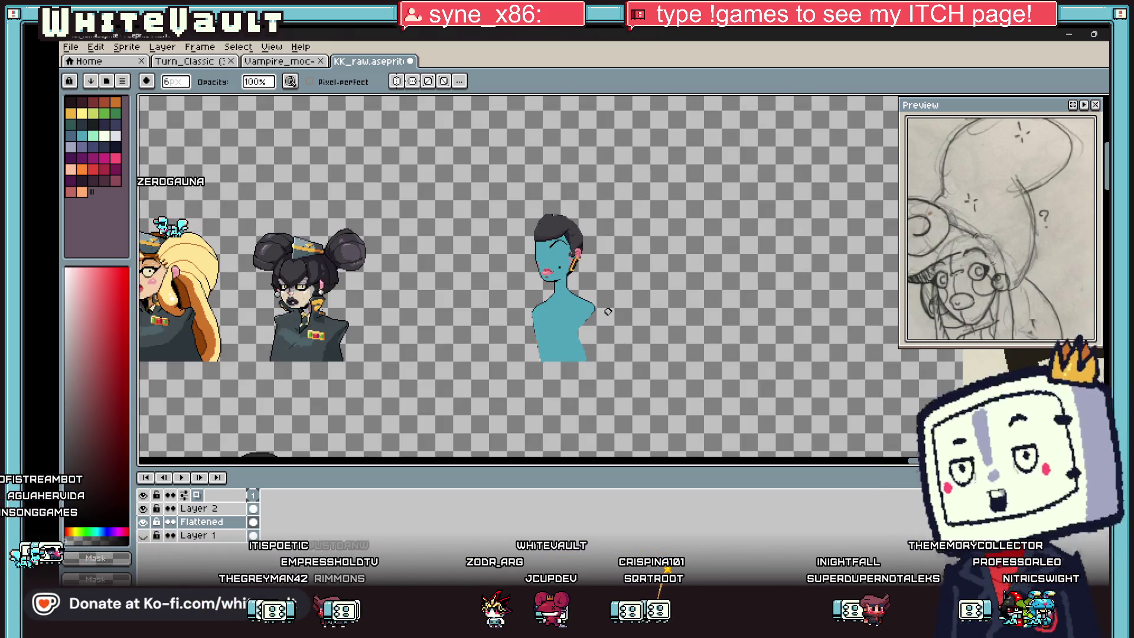
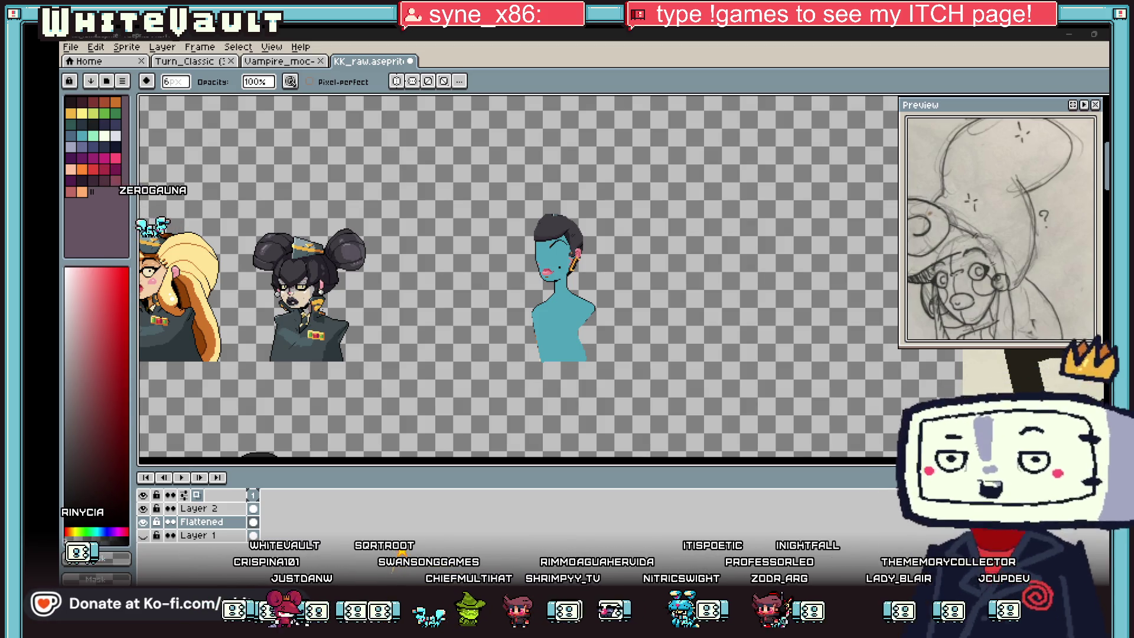
# - Switch from the KK_raw sheet to the Turn_Classic animation document
pyautogui.hotkey('ctrl', 'Tab')
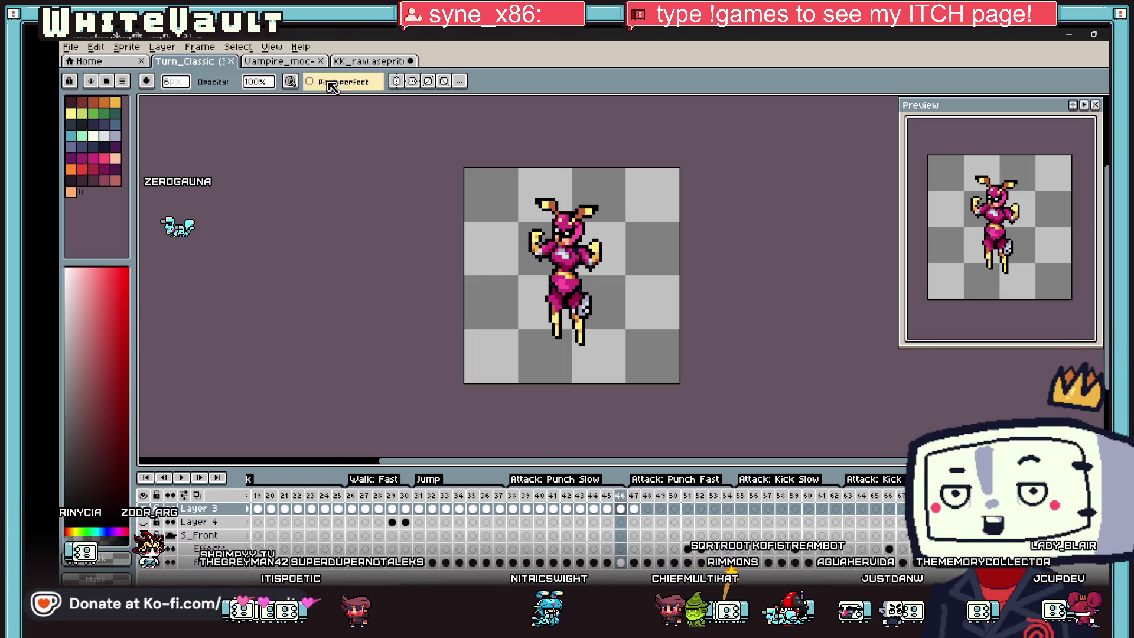
# - Return to the KK_raw sprite sheet and choose the Magic Wand tool
pyautogui.click(362, 65)
pyautogui.scroll(2, 523, 305)
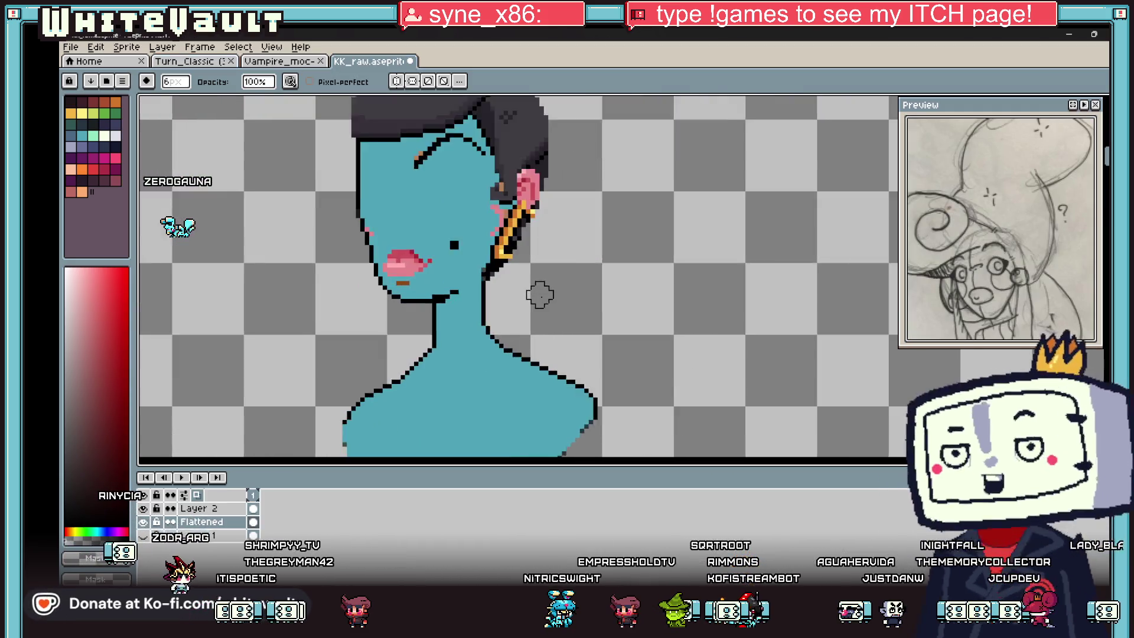
pyautogui.scroll(2, 536, 297)
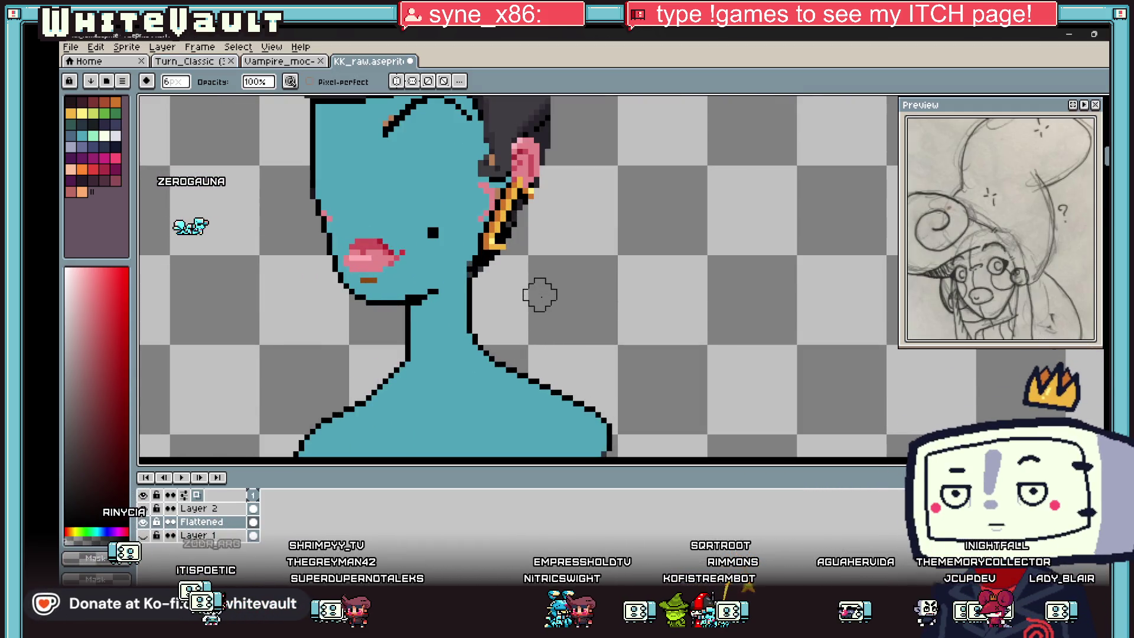
pyautogui.scroll(-1, 487, 264)
pyautogui.scroll(-3, 434, 190)
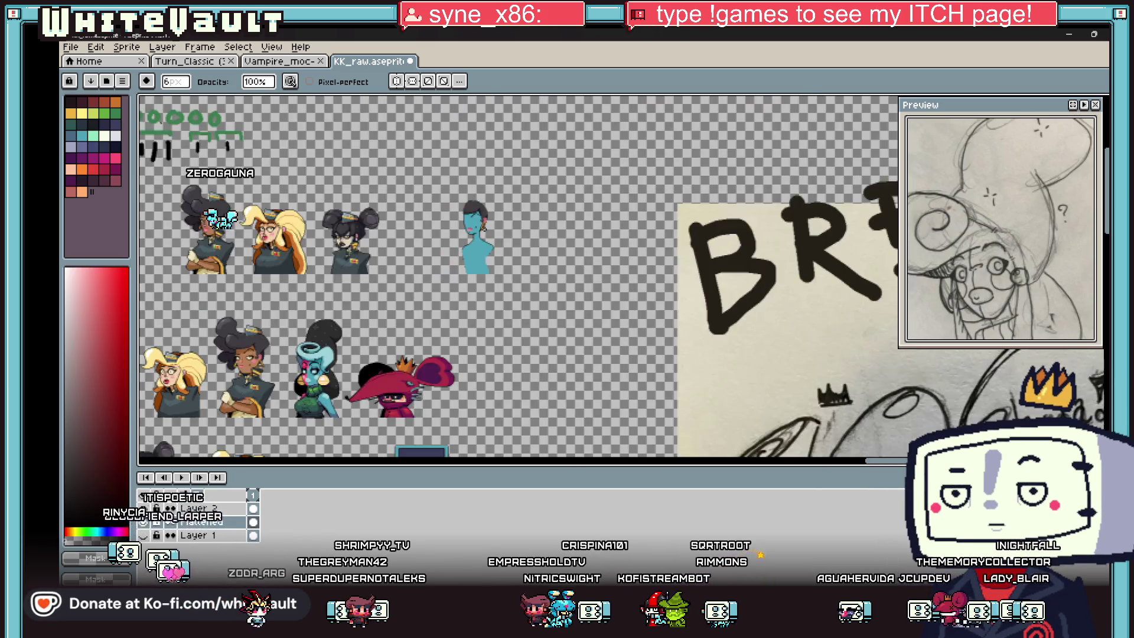
pyautogui.scroll(1, 283, 388)
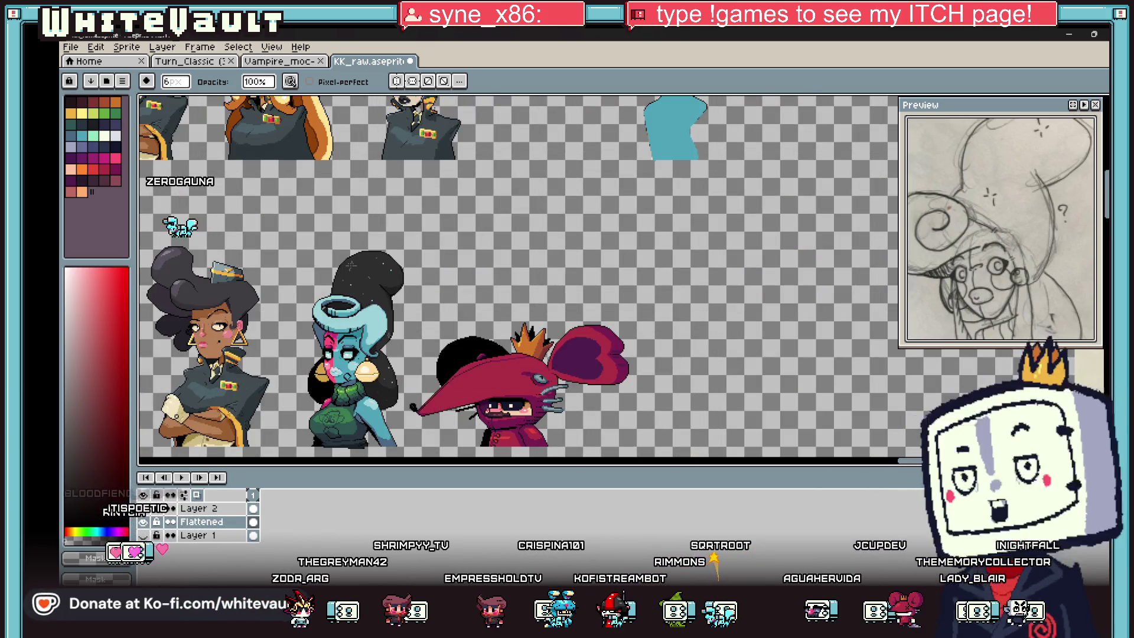
pyautogui.scroll(2, 282, 387)
pyautogui.scroll(-3, 281, 387)
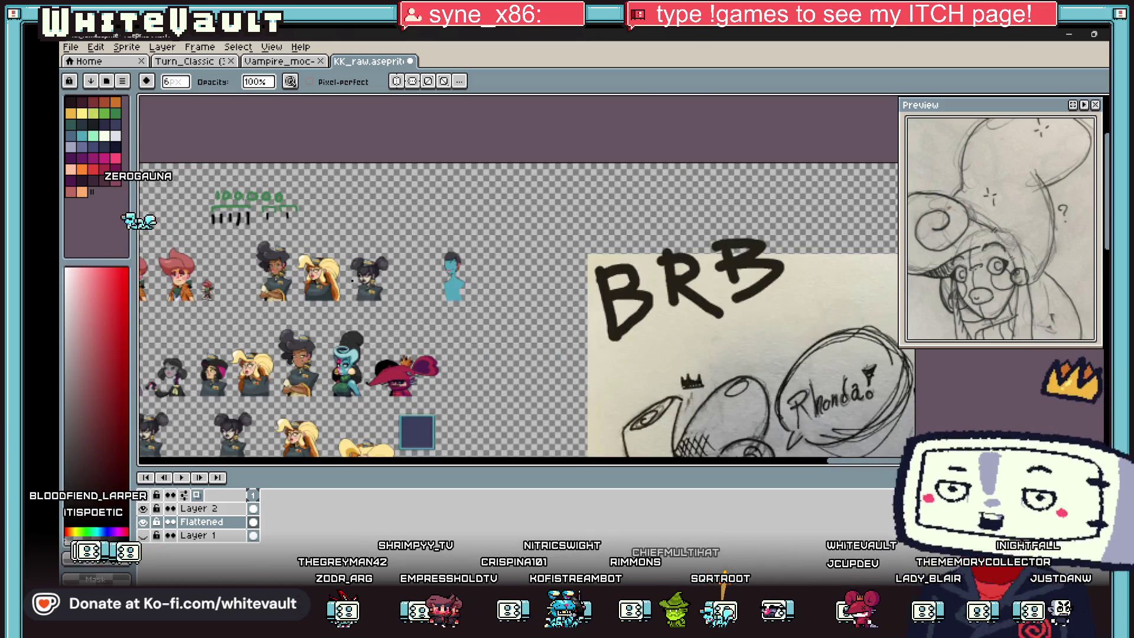
pyautogui.scroll(1, 252, 266)
pyautogui.scroll(1, 252, 266)
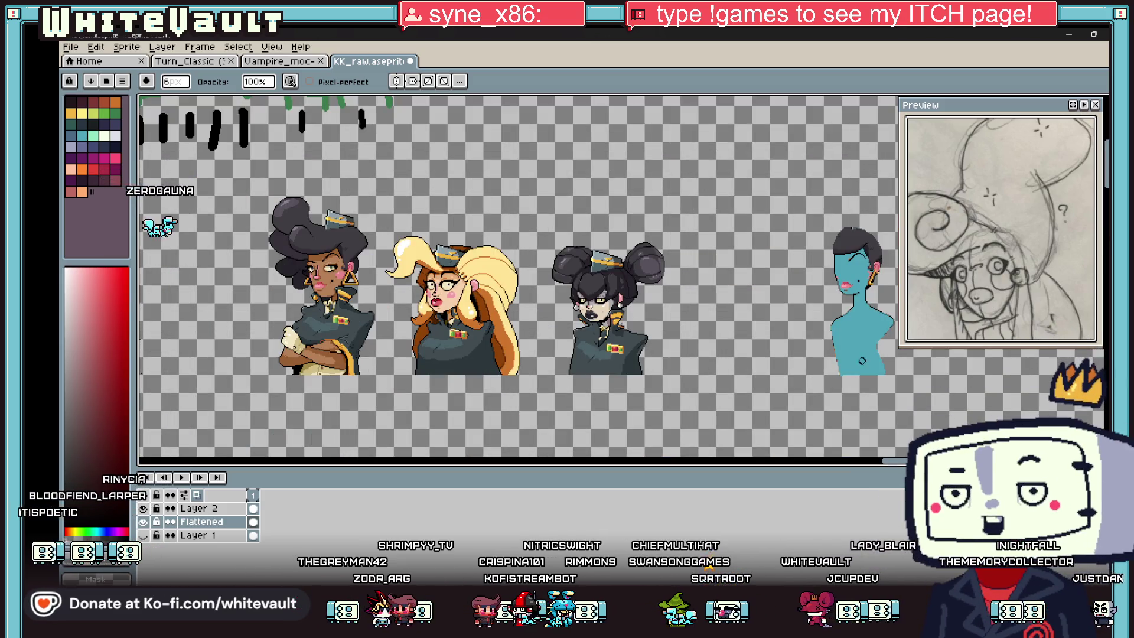
pyautogui.click(1104, 104)
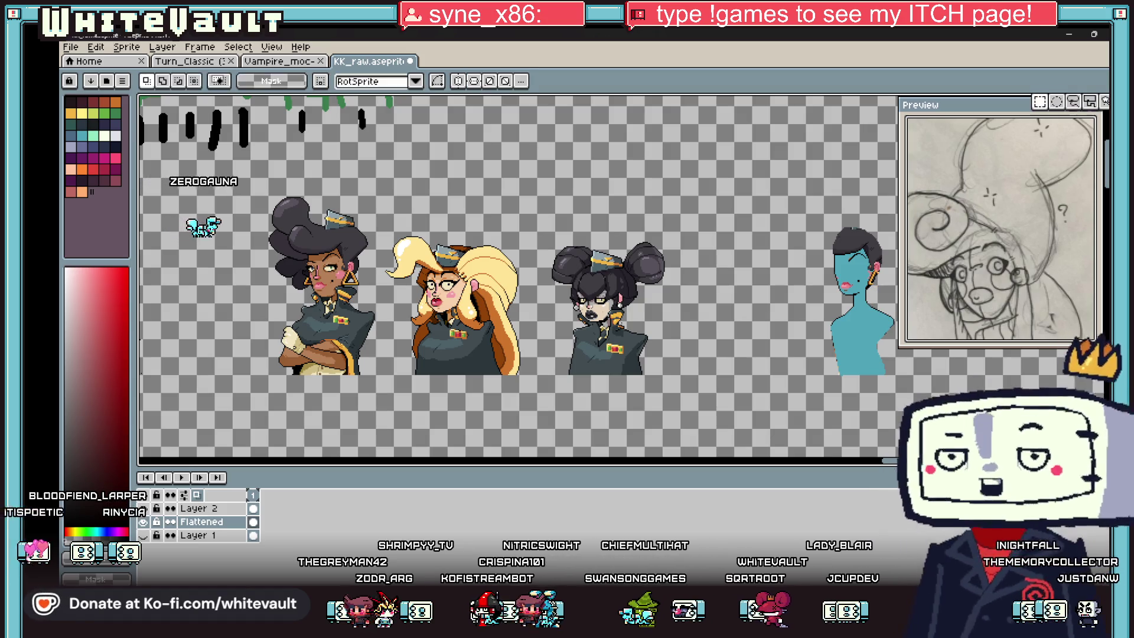
pyautogui.scroll(-3, 503, 320)
pyautogui.scroll(2, 324, 446)
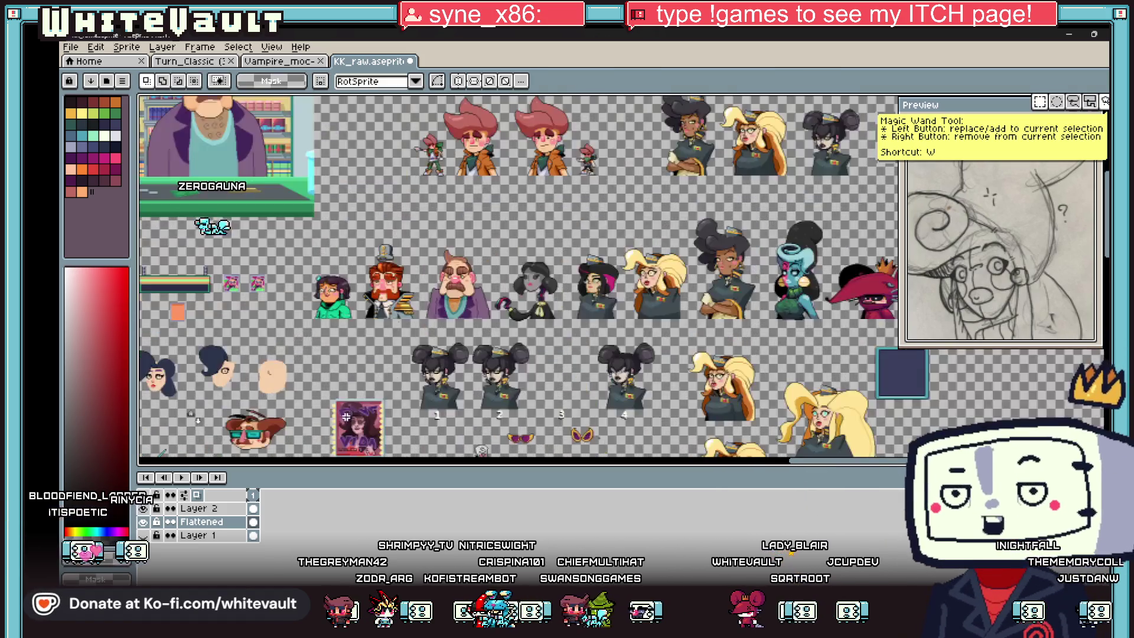
pyautogui.scroll(1, 454, 288)
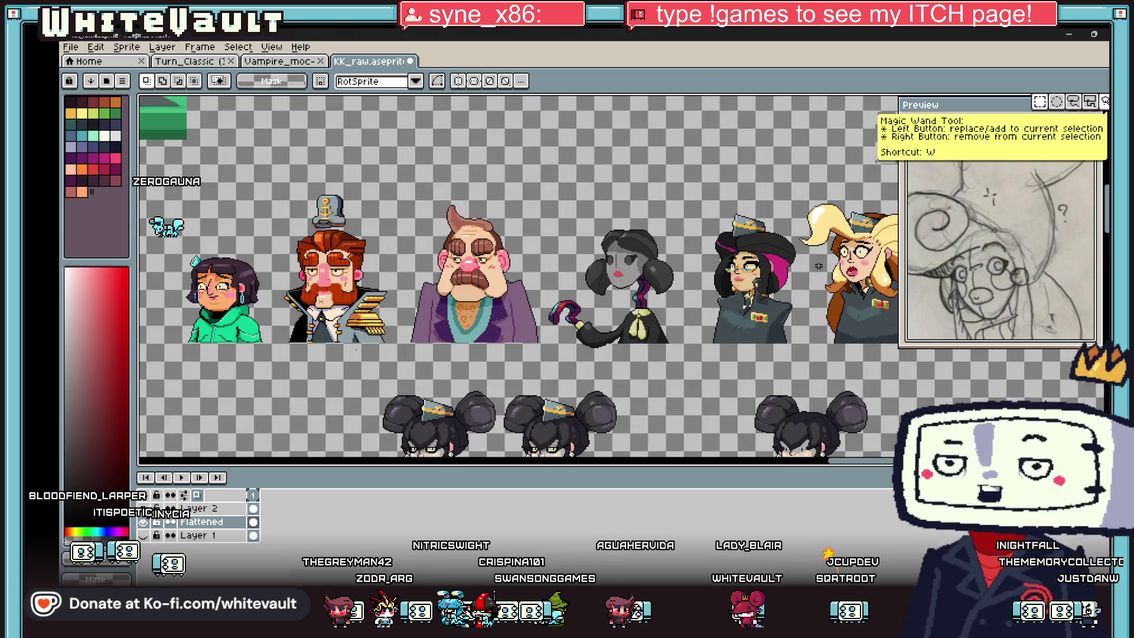
pyautogui.scroll(-3, 755, 232)
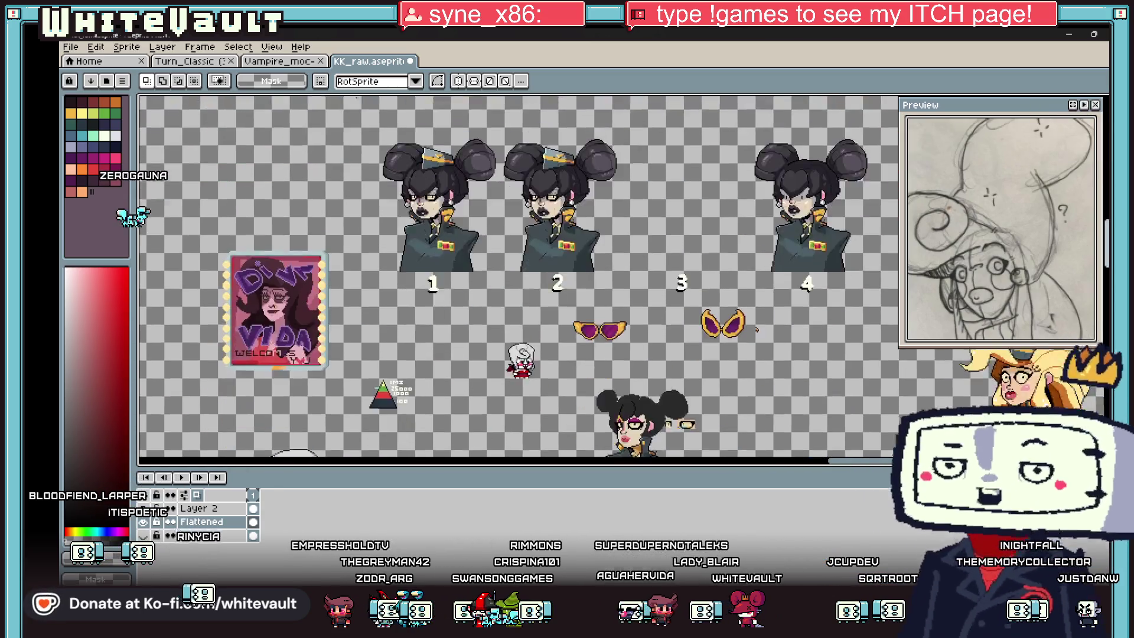
pyautogui.scroll(-2, 756, 232)
pyautogui.scroll(-4, 574, 219)
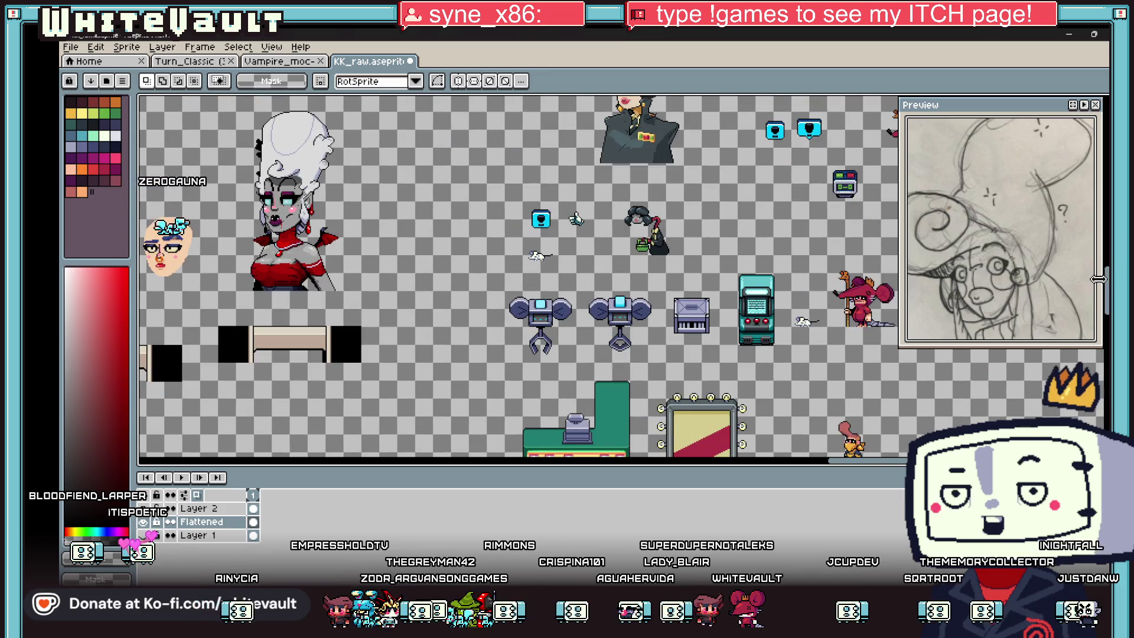
pyautogui.hscroll(-3, 848, 465)
pyautogui.hscroll(-3, 848, 464)
pyautogui.hscroll(-2, 849, 464)
pyautogui.hscroll(-1, 848, 464)
pyautogui.hscroll(-3, 841, 461)
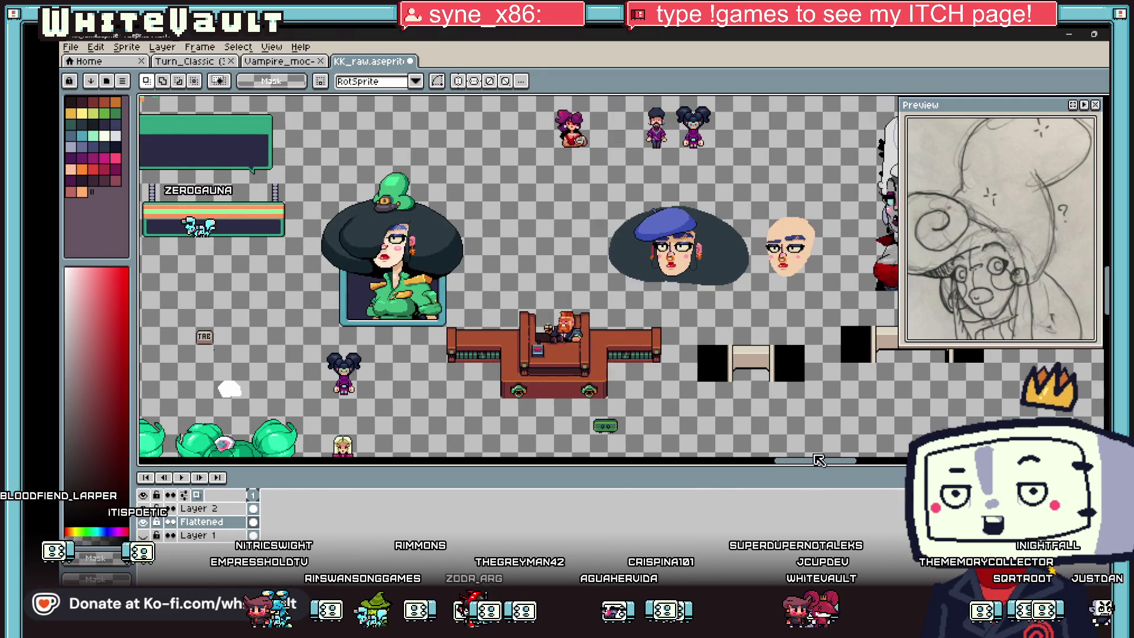
pyautogui.hscroll(2, 834, 457)
pyautogui.hscroll(3, 834, 457)
pyautogui.scroll(-2, 785, 416)
pyautogui.scroll(-2, 784, 417)
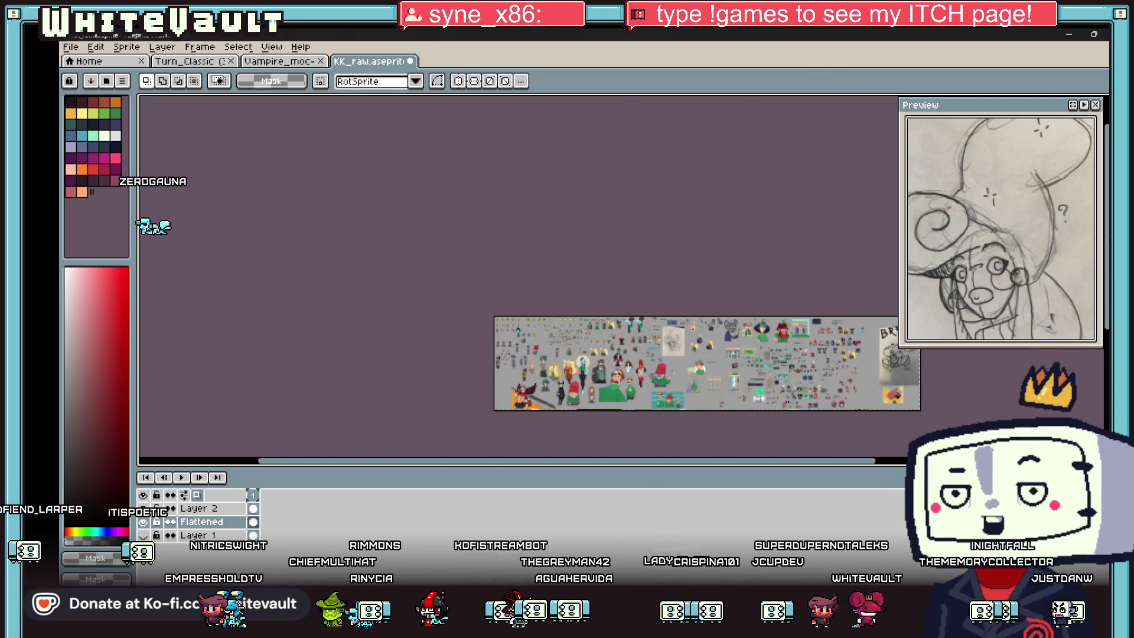
pyautogui.scroll(2, 785, 416)
pyautogui.scroll(1, 802, 410)
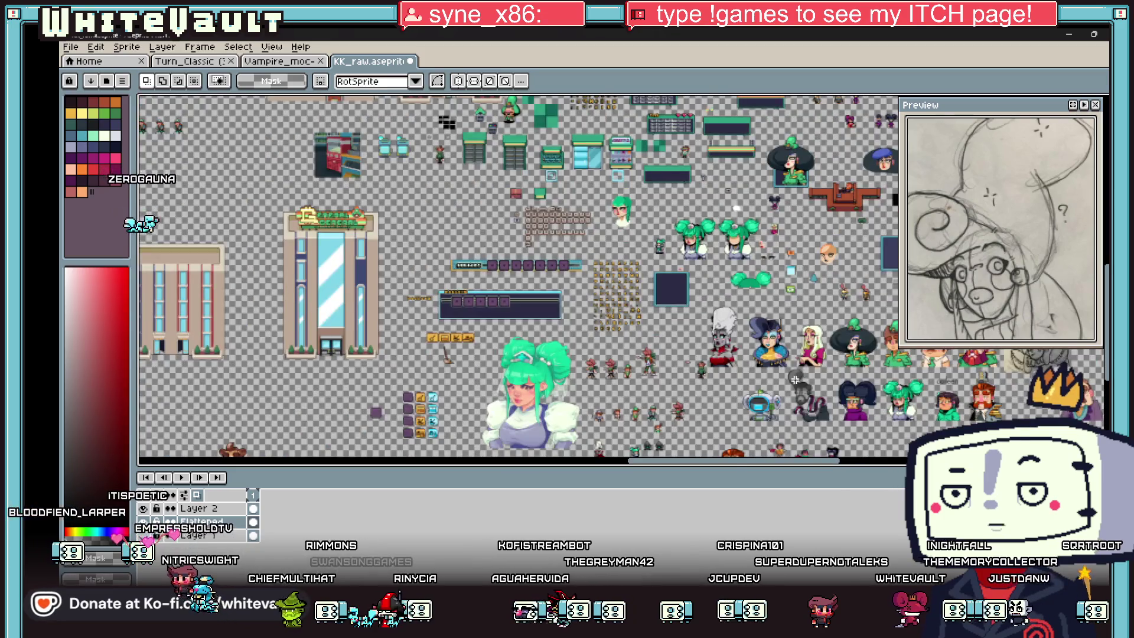
pyautogui.scroll(2, 795, 379)
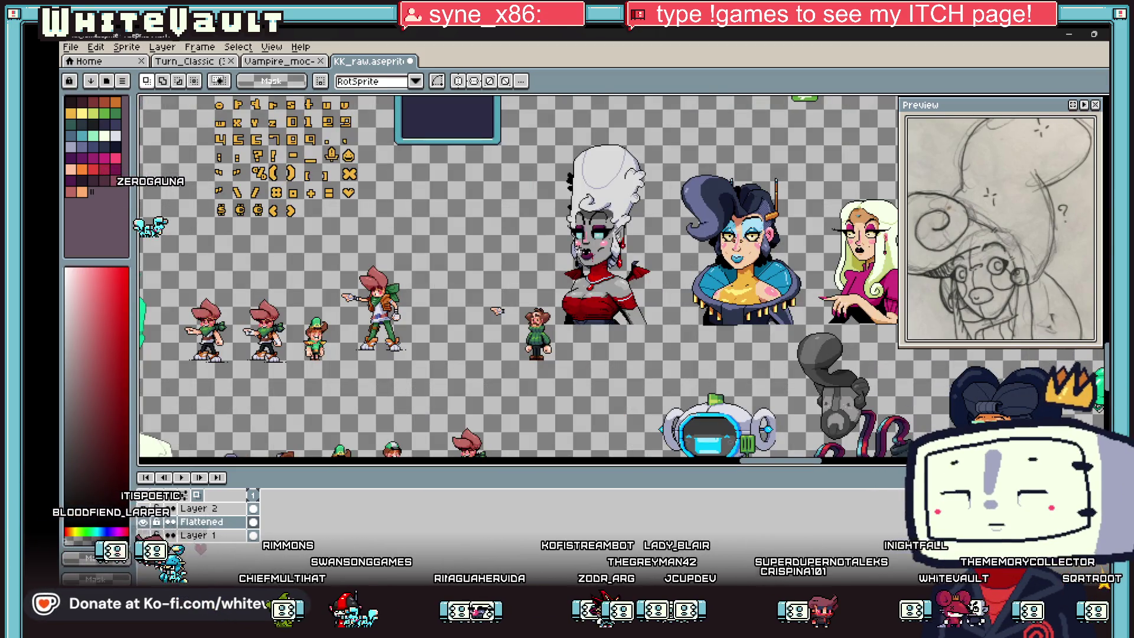
pyautogui.scroll(2, 603, 266)
pyautogui.scroll(-2, 766, 442)
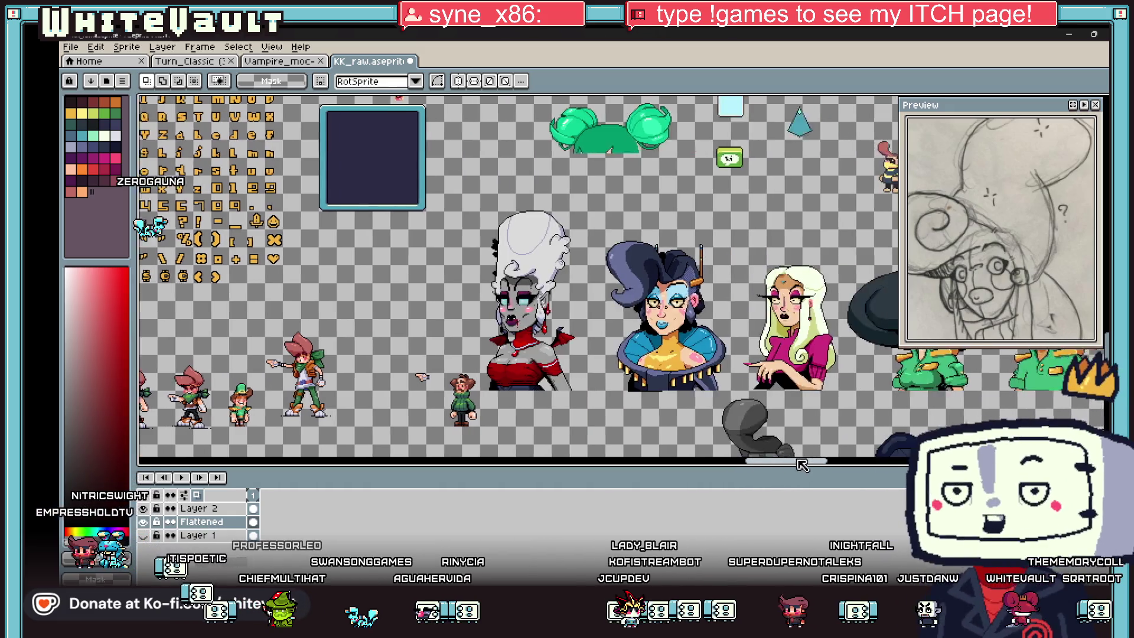
pyautogui.moveTo(789, 461); pyautogui.dragTo(856, 452)
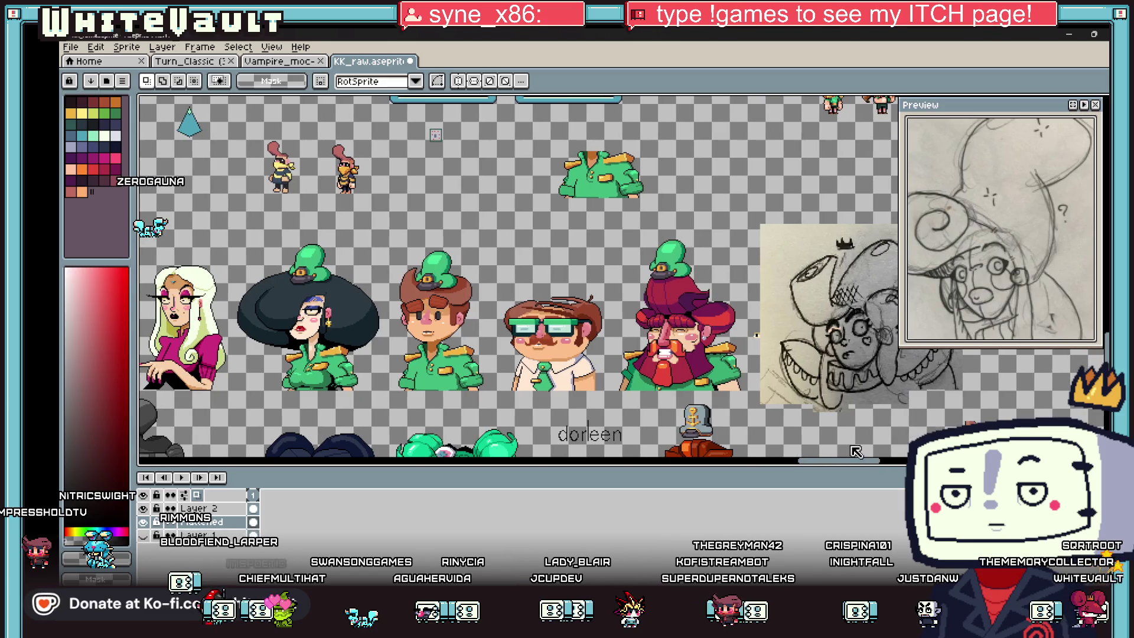
pyautogui.scroll(-3, 435, 135)
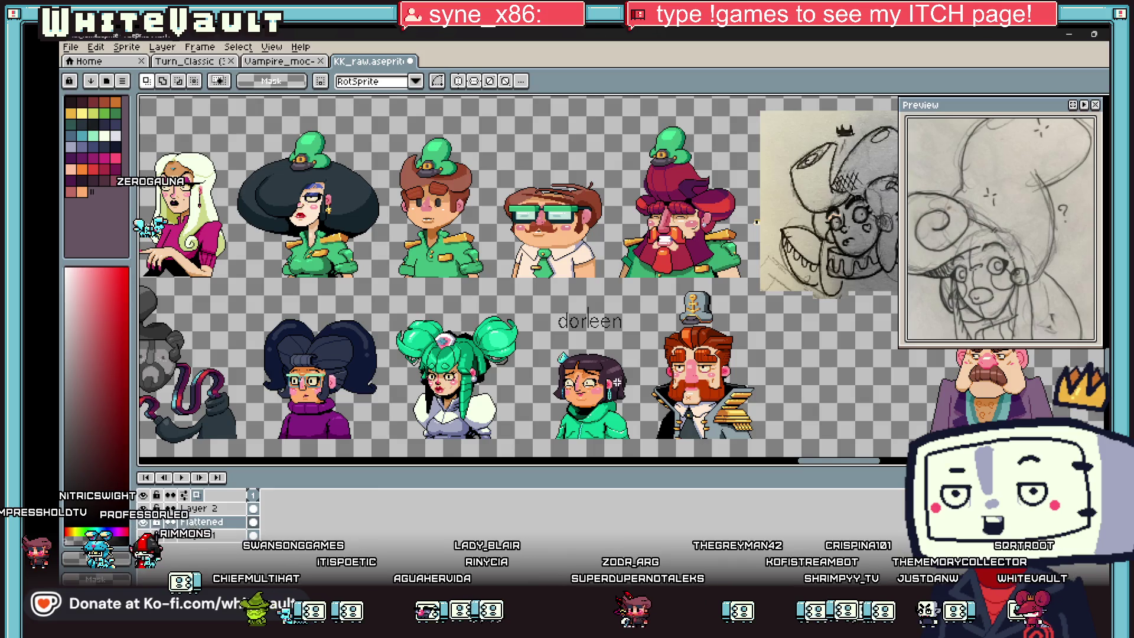
pyautogui.scroll(2, 478, 387)
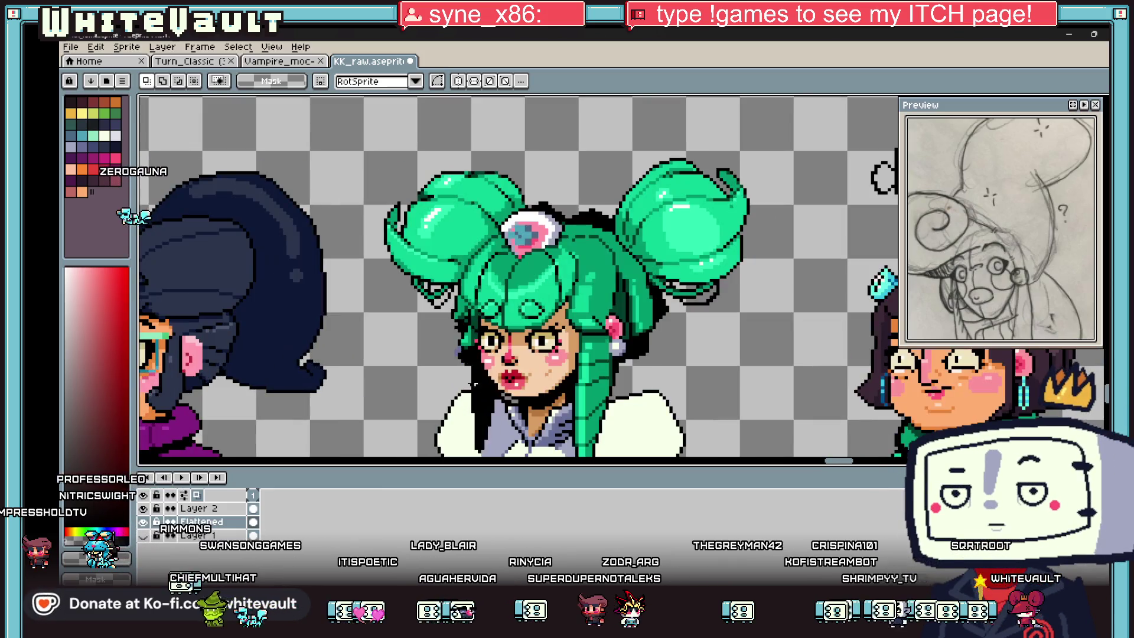
pyautogui.scroll(3, 512, 377)
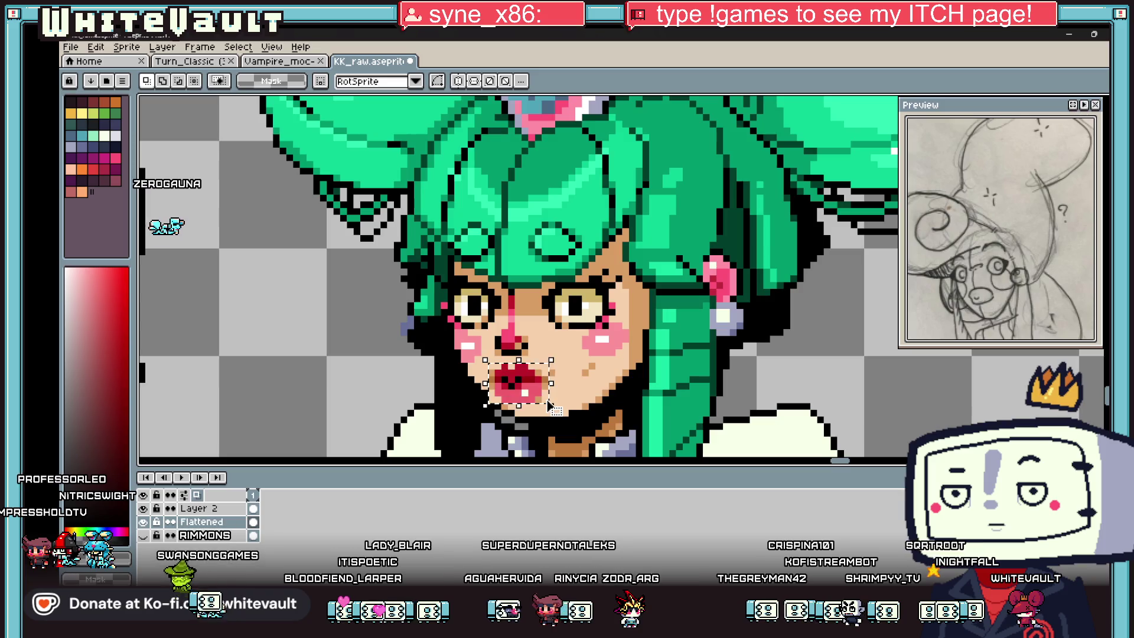
pyautogui.scroll(-3, 550, 404)
pyautogui.scroll(-2, 618, 375)
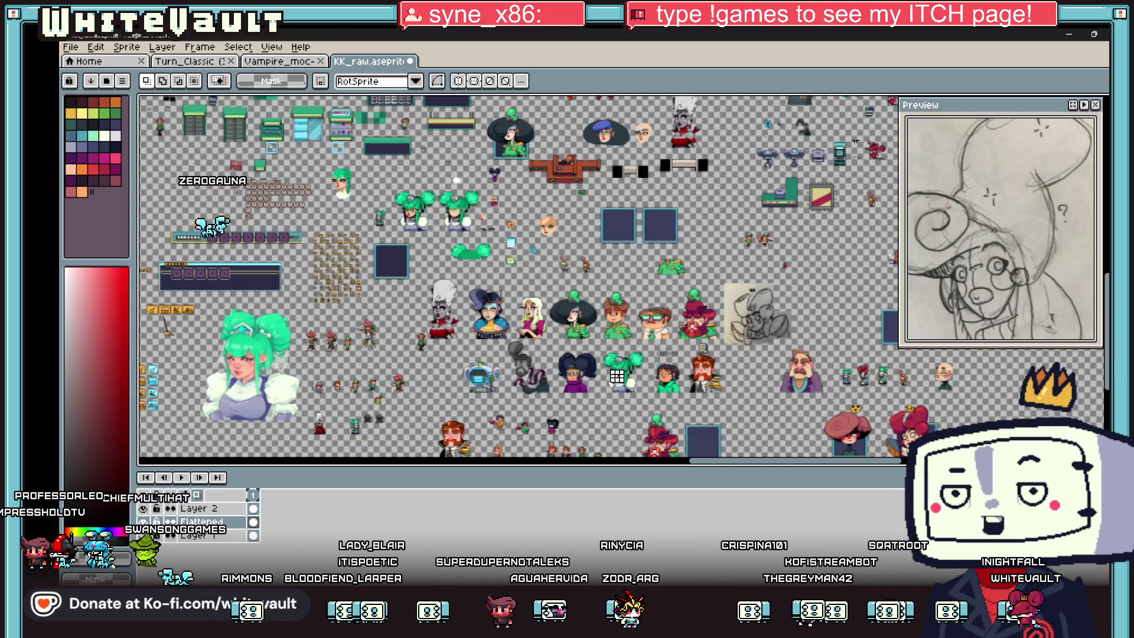
pyautogui.scroll(3, 617, 375)
pyautogui.scroll(5, 616, 375)
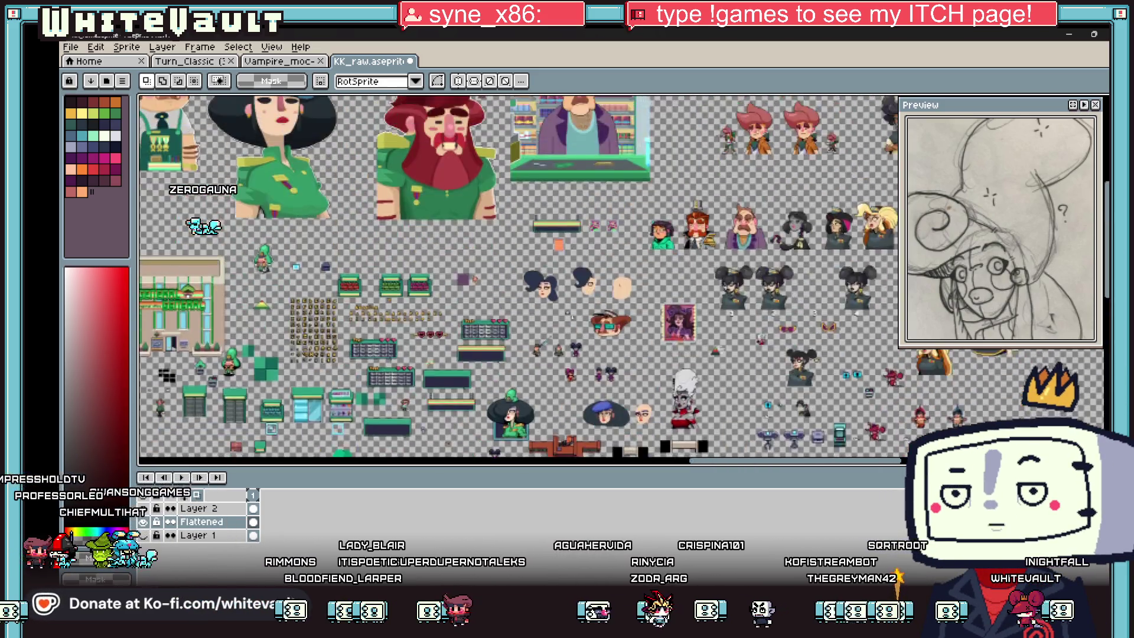
pyautogui.scroll(3, 617, 375)
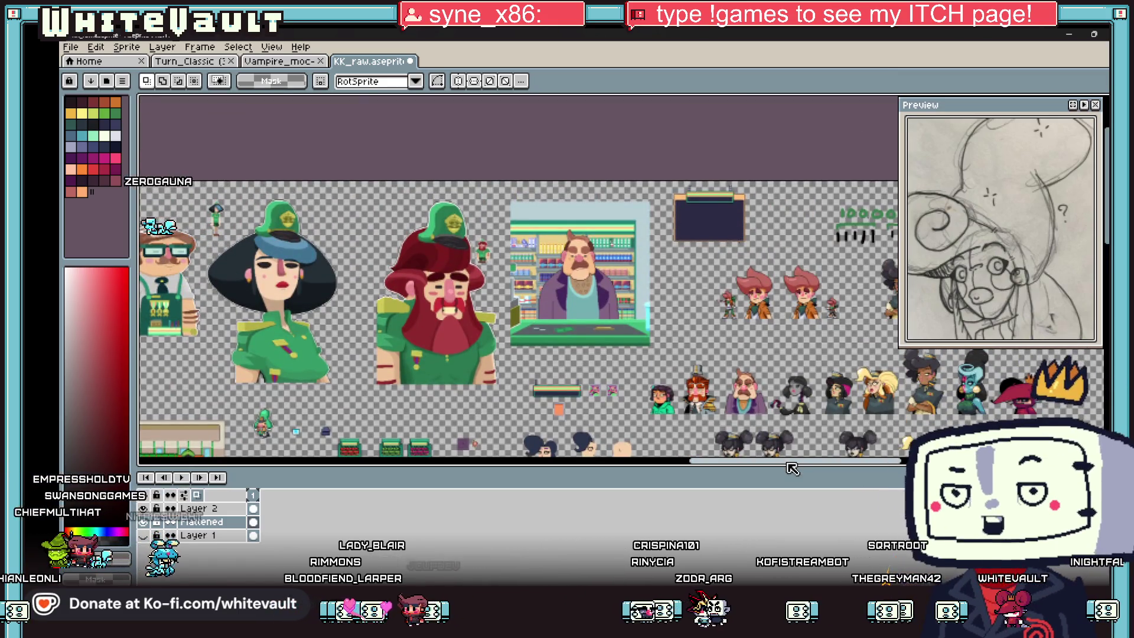
pyautogui.moveTo(791, 463); pyautogui.dragTo(793, 468)
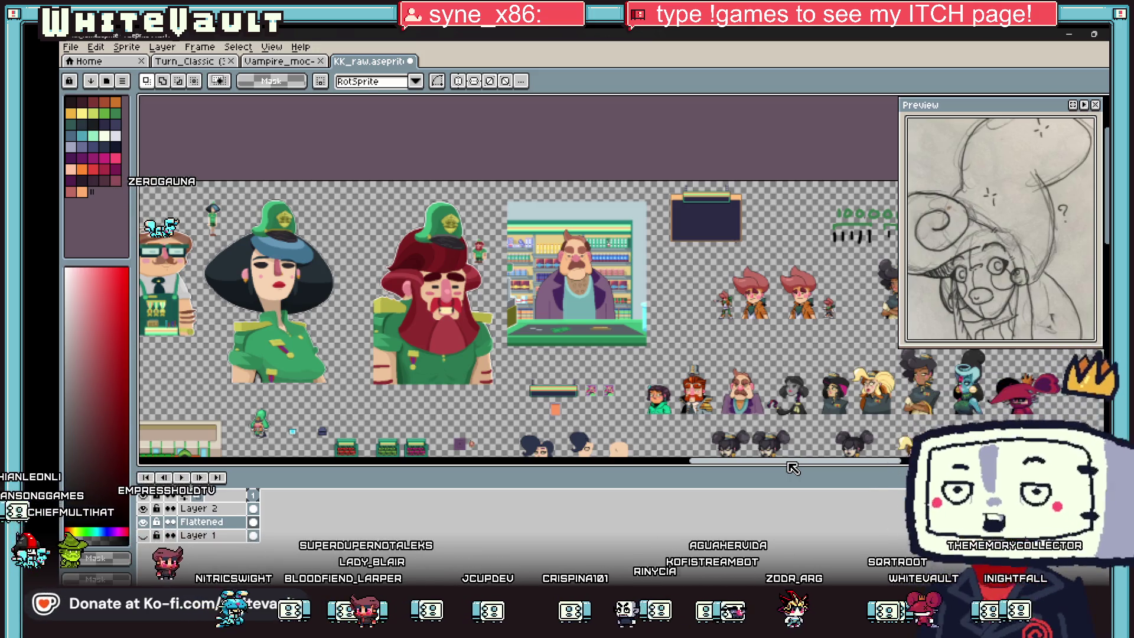
pyautogui.moveTo(793, 468); pyautogui.dragTo(177, 464)
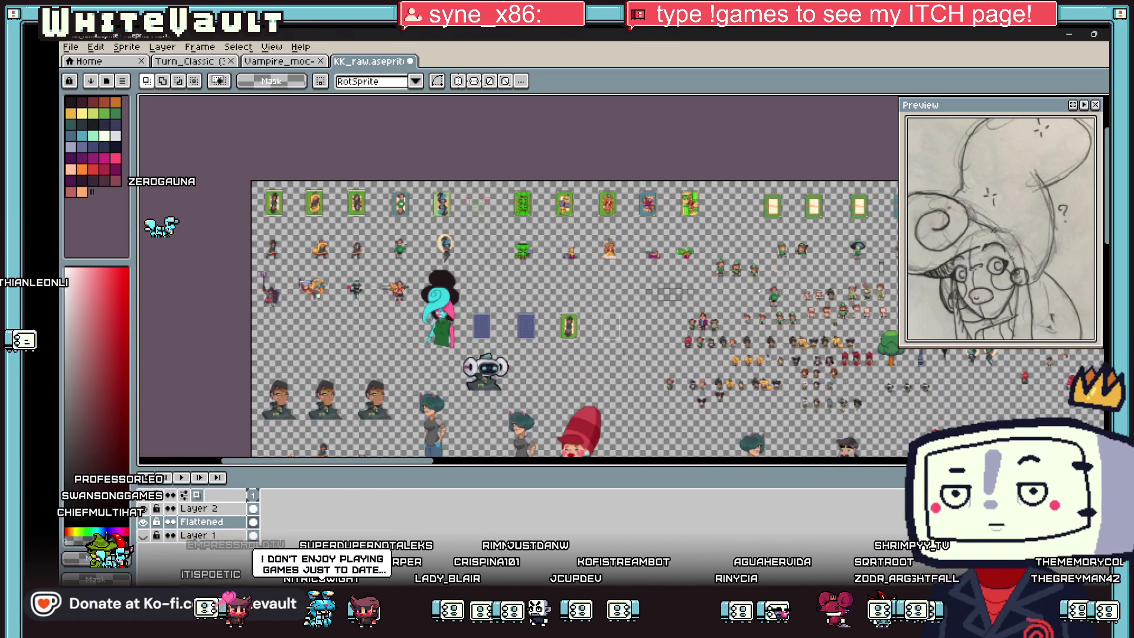
pyautogui.scroll(2, 317, 266)
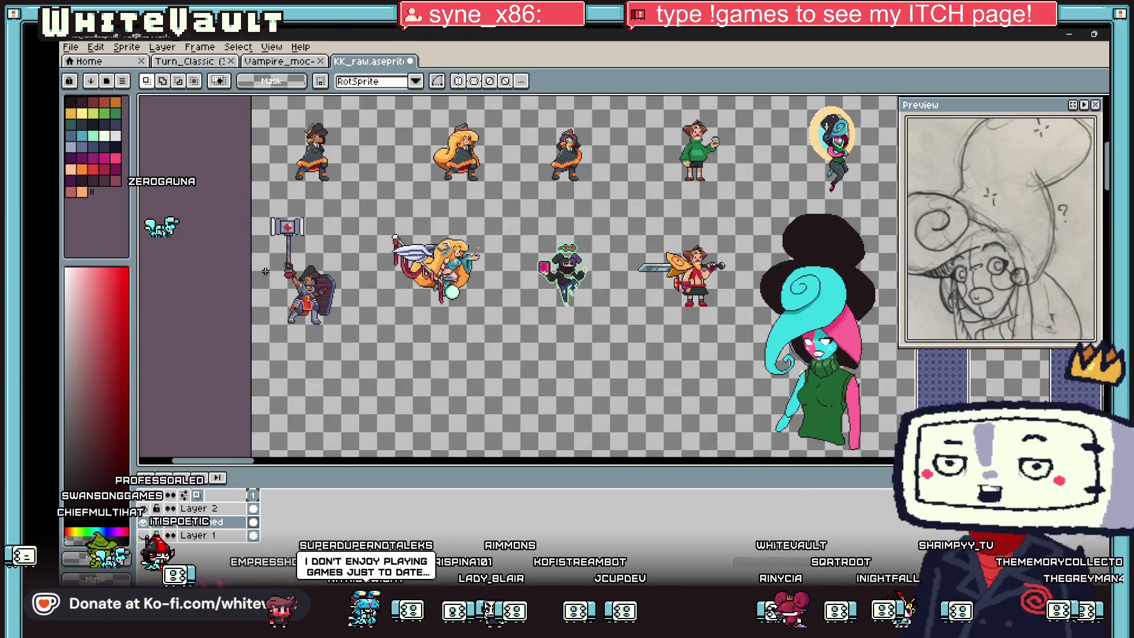
pyautogui.scroll(2, 399, 273)
pyautogui.scroll(-2, 401, 274)
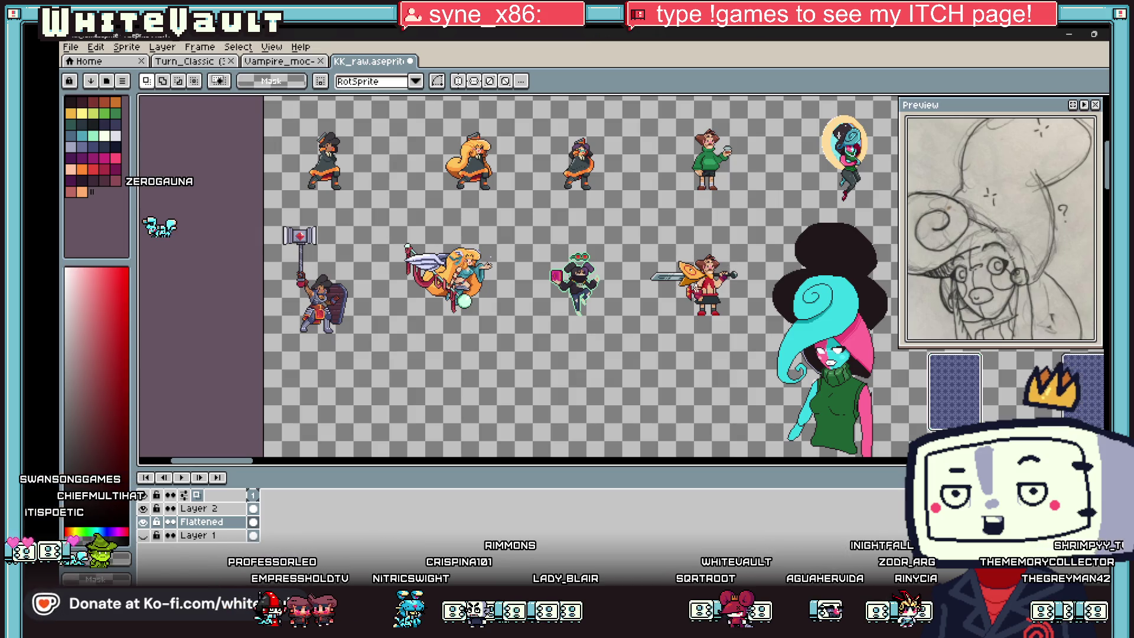
pyautogui.scroll(-2, 659, 310)
pyautogui.moveTo(297, 467); pyautogui.dragTo(727, 450)
pyautogui.scroll(-3, 726, 450)
pyautogui.scroll(-3, 727, 450)
pyautogui.scroll(-3, 727, 450)
pyautogui.scroll(-3, 726, 450)
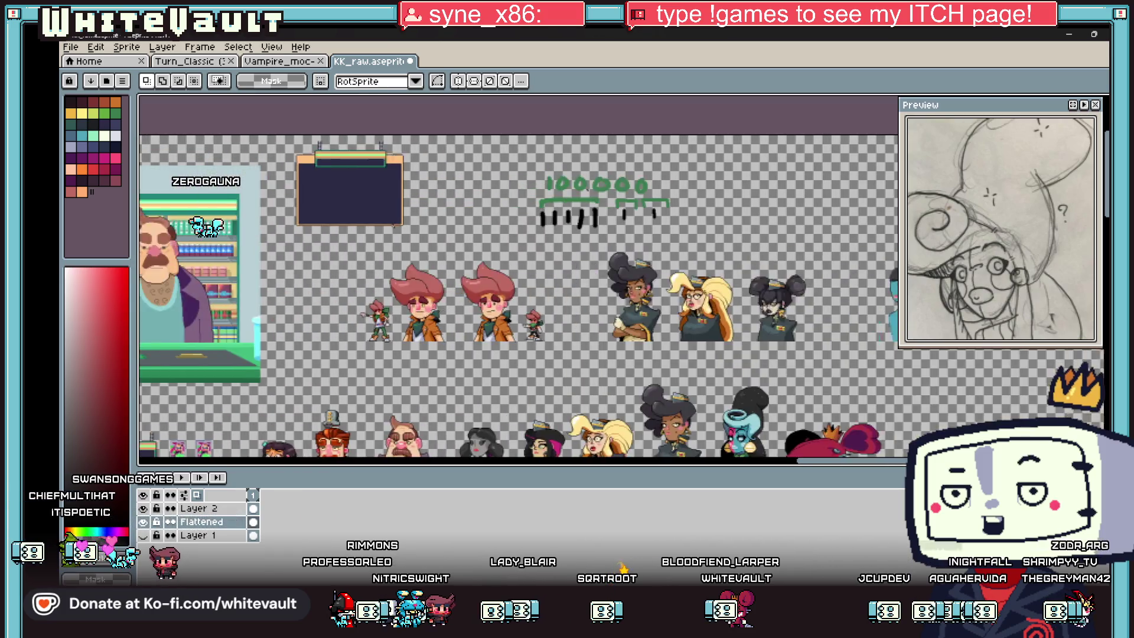
pyautogui.hscroll(3, 809, 311)
pyautogui.hscroll(3, 809, 311)
pyautogui.scroll(3, 591, 293)
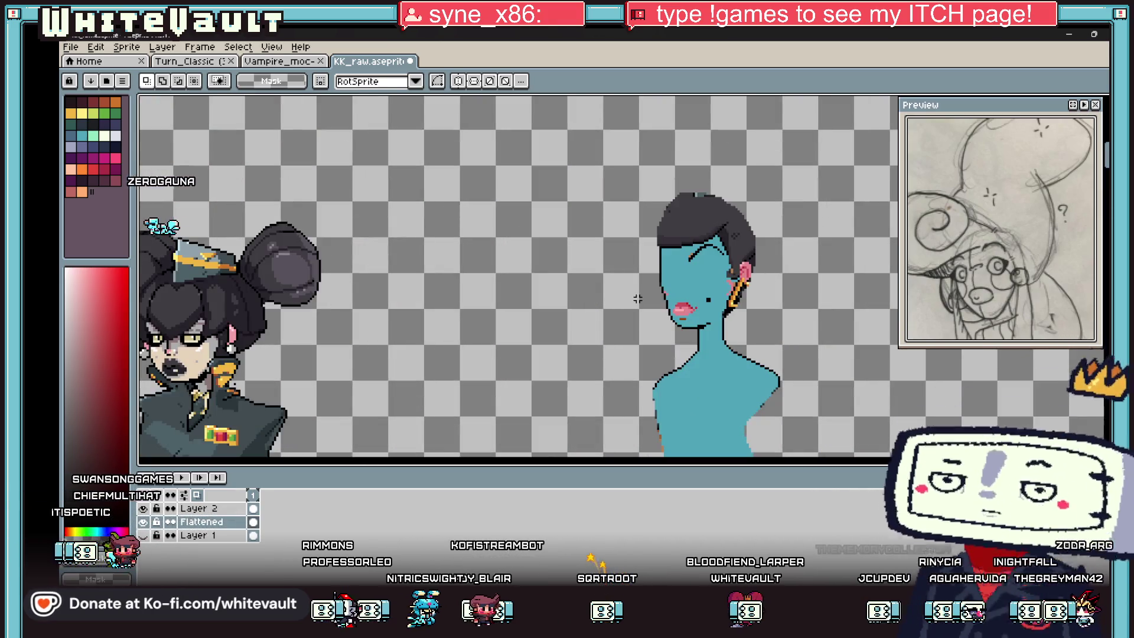
# - Paste the copied red mouth sprite beside the blue bust and nudge it lower
pyautogui.hotkey('ctrl', 'v')
pyautogui.scroll(2, 637, 278)
pyautogui.moveTo(635, 279); pyautogui.dragTo(635, 318)
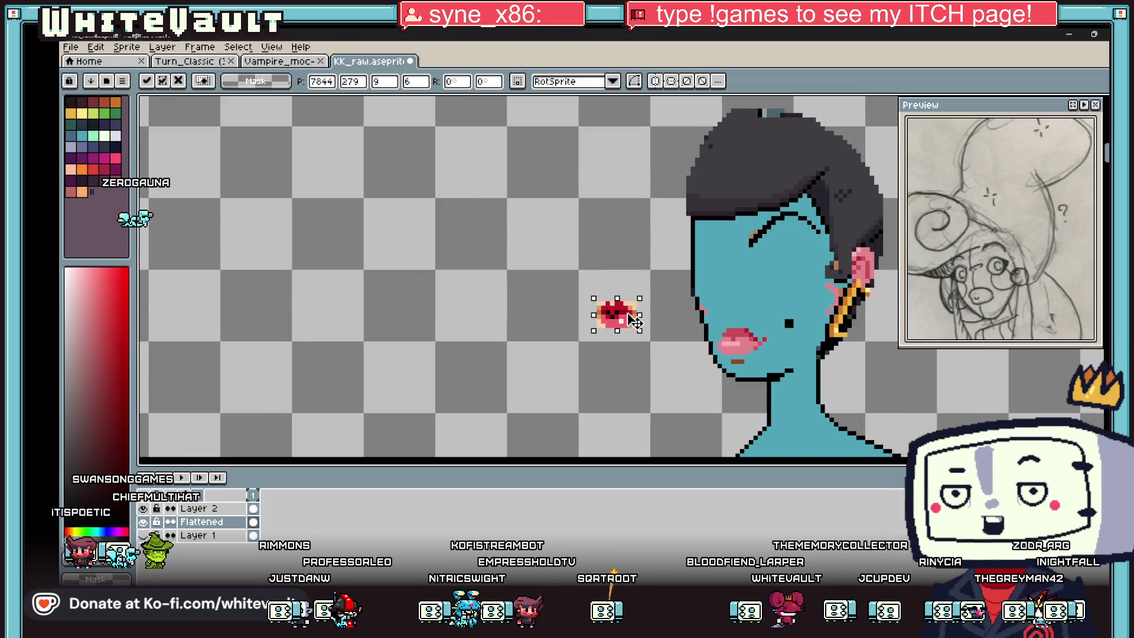
pyautogui.press('Return')
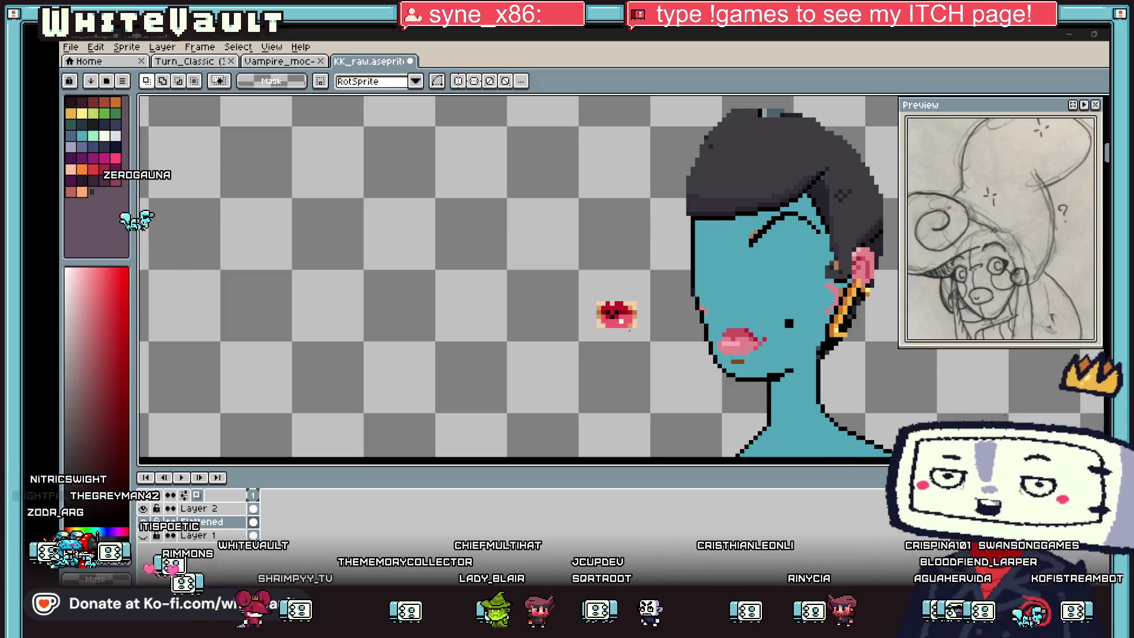
pyautogui.scroll(-1, 627, 231)
pyautogui.scroll(3, 743, 290)
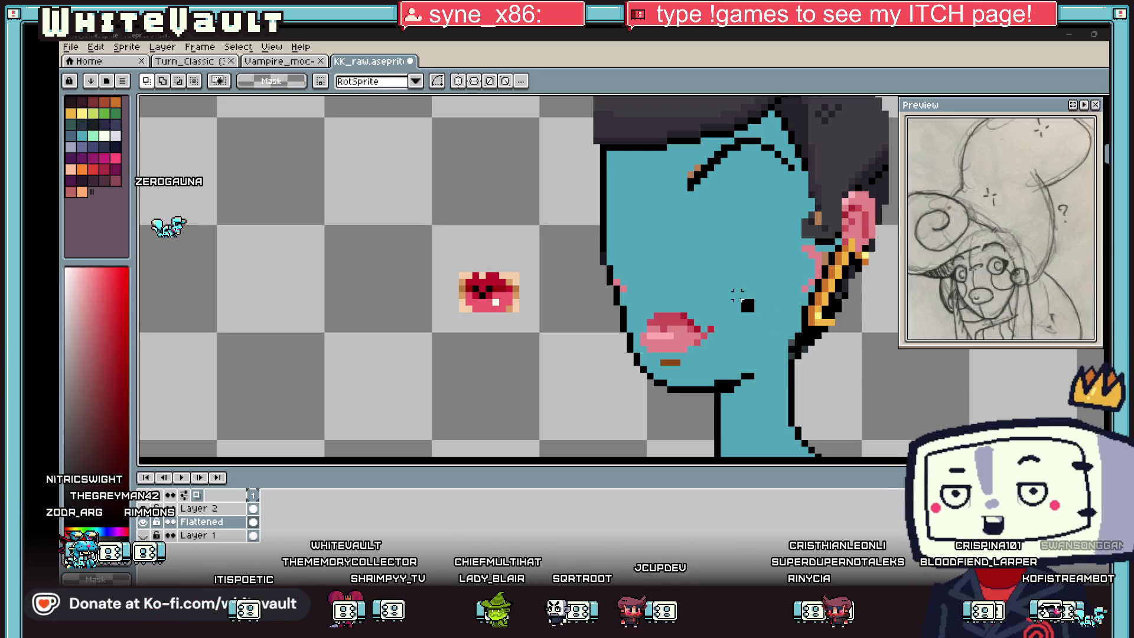
pyautogui.scroll(1, 698, 302)
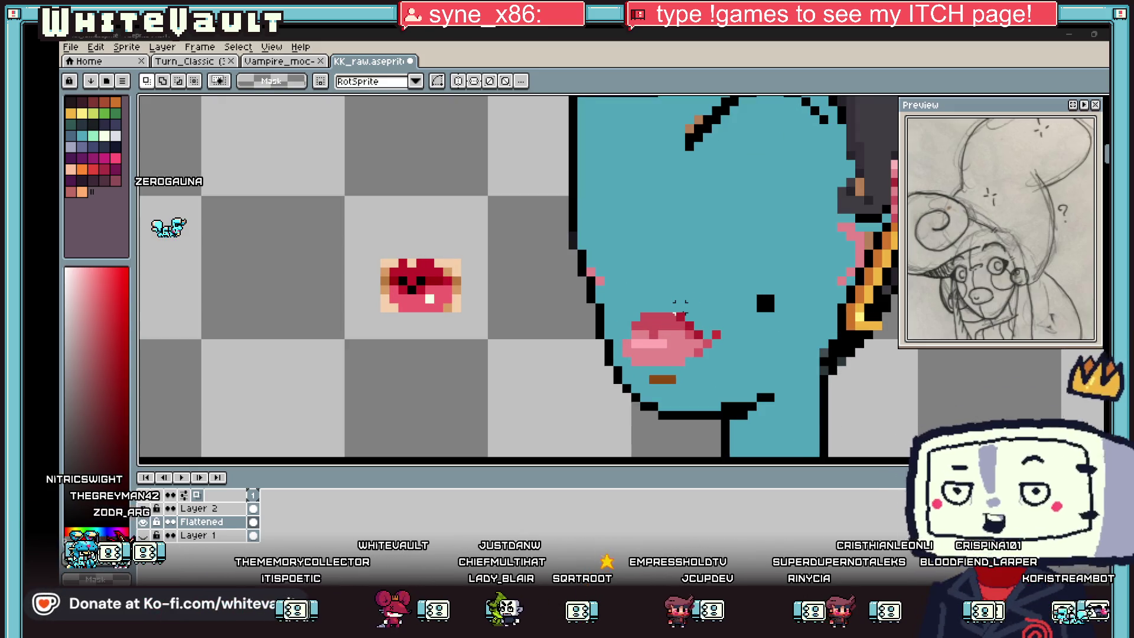
# - Marquee the red mouth sprite, shift it slightly right and down, and commit the move
pyautogui.press('u')
pyautogui.moveTo(321, 235); pyautogui.dragTo(461, 315)
pyautogui.moveTo(679, 346)
pyautogui.mouseDown()
pyautogui.moveTo(696, 348)
pyautogui.moveTo(435, 314)
pyautogui.mouseUp()
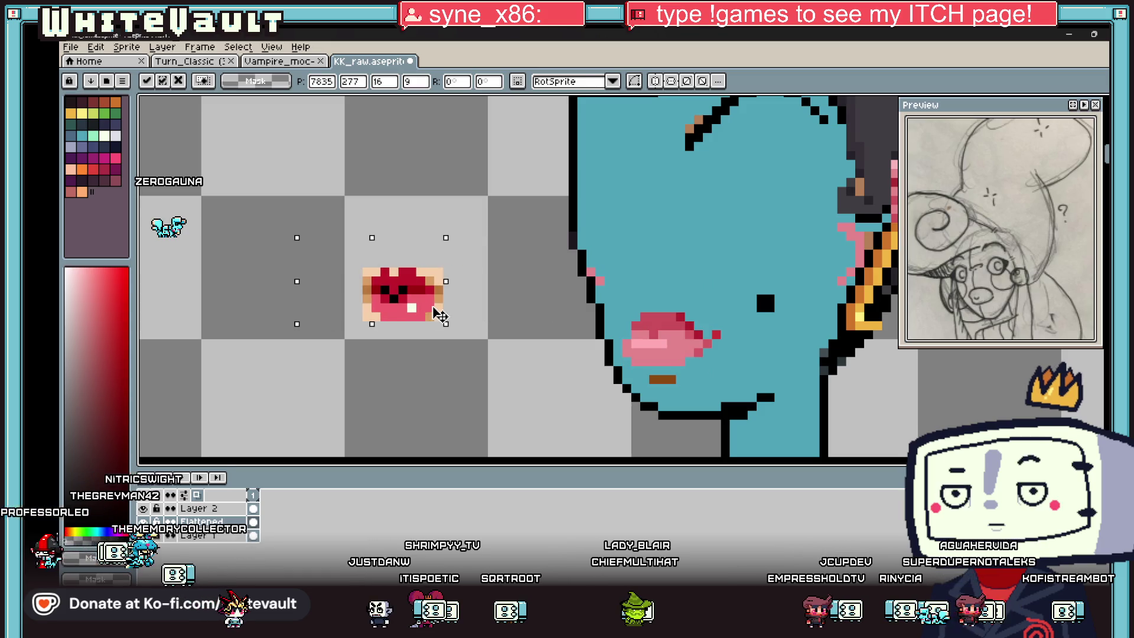
pyautogui.press('Return')
pyautogui.scroll(-2, 762, 334)
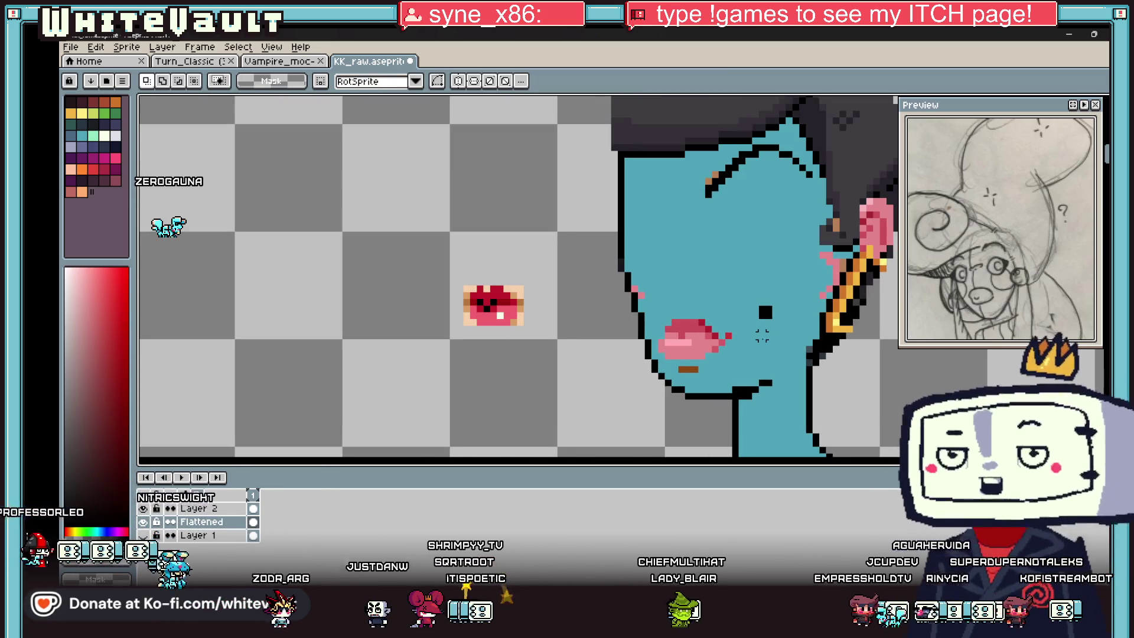
# - Sample the teal skin and pencil it over the pink lips to blank the face
pyautogui.keyDown('alt'); pyautogui.click(744, 336); pyautogui.keyUp('alt')
pyautogui.press('b')
pyautogui.moveTo(682, 339); pyautogui.dragTo(722, 344)
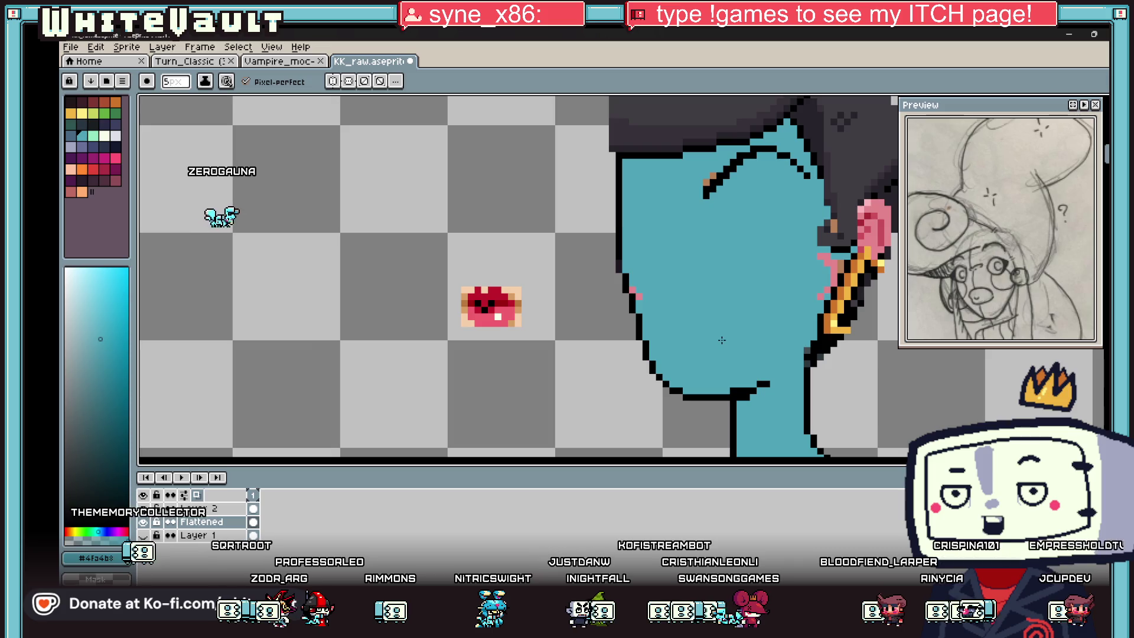
pyautogui.scroll(-2, 722, 339)
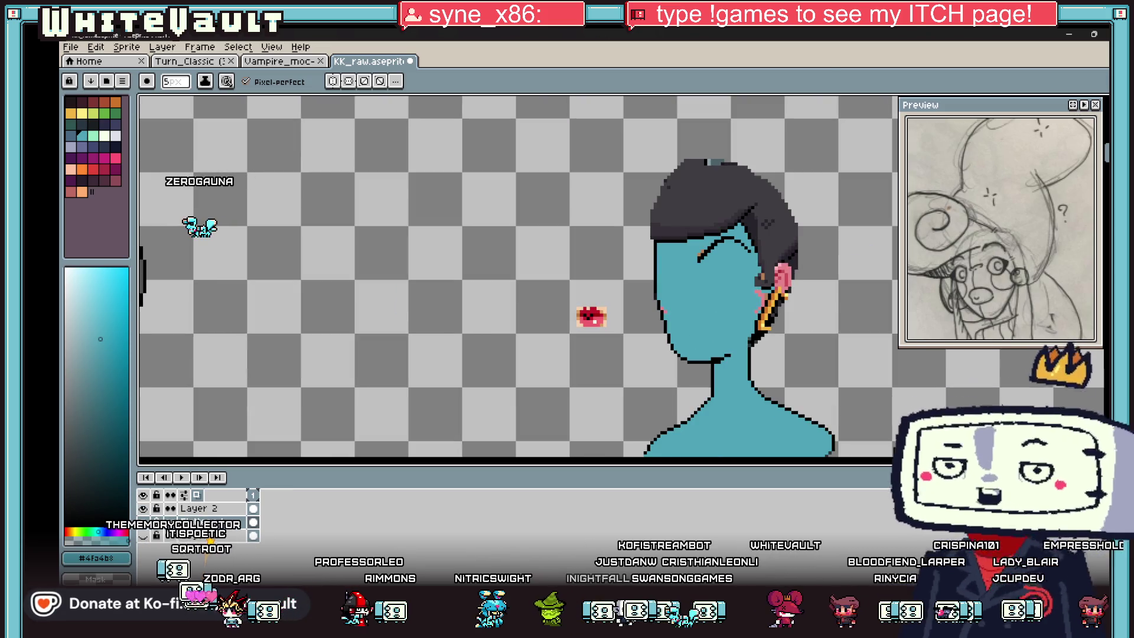
pyautogui.press('m')
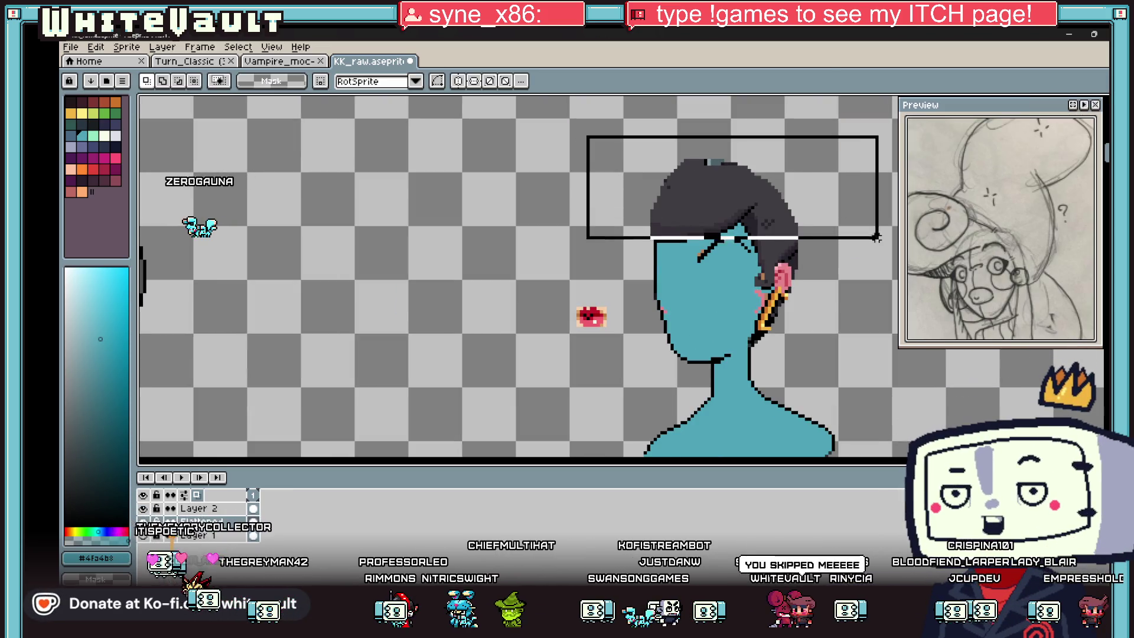
# - Marquee the dark hair across the head and move it down onto the face
pyautogui.moveTo(583, 133); pyautogui.dragTo(878, 258)
pyautogui.scroll(1, 747, 254)
pyautogui.moveTo(630, 267); pyautogui.dragTo(684, 292)
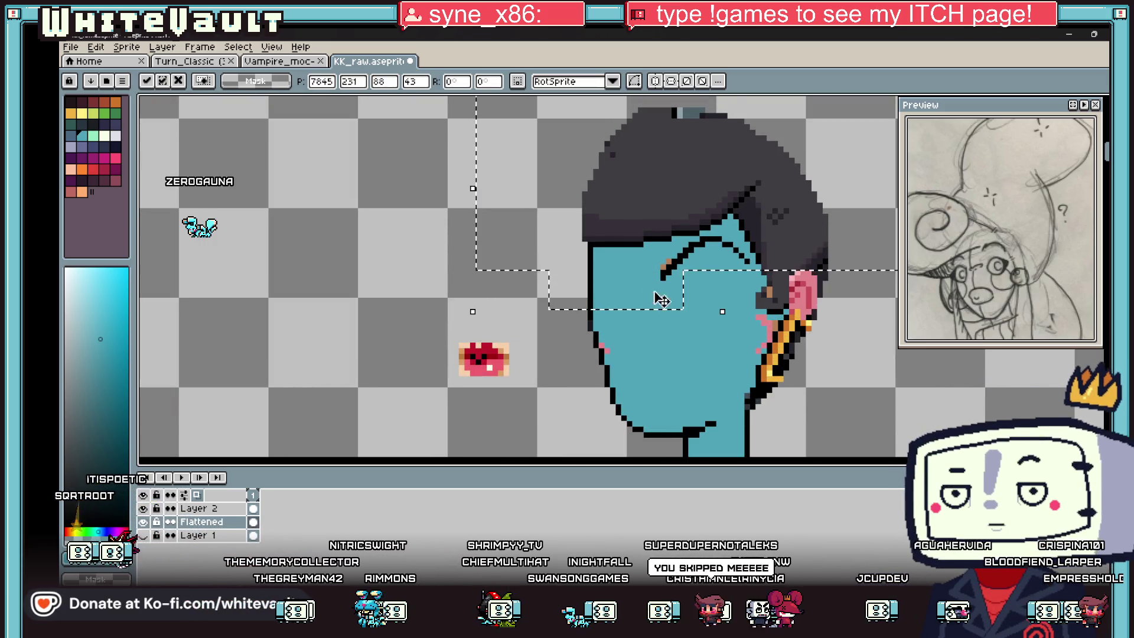
pyautogui.hotkey('ctrl', 'd')
pyautogui.scroll(-2, 660, 299)
pyautogui.scroll(1, 634, 284)
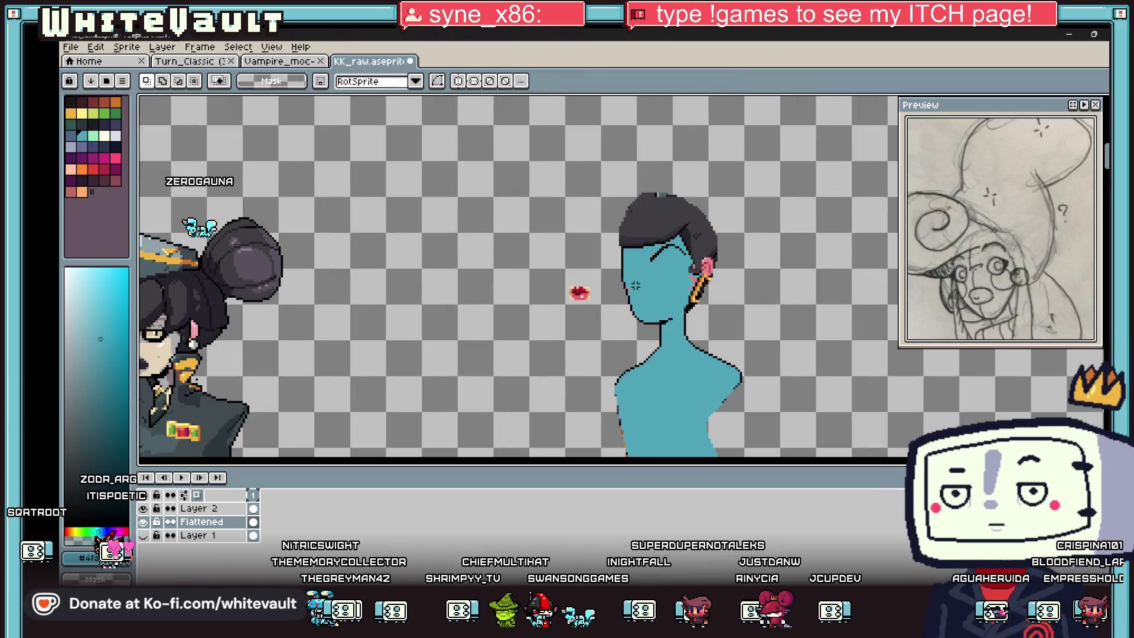
pyautogui.scroll(1, 635, 285)
pyautogui.press('b')
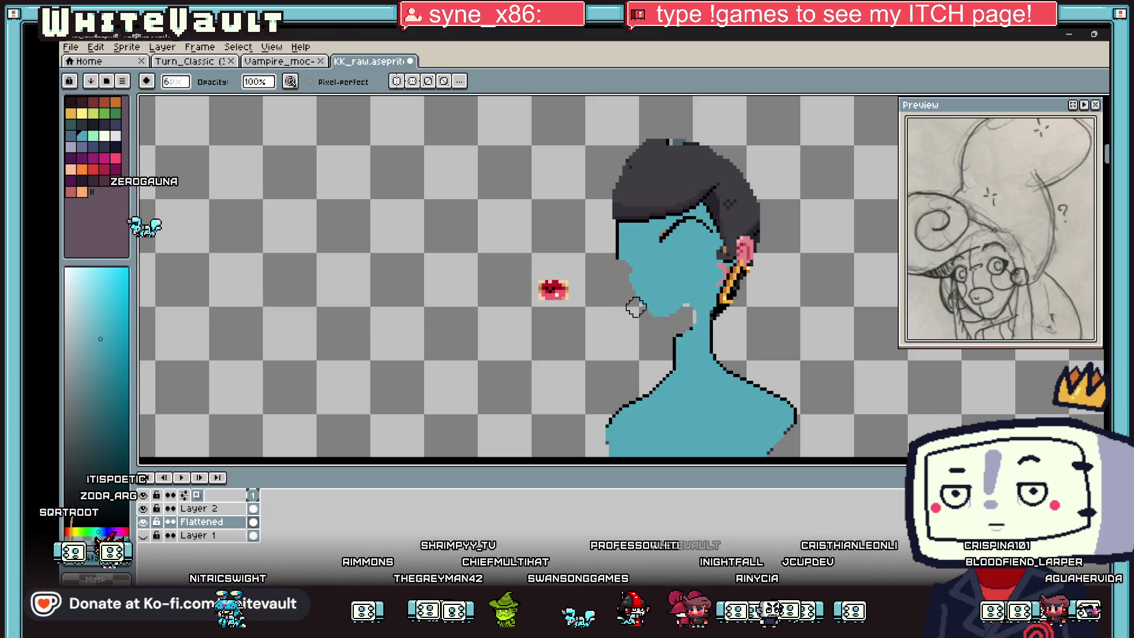
pyautogui.scroll(1, 634, 306)
# - Pencil a black outline down the face's left edge, under the chin and straight down the neck
pyautogui.keyDown('alt'); pyautogui.click(611, 235); pyautogui.keyUp('alt')
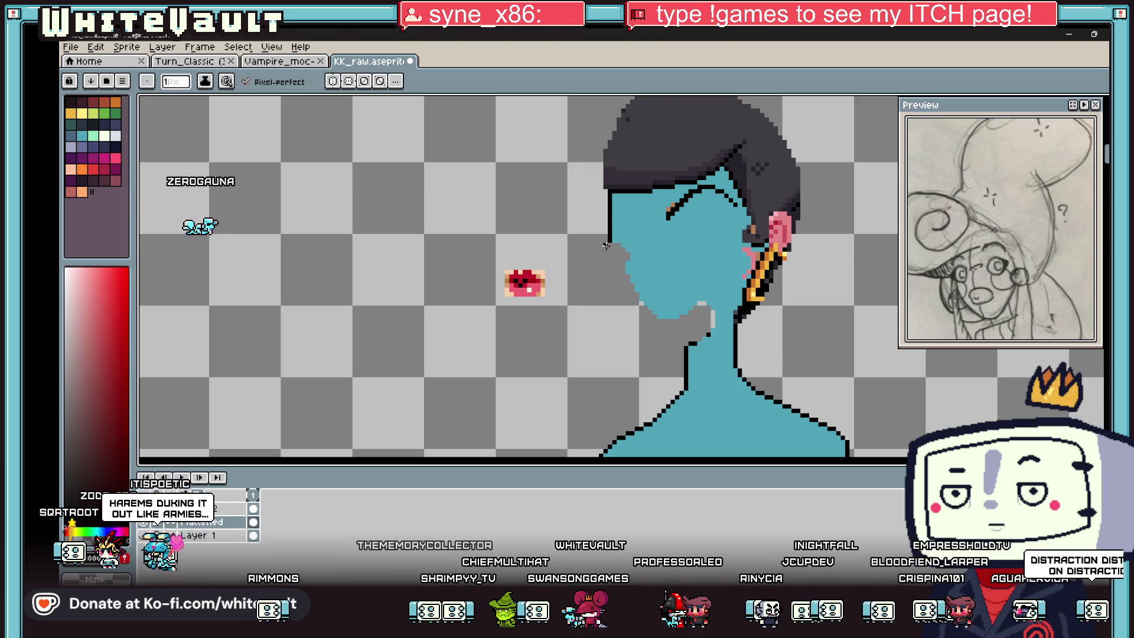
pyautogui.moveTo(609, 238); pyautogui.dragTo(622, 293)
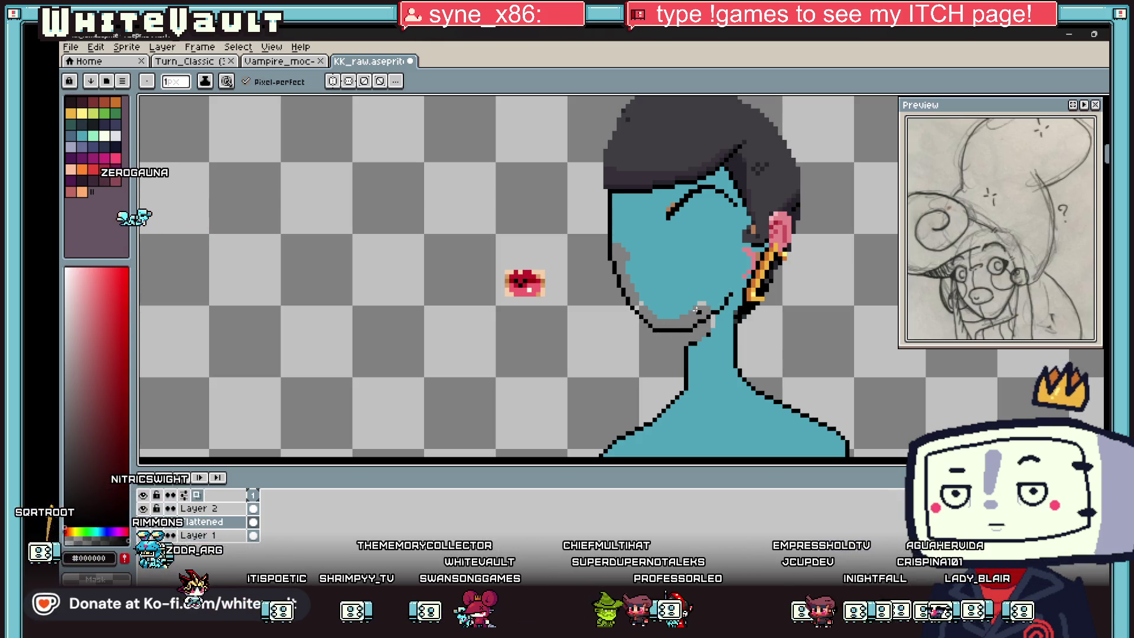
pyautogui.scroll(1, 696, 309)
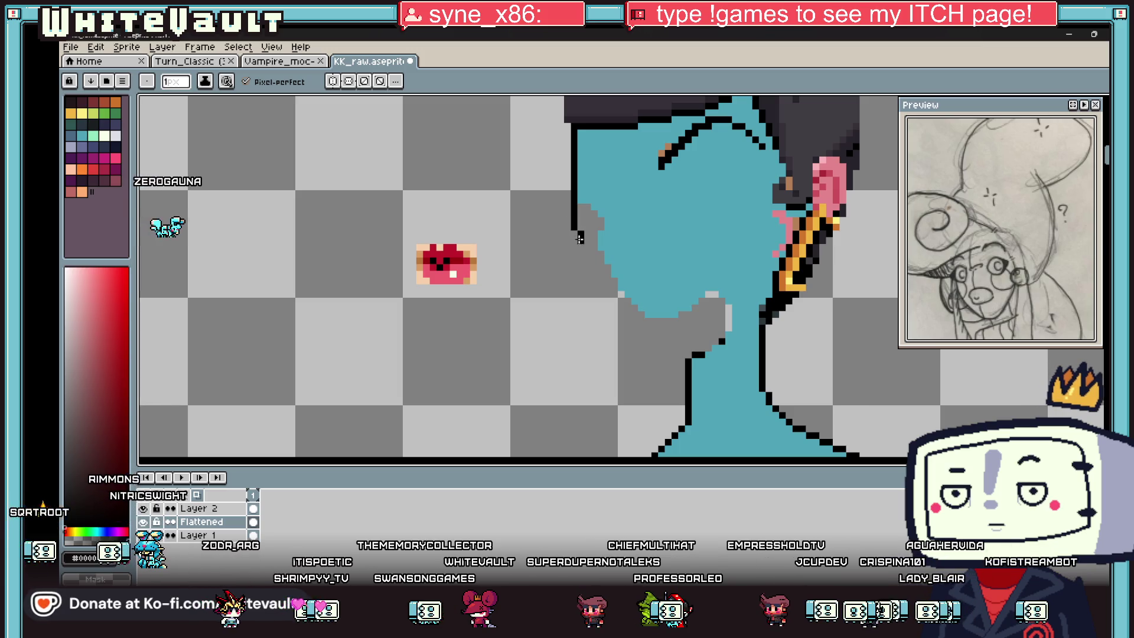
pyautogui.moveTo(634, 320)
pyautogui.mouseDown()
pyautogui.moveTo(741, 293)
pyautogui.moveTo(767, 266)
pyautogui.mouseUp()
pyautogui.scroll(2, 696, 355)
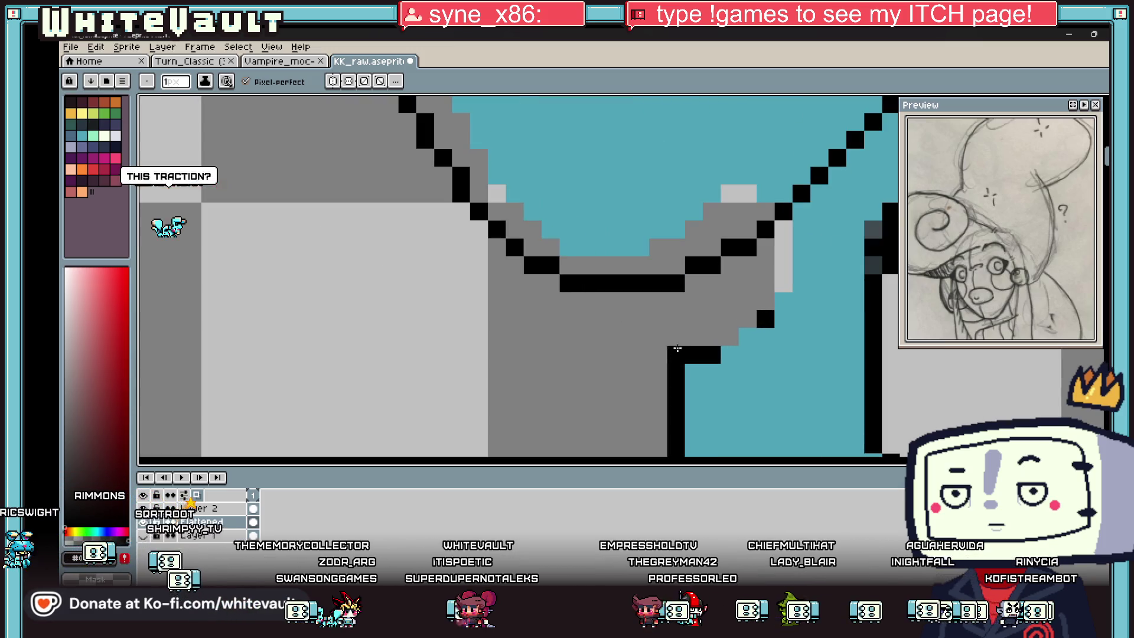
pyautogui.moveTo(661, 299); pyautogui.dragTo(664, 352)
# - Bucket-fill the grey gaps beside the neck and inside the chin with teal
pyautogui.keyDown('alt'); pyautogui.click(741, 355); pyautogui.keyUp('alt')
pyautogui.click(726, 319)
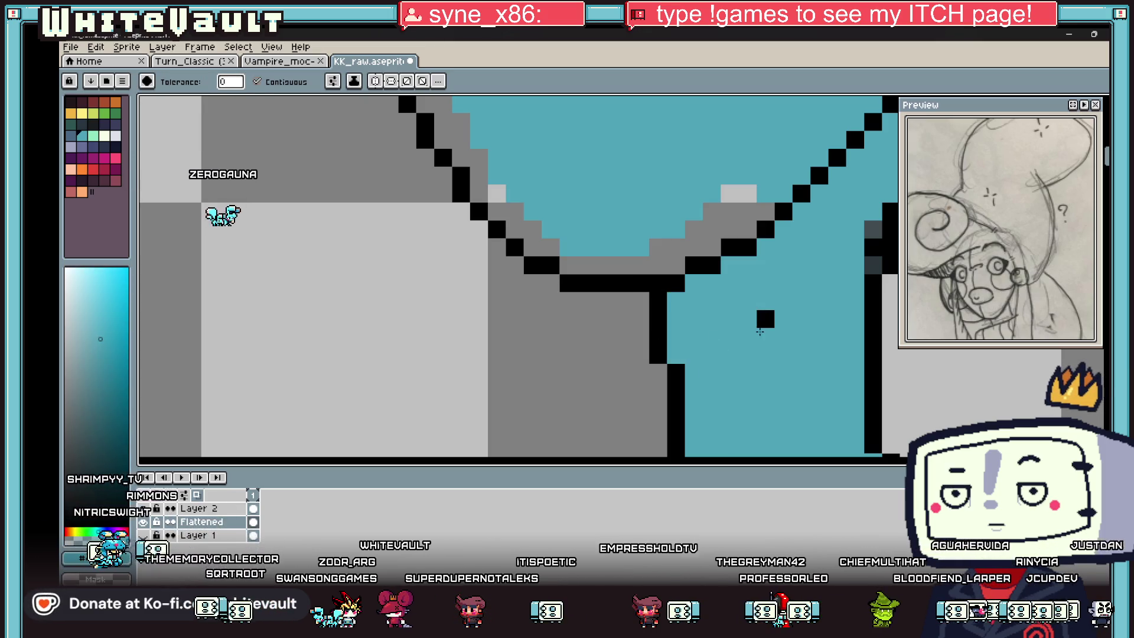
pyautogui.press('g')
pyautogui.click(664, 253)
pyautogui.click(513, 232)
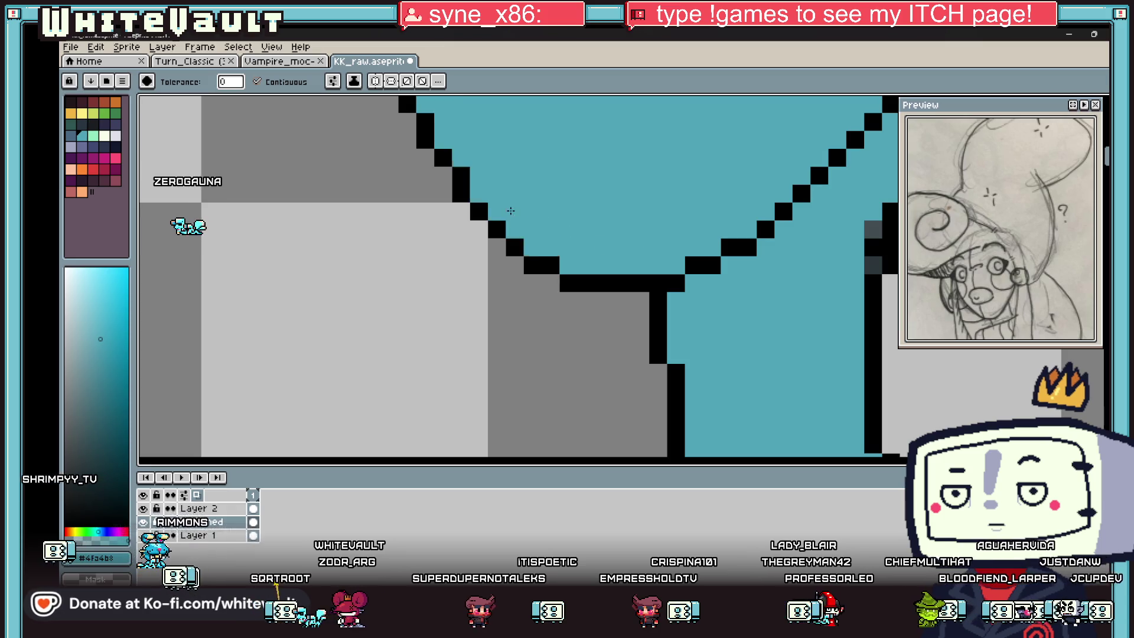
pyautogui.scroll(-2, 553, 291)
pyautogui.scroll(-2, 554, 290)
pyautogui.scroll(3, 564, 287)
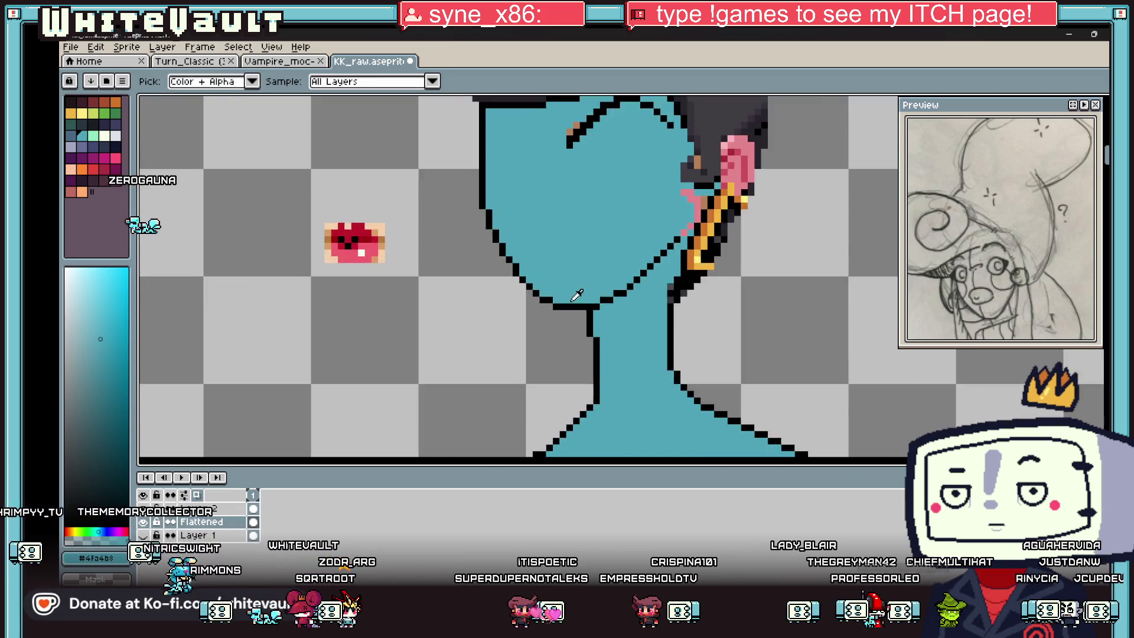
# - Extend the chin outline diagonally up-left with the pencil and resample the teal skin
pyautogui.press('b')
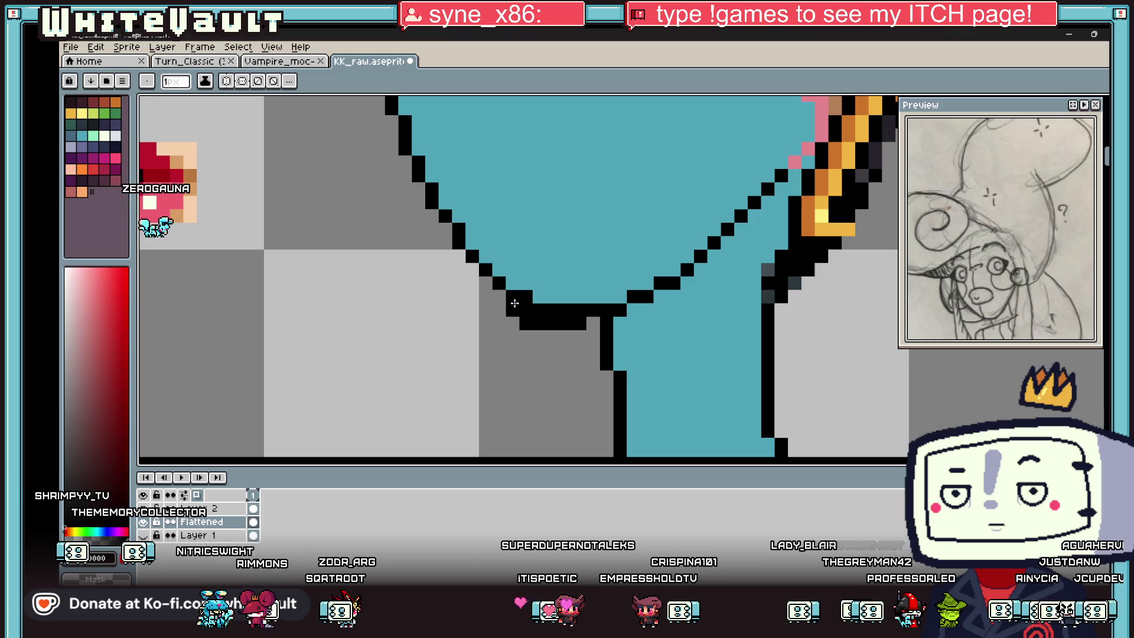
pyautogui.moveTo(514, 303); pyautogui.dragTo(470, 266)
pyautogui.keyDown('alt'); pyautogui.click(513, 280); pyautogui.keyUp('alt')
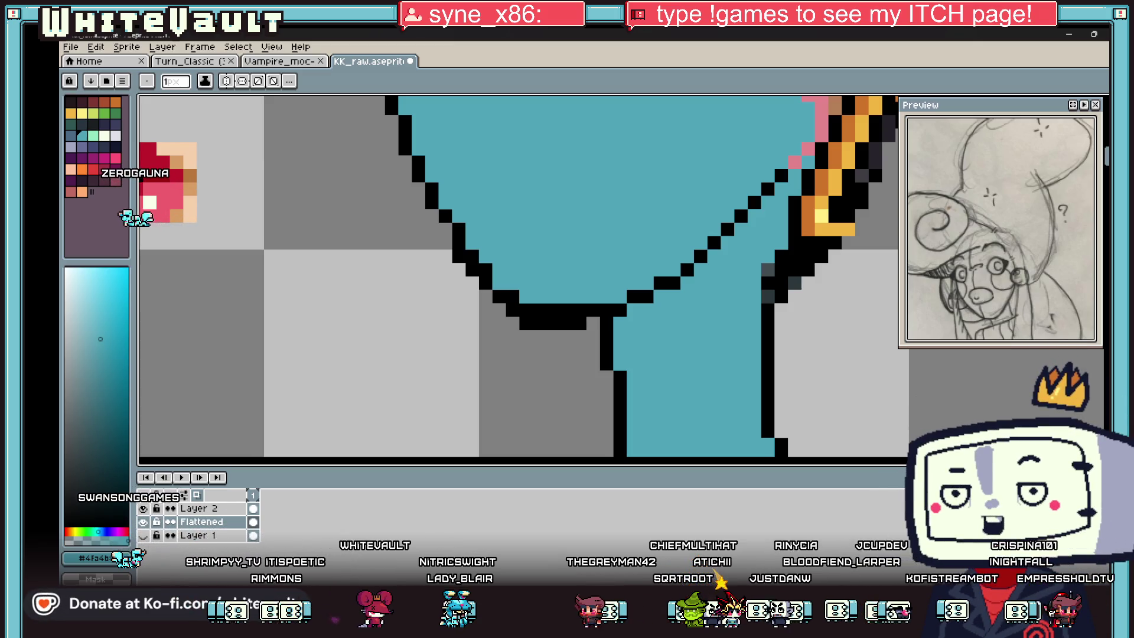
pyautogui.scroll(-4, 591, 272)
pyautogui.scroll(3, 517, 170)
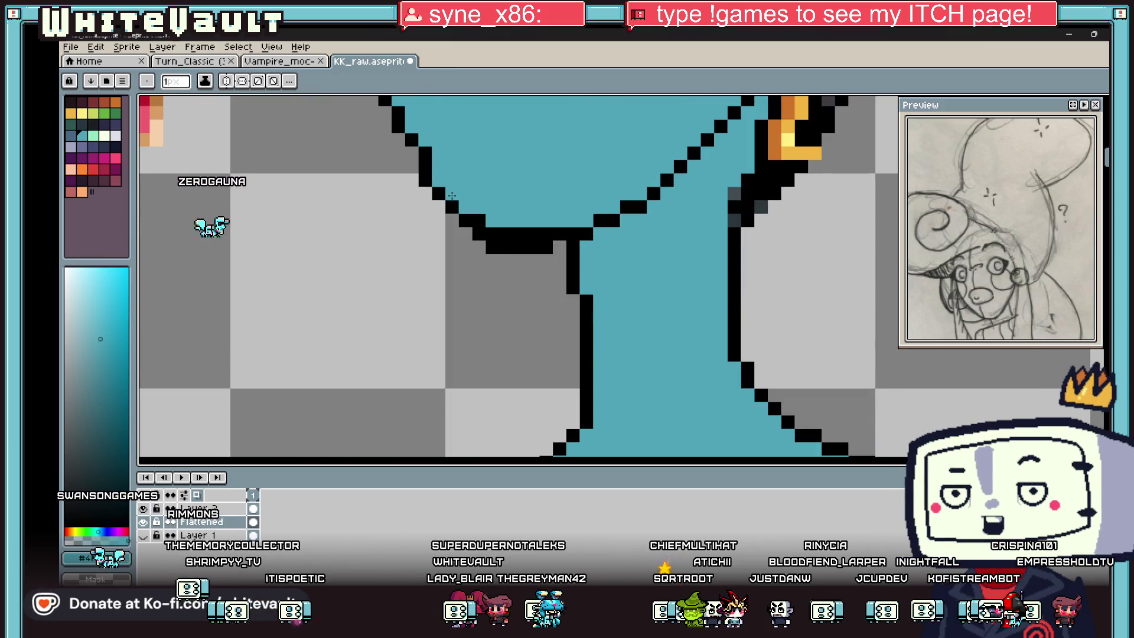
pyautogui.scroll(-2, 451, 195)
# - Sample colours at the face edge and redraw the chin's staircase outline one pixel higher in black
pyautogui.keyDown('alt'); pyautogui.click(484, 186); pyautogui.keyUp('alt')
pyautogui.scroll(-1, 485, 186)
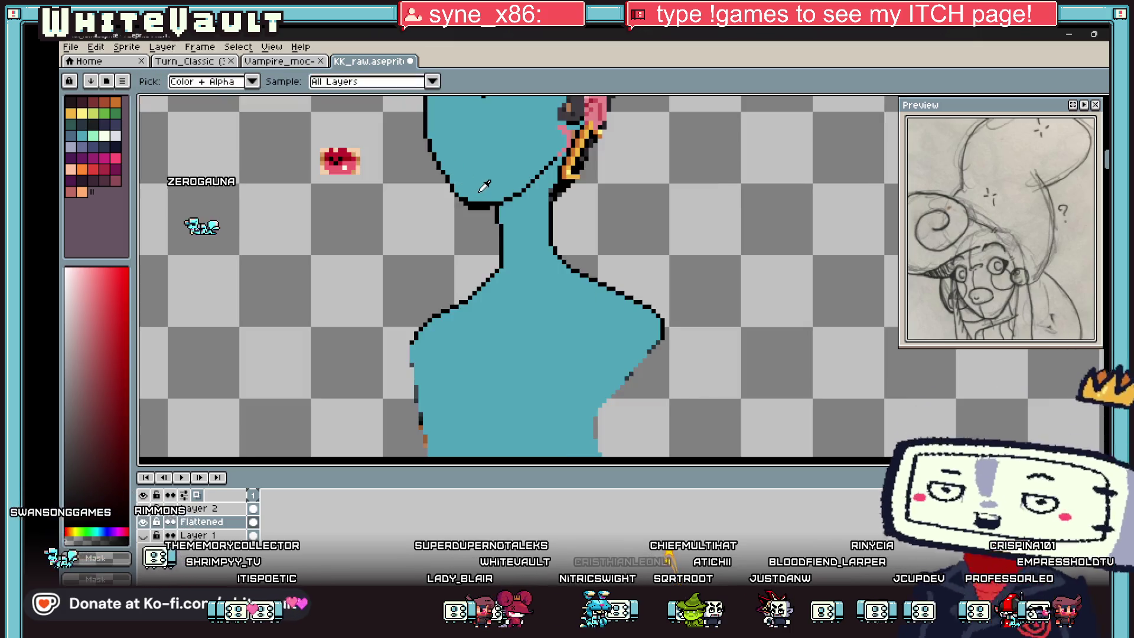
pyautogui.scroll(2, 485, 186)
pyautogui.keyDown('alt'); pyautogui.click(473, 184); pyautogui.keyUp('alt')
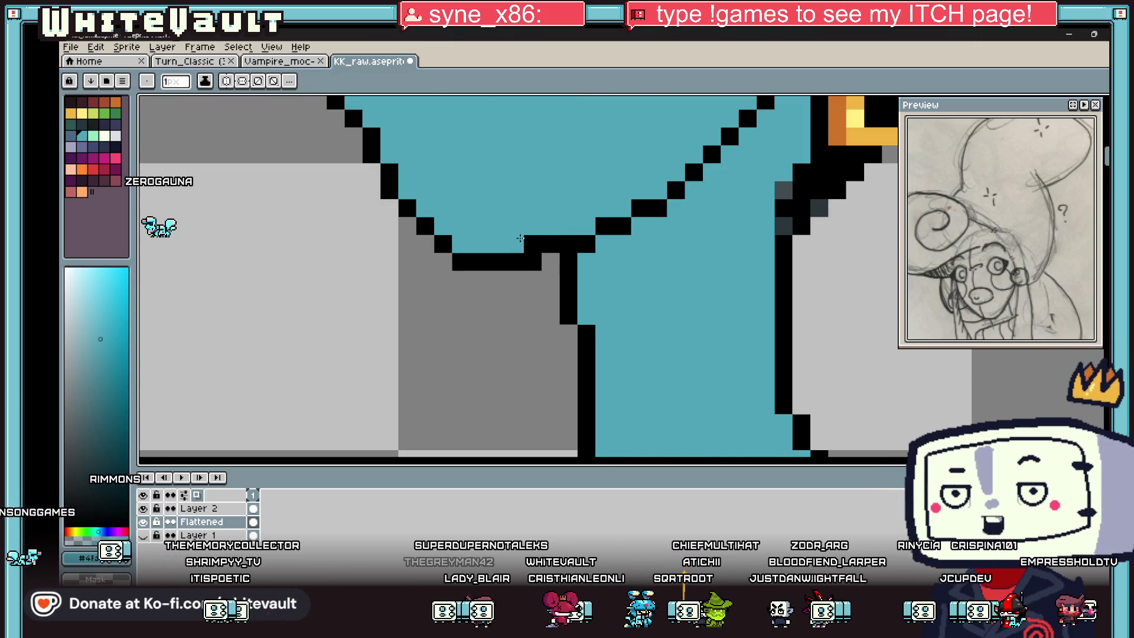
pyautogui.scroll(-2, 521, 237)
pyautogui.scroll(-1, 518, 244)
pyautogui.scroll(3, 511, 253)
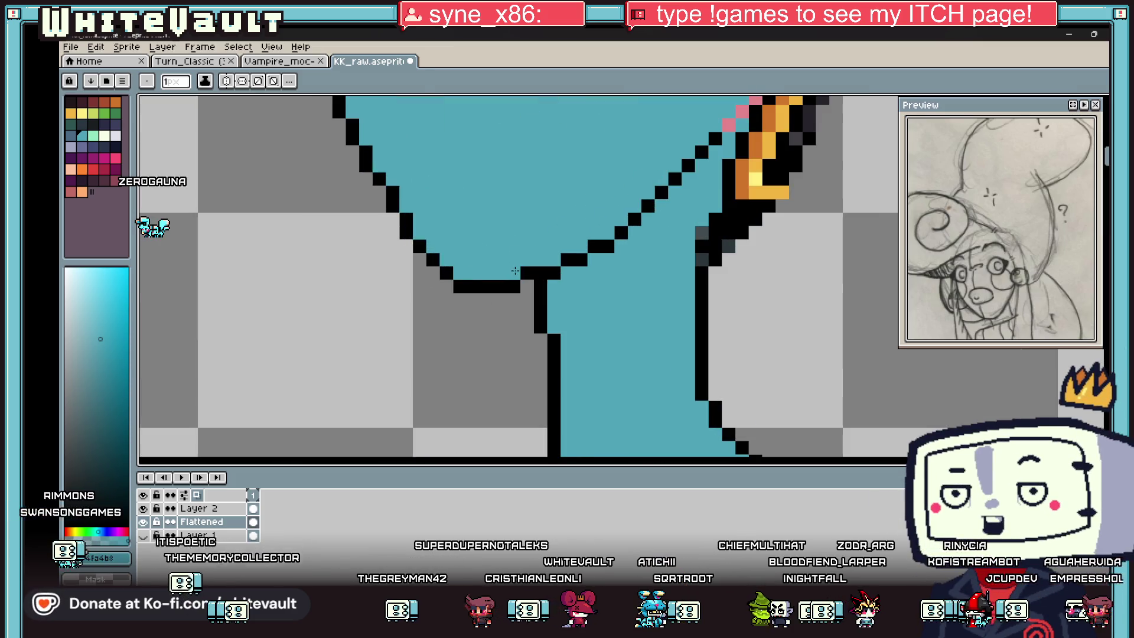
pyautogui.scroll(-2, 514, 270)
pyautogui.scroll(2, 461, 206)
pyautogui.keyDown('alt'); pyautogui.click(458, 236); pyautogui.keyUp('alt')
pyautogui.moveTo(437, 197); pyautogui.dragTo(409, 163)
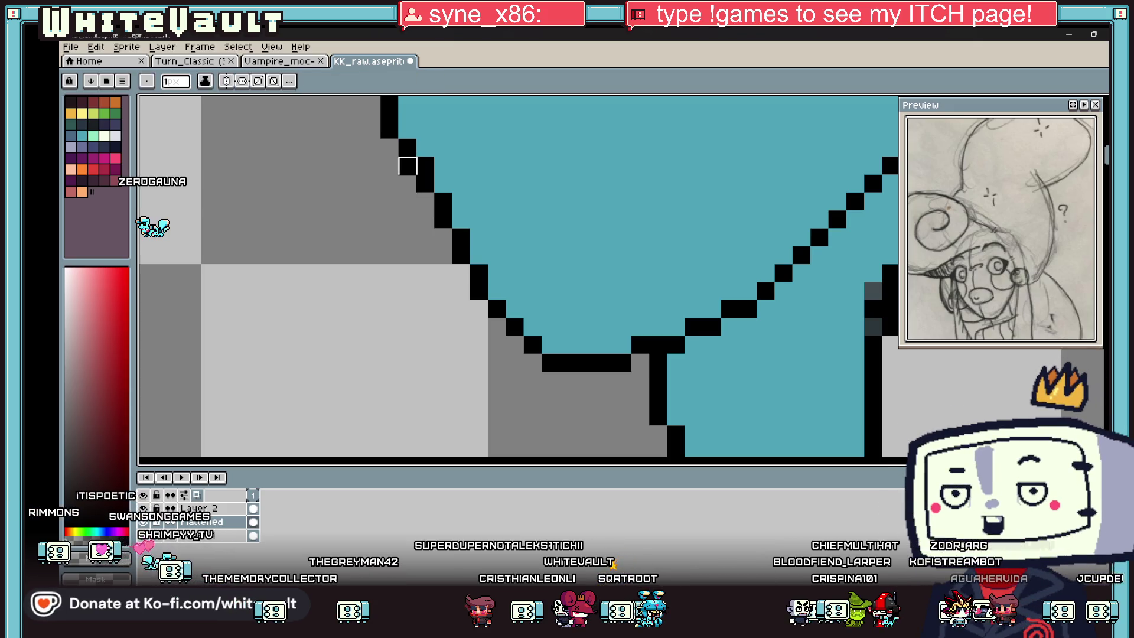
pyautogui.scroll(-3, 399, 141)
pyautogui.scroll(1, 394, 133)
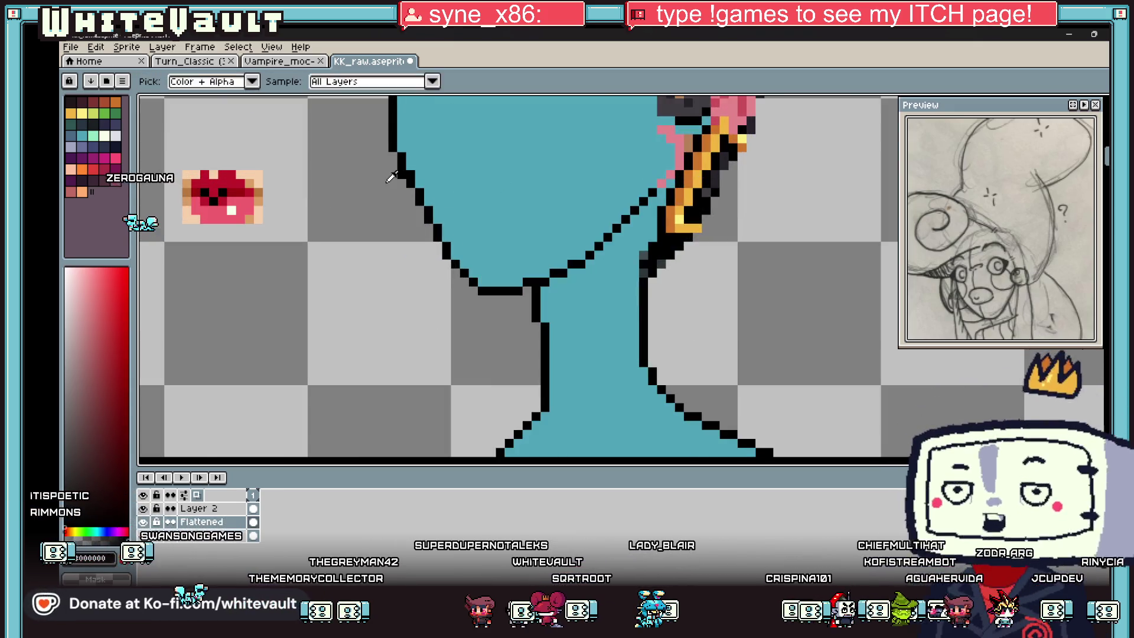
pyautogui.scroll(-3, 445, 175)
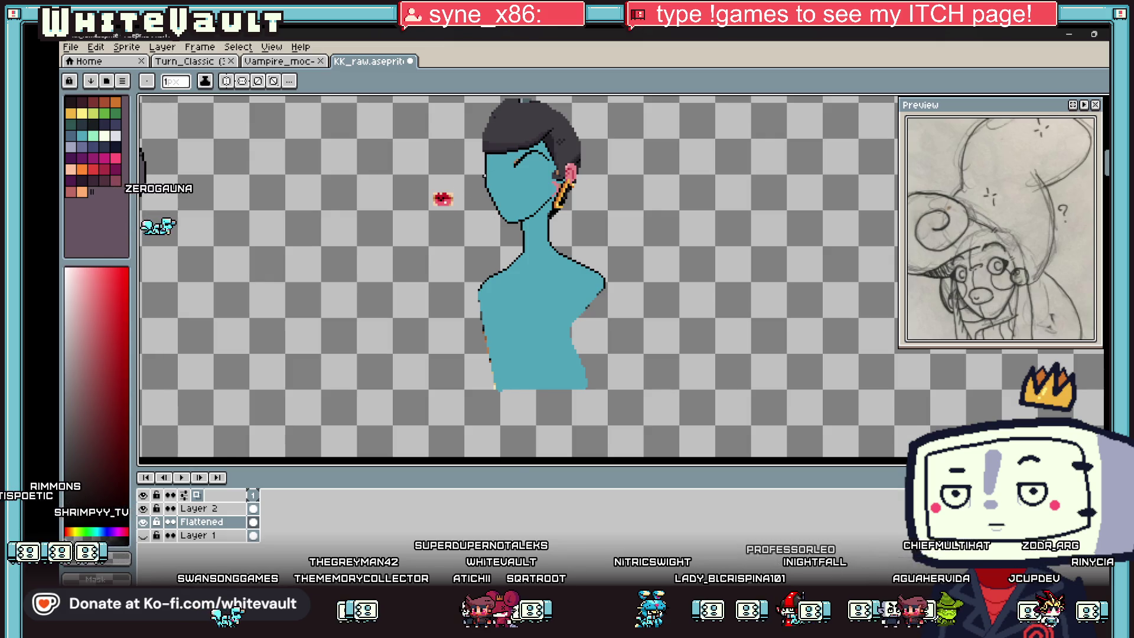
pyautogui.scroll(2, 484, 176)
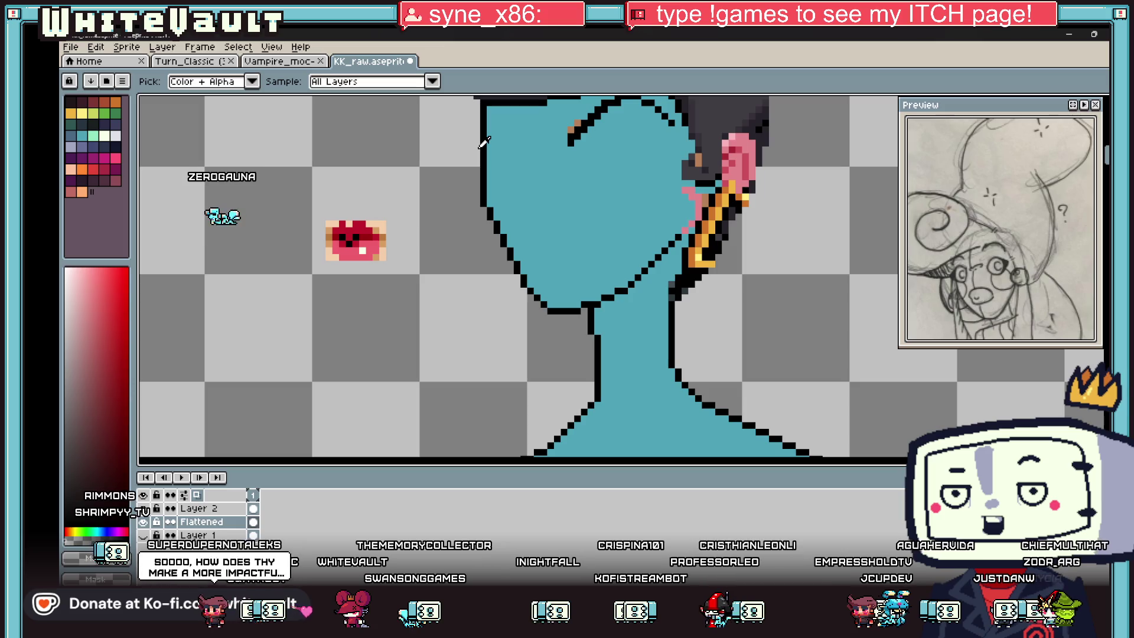
pyautogui.scroll(-1, 483, 141)
pyautogui.scroll(-2, 582, 180)
pyautogui.scroll(2, 583, 179)
pyautogui.scroll(1, 644, 168)
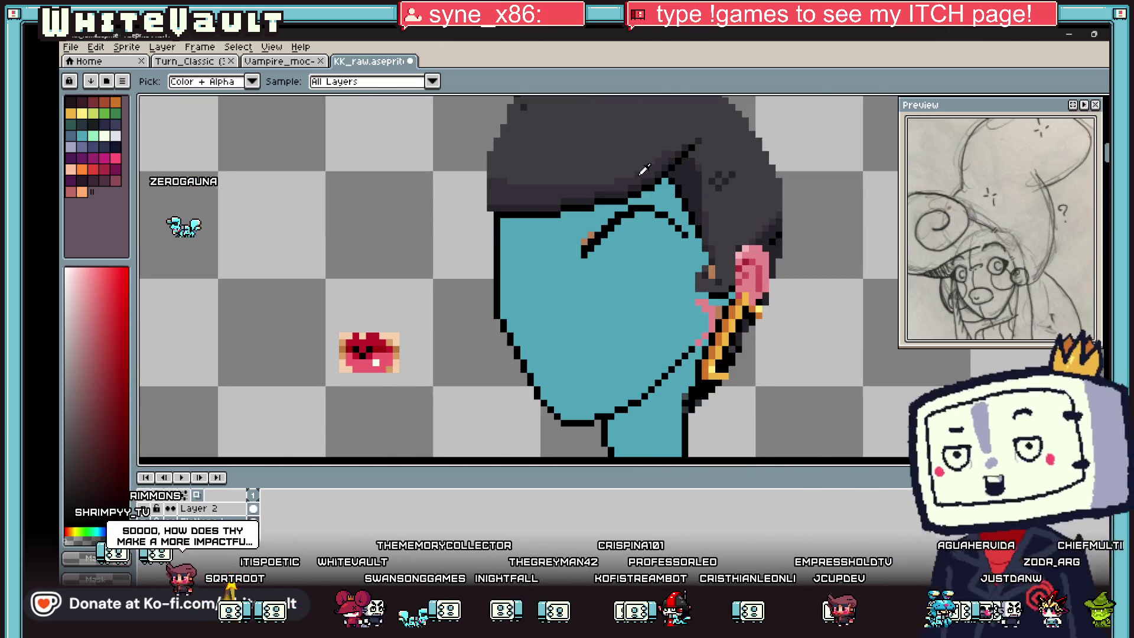
# - Sample the blue skin, enlarge the brush and paint out the black eyebrow line
pyautogui.keyDown('alt'); pyautogui.click(600, 245); pyautogui.keyUp('alt')
pyautogui.press('+')
pyautogui.press('+')
pyautogui.press('+')
pyautogui.moveTo(584, 251); pyautogui.dragTo(680, 237)
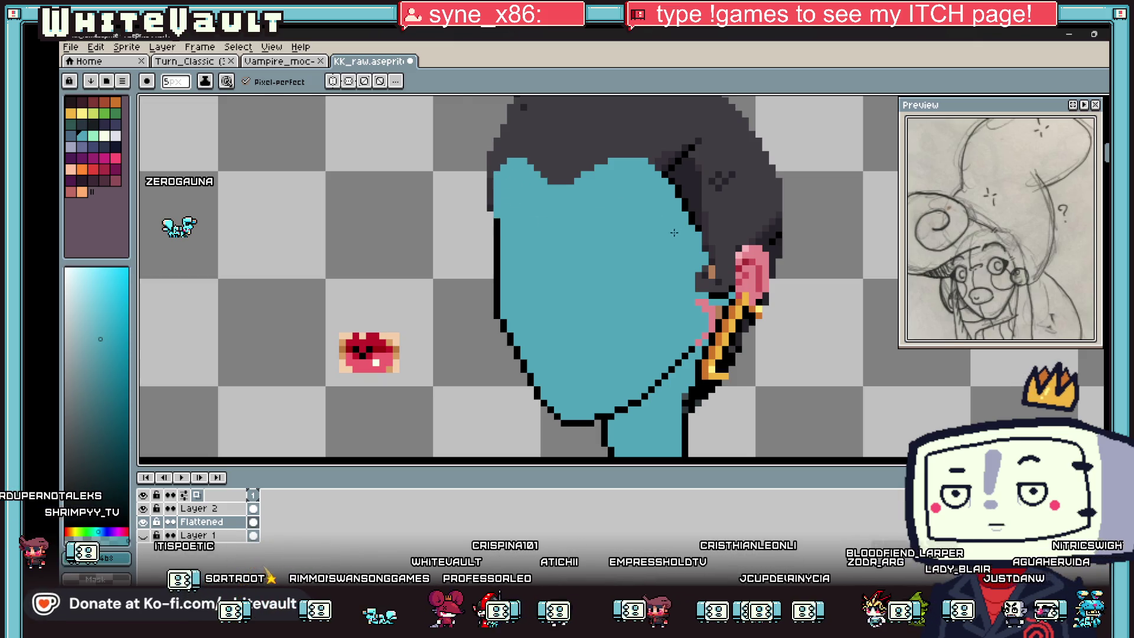
pyautogui.scroll(-1, 673, 232)
pyautogui.scroll(-1, 673, 233)
pyautogui.scroll(1, 686, 244)
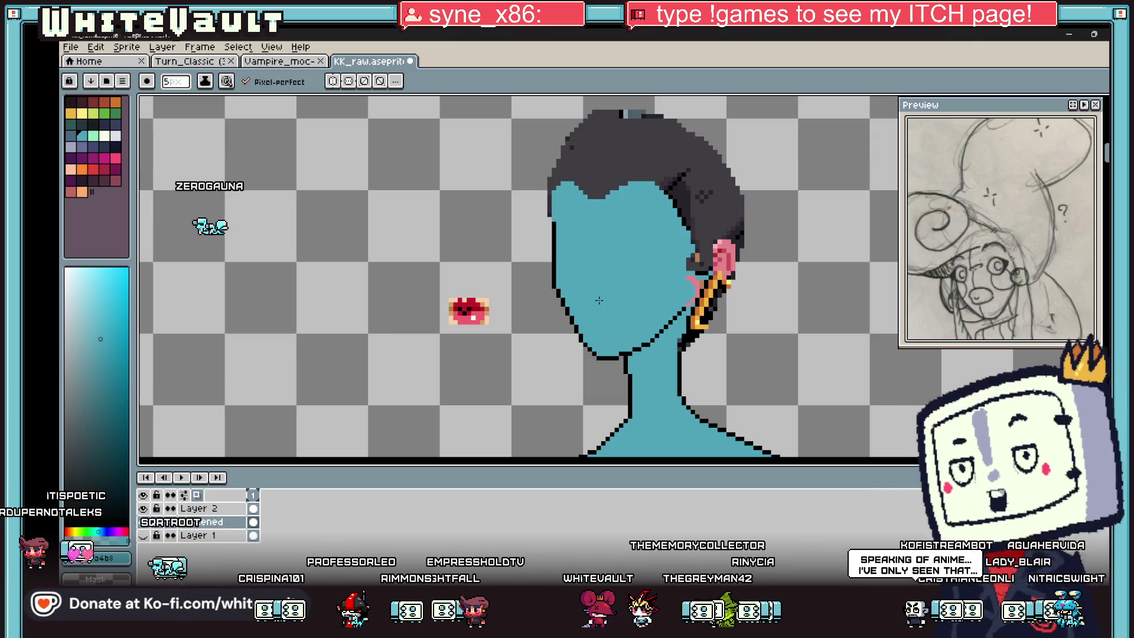
pyautogui.click(276, 61)
# - Step back and forth through frames 40–47 of the Turn_Classic punch animation to compare poses
pyautogui.click(213, 62)
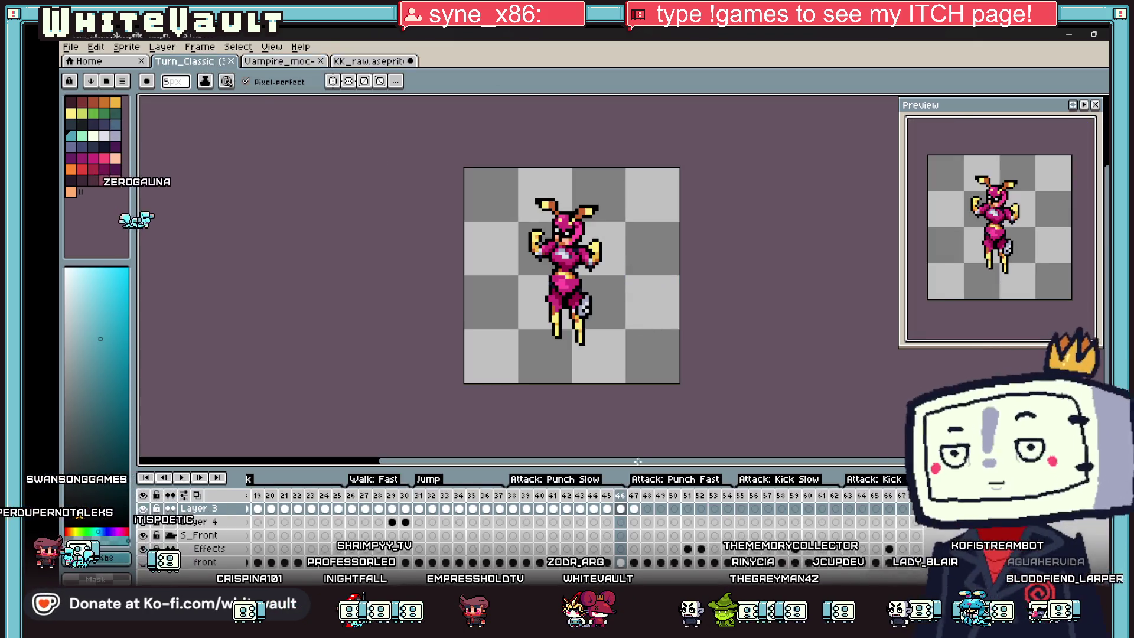
pyautogui.click(634, 507)
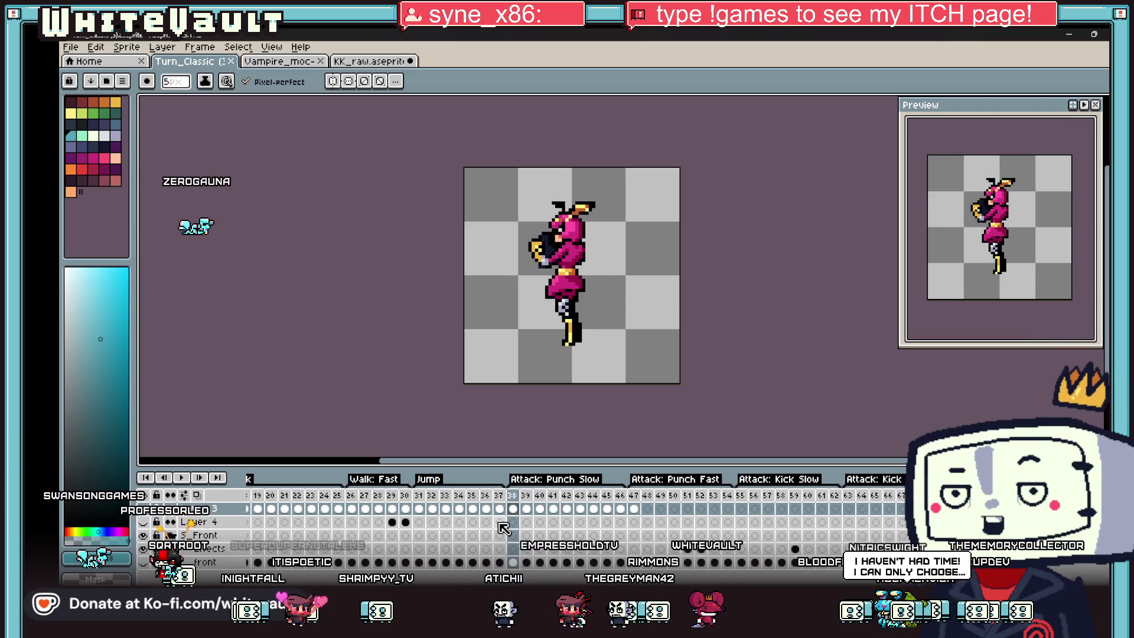
pyautogui.press('Left')
pyautogui.press('Right')
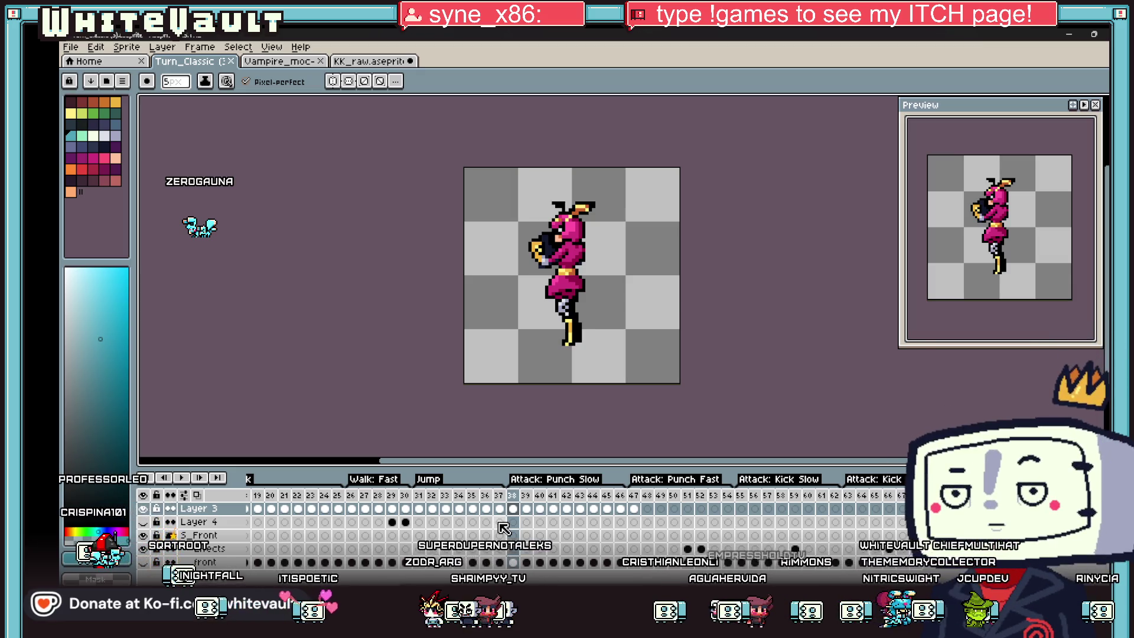
pyautogui.press('Right')
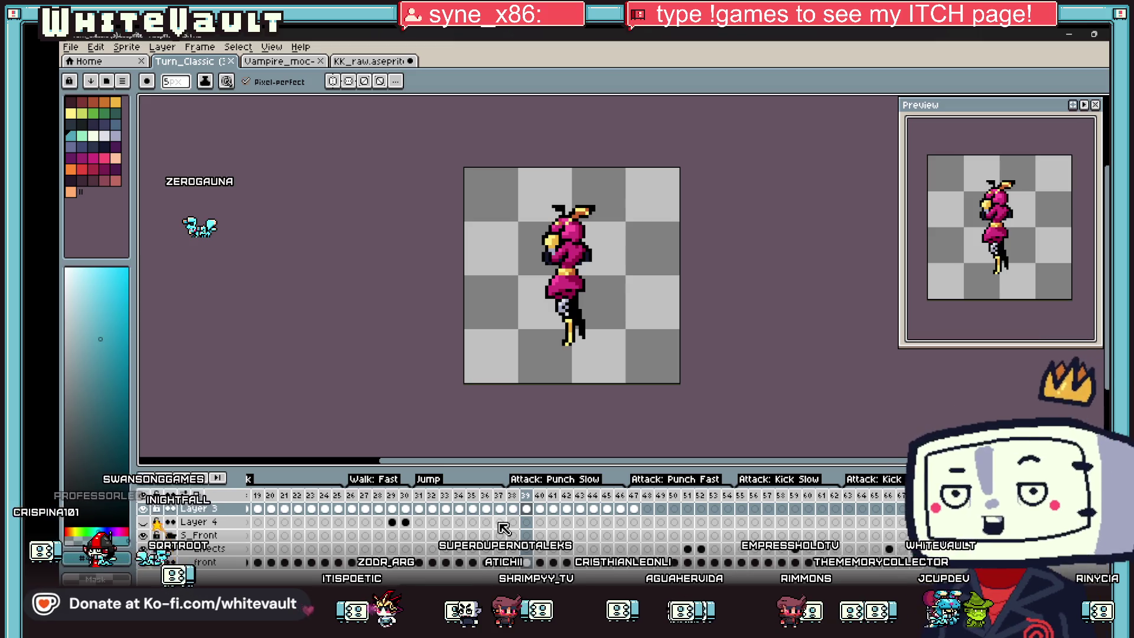
pyautogui.press('Right')
pyautogui.press('Right')
pyautogui.press('Right')
pyautogui.press('Left')
pyautogui.press('Right')
pyautogui.press('Left')
pyautogui.press('Right')
pyautogui.press('Left')
pyautogui.press('Right')
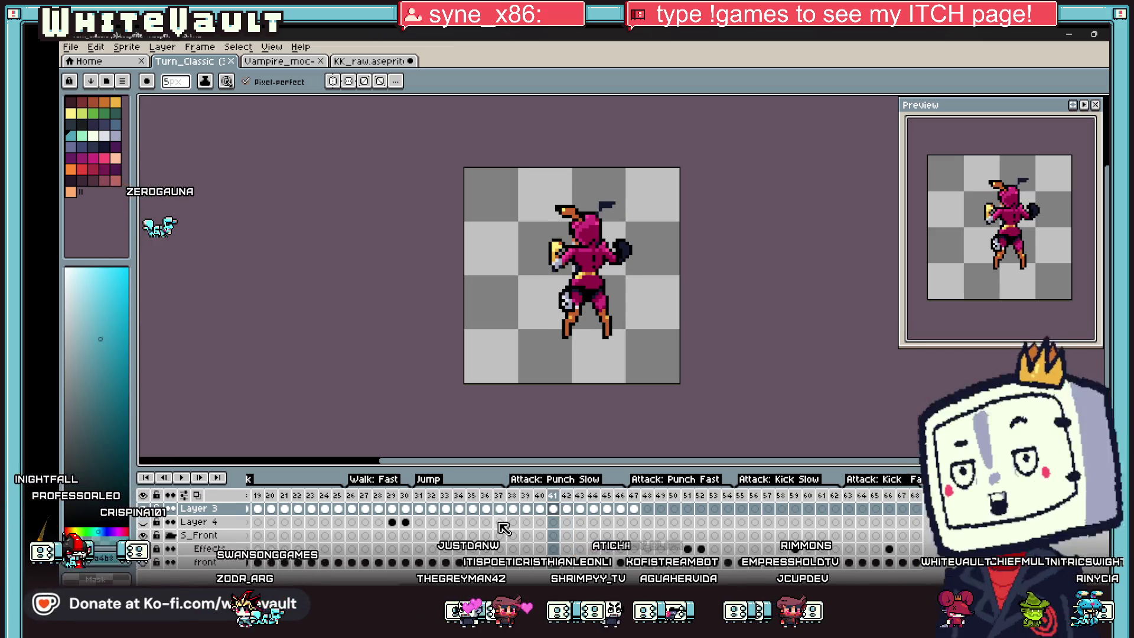
pyautogui.press('Left')
pyautogui.press('Right')
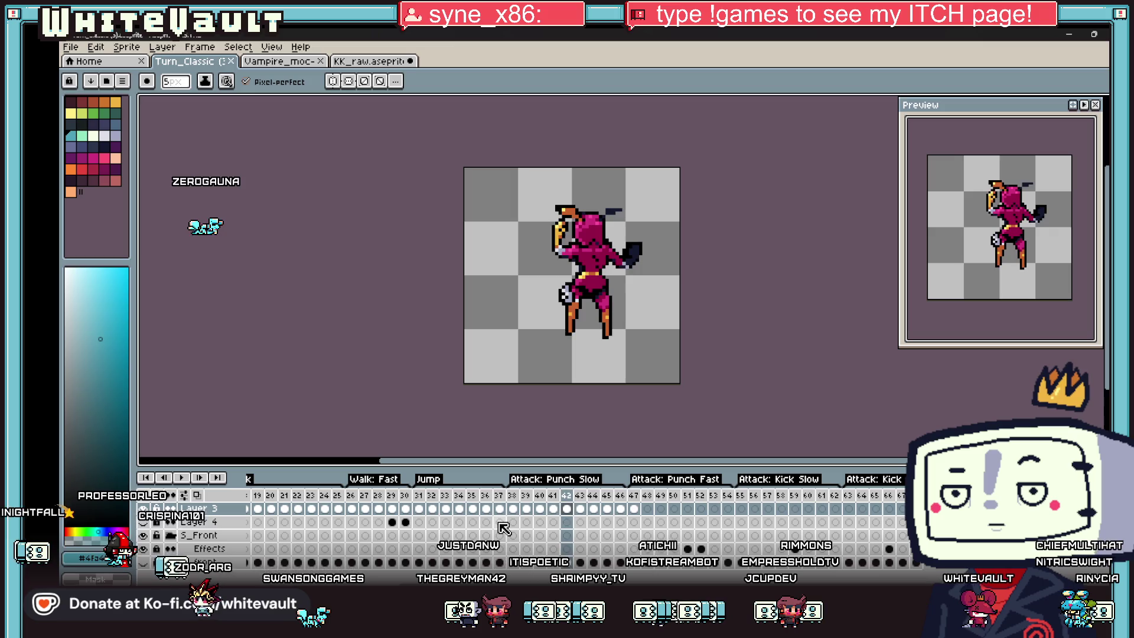
pyautogui.press('Left')
pyautogui.press('Right')
pyautogui.press('Right')
pyautogui.press('Right')
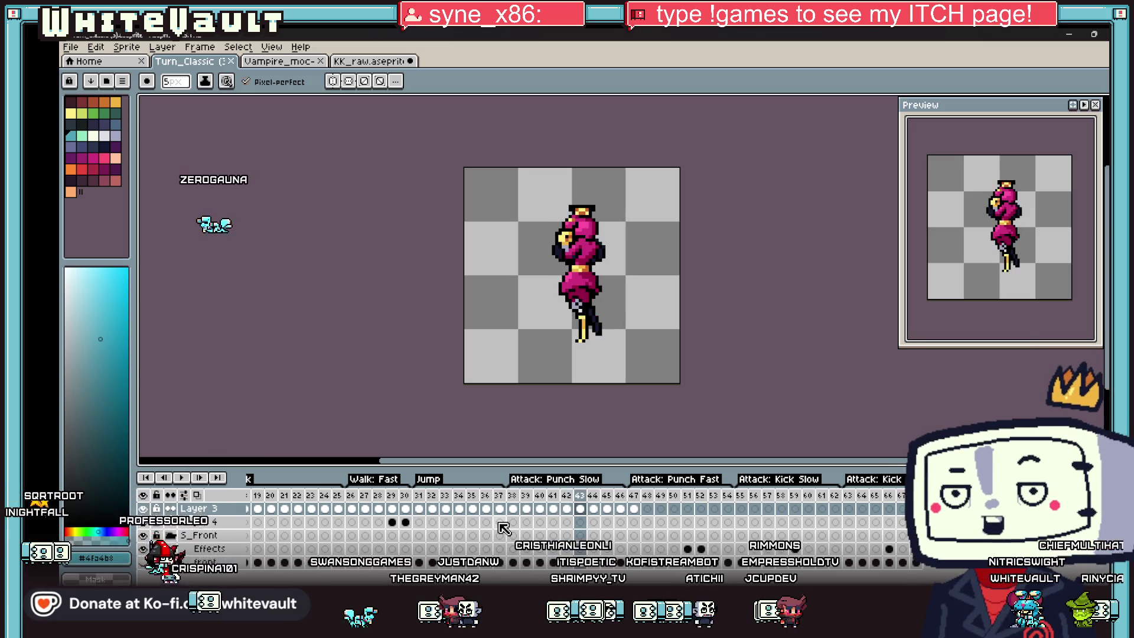
pyautogui.press('Right')
pyautogui.press('Left')
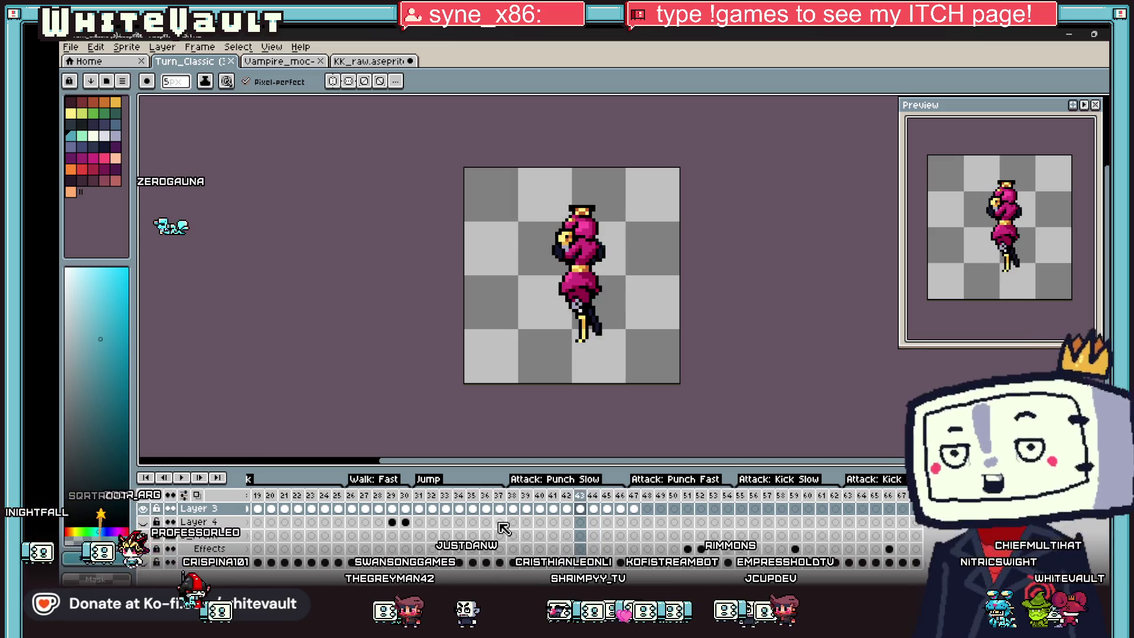
pyautogui.press('Right')
pyautogui.press('Right')
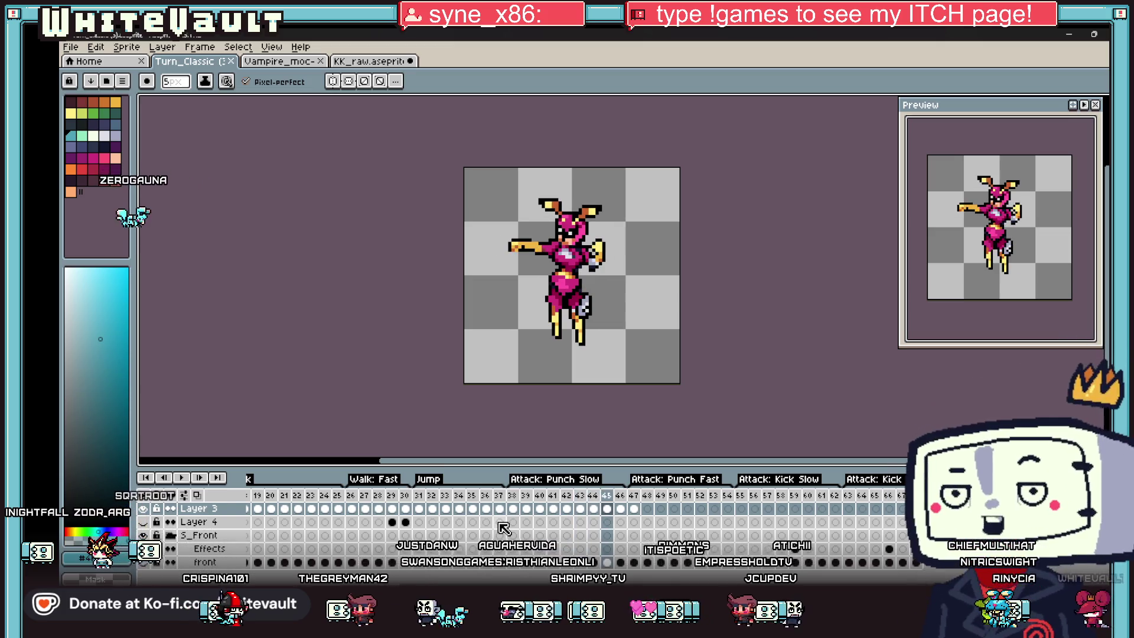
pyautogui.press('Left')
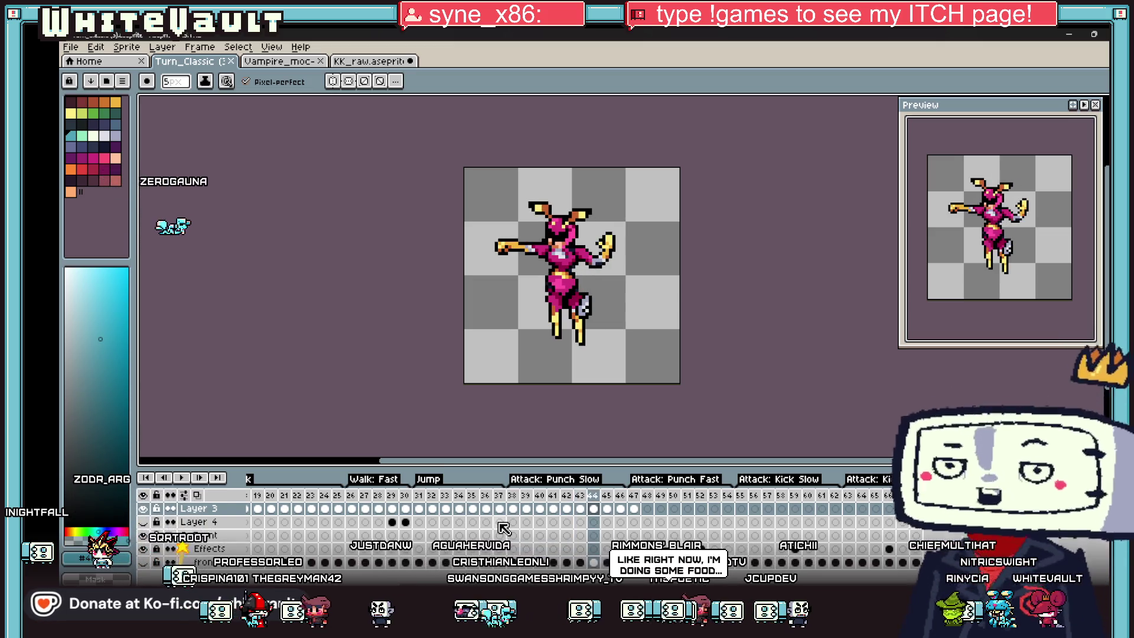
pyautogui.press('Right')
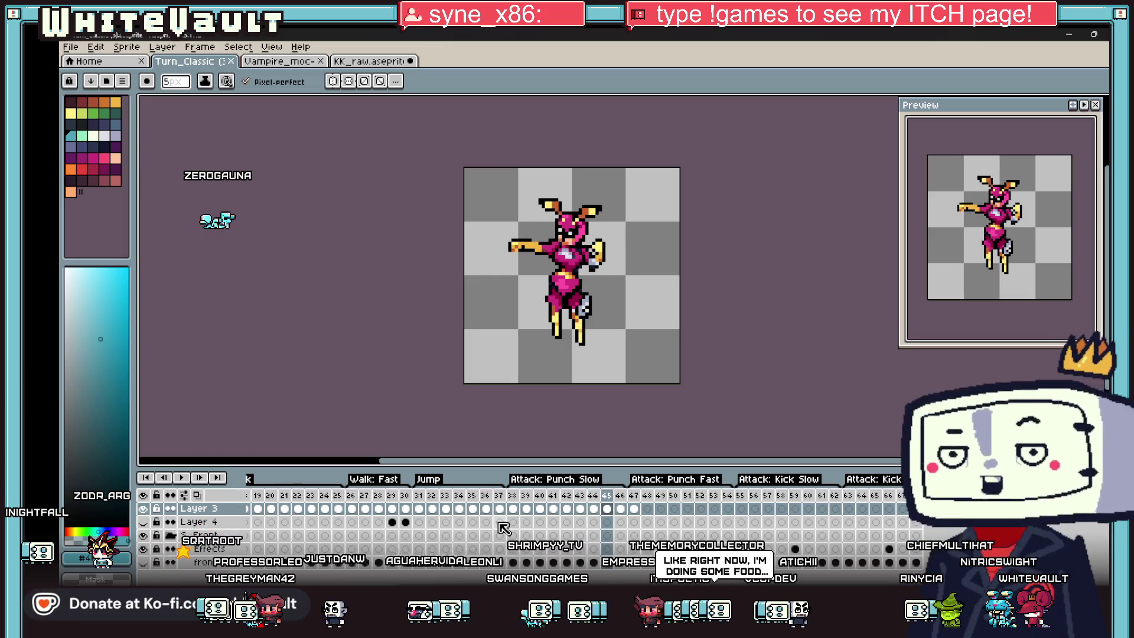
pyautogui.press('Right')
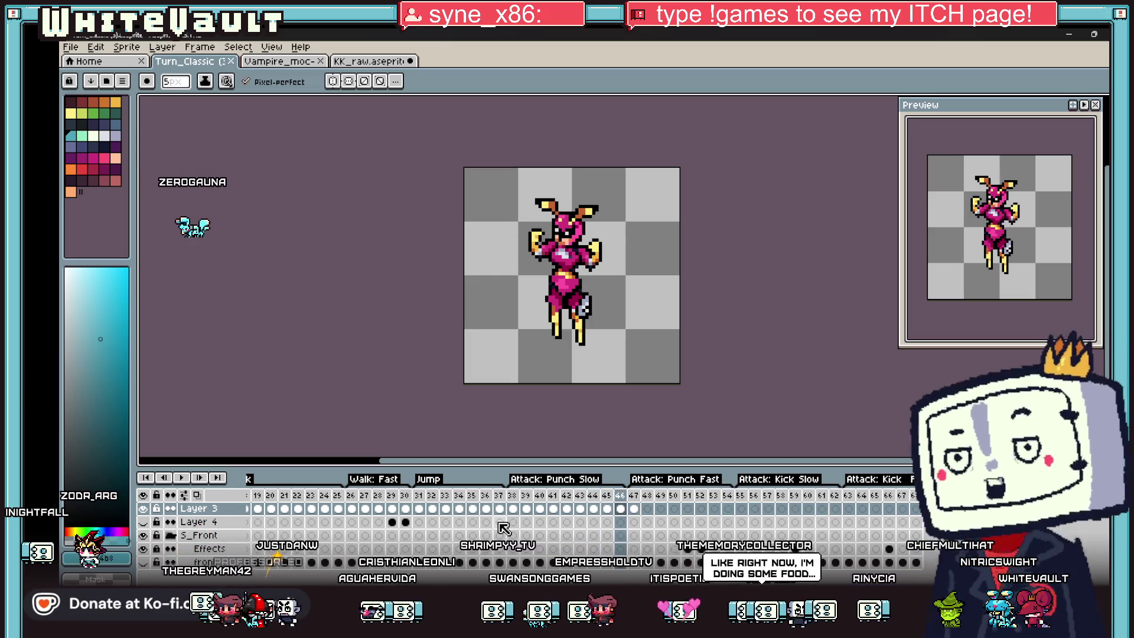
pyautogui.press('Left')
pyautogui.press('Left')
pyautogui.press('Left')
pyautogui.press('Left')
pyautogui.press('Left')
pyautogui.press('Left')
pyautogui.click(636, 510)
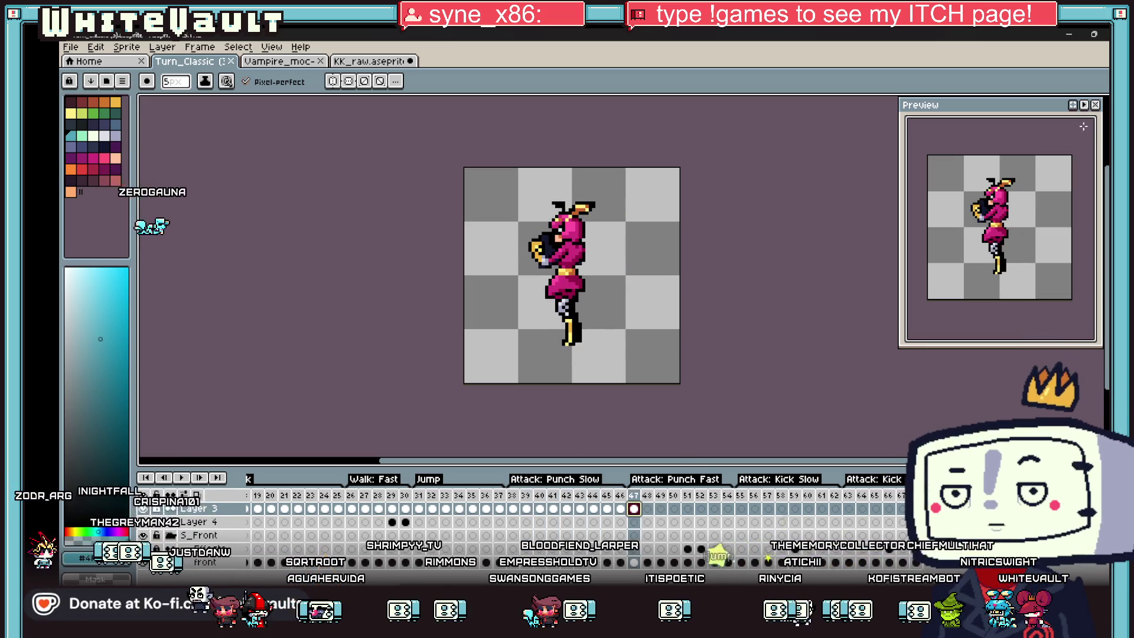
# - Copy the full poses from frames 40–42 into the empty frames 48–51
pyautogui.press('m')
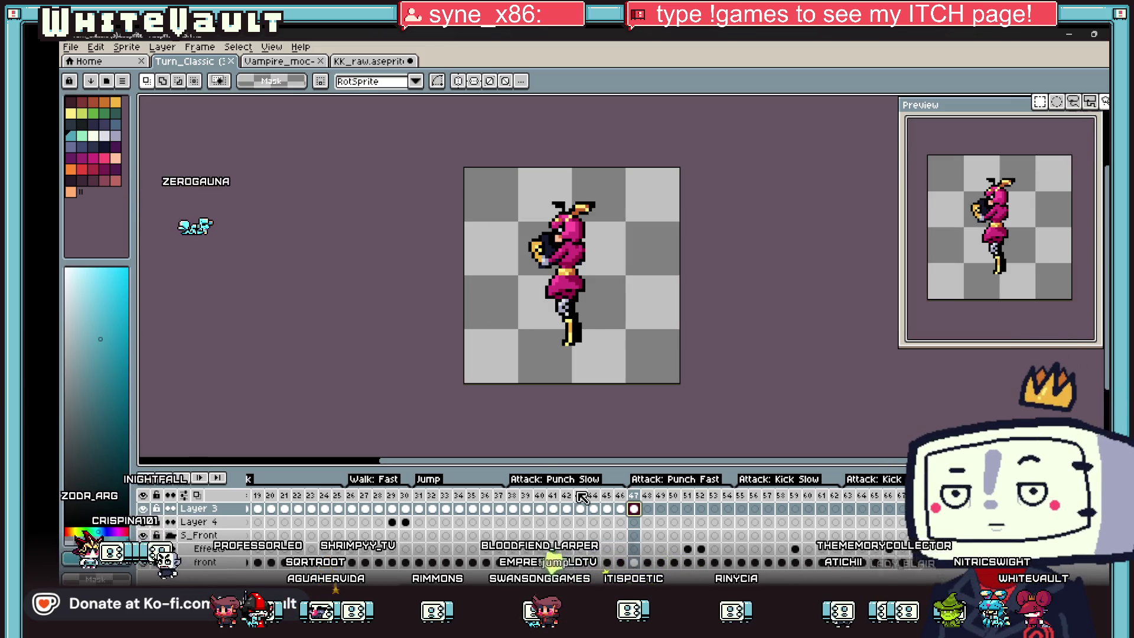
pyautogui.click(540, 510)
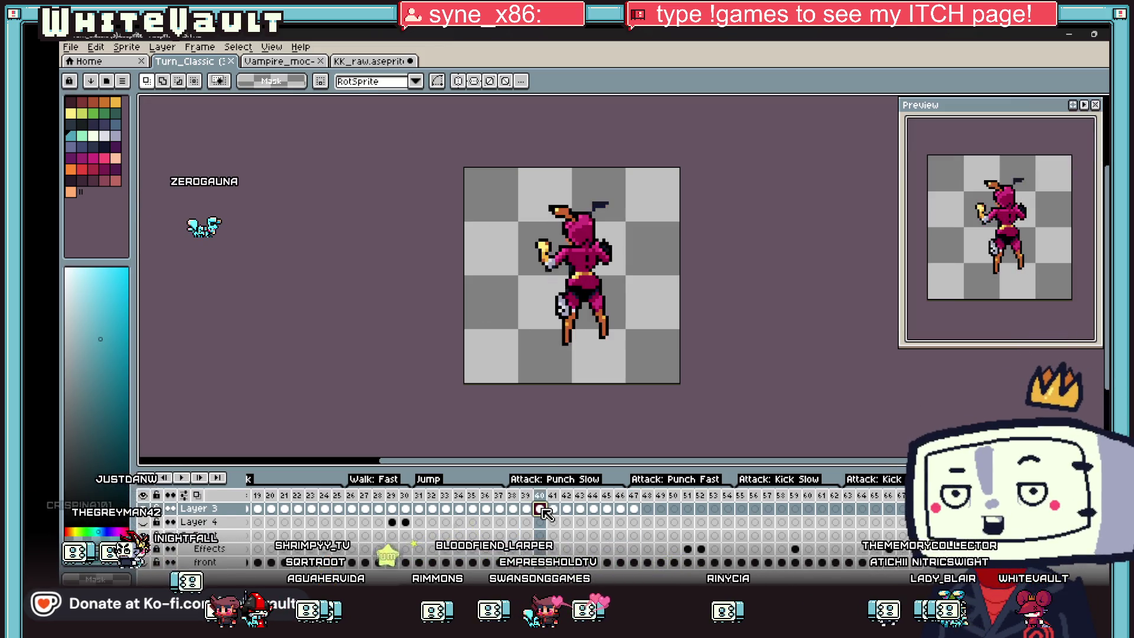
pyautogui.hotkey('ctrl', 'a')
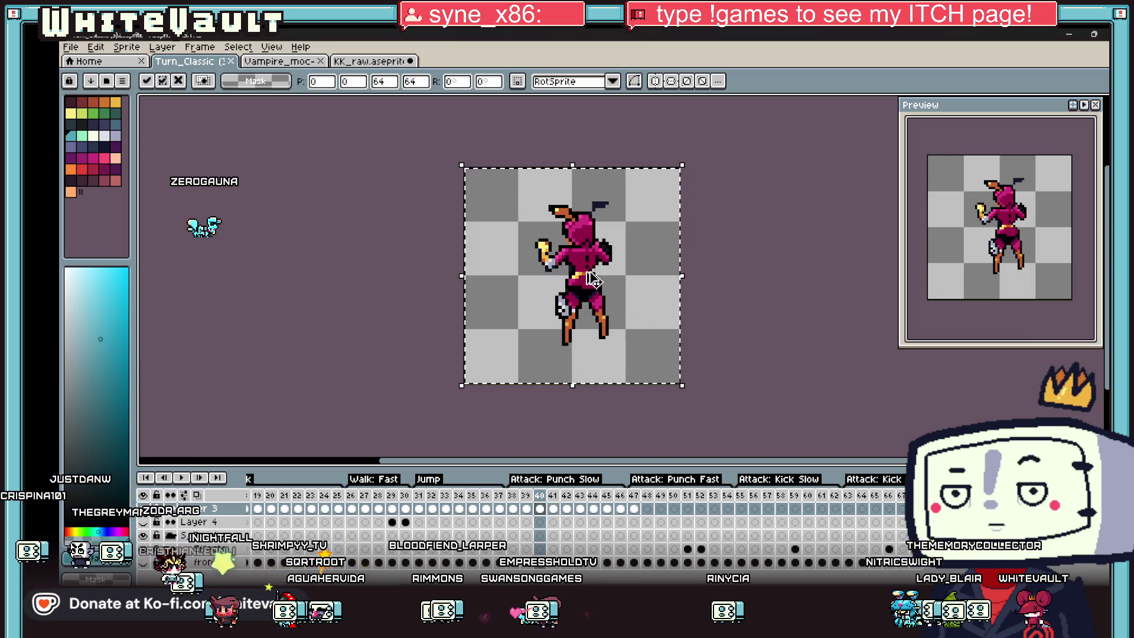
pyautogui.click(649, 509)
pyautogui.hotkey('ctrl', 'z')
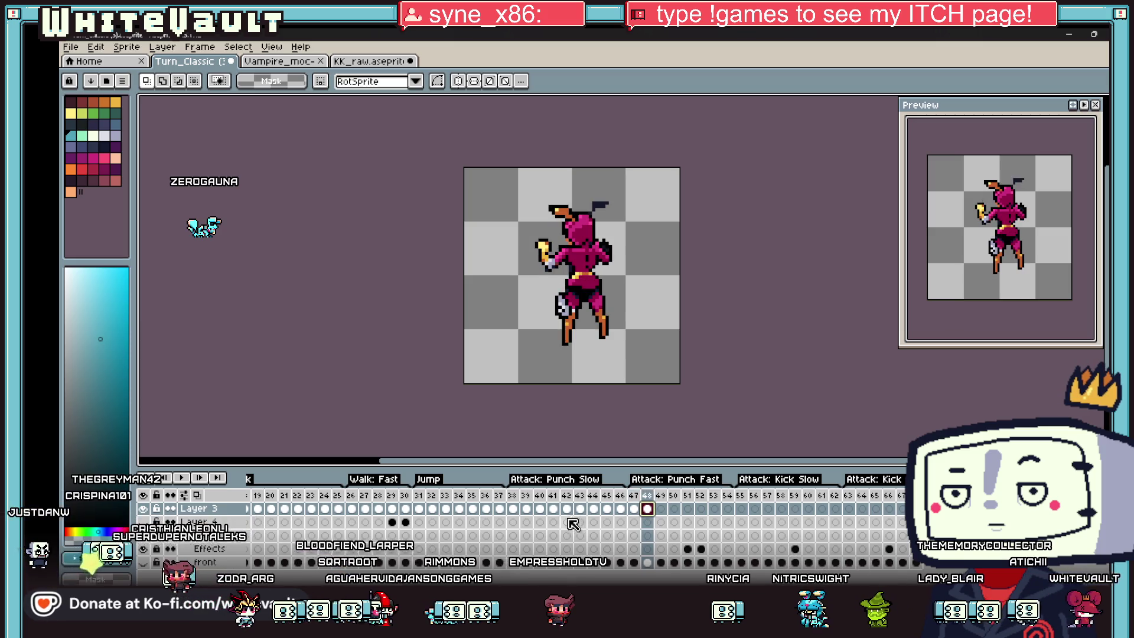
pyautogui.click(527, 510)
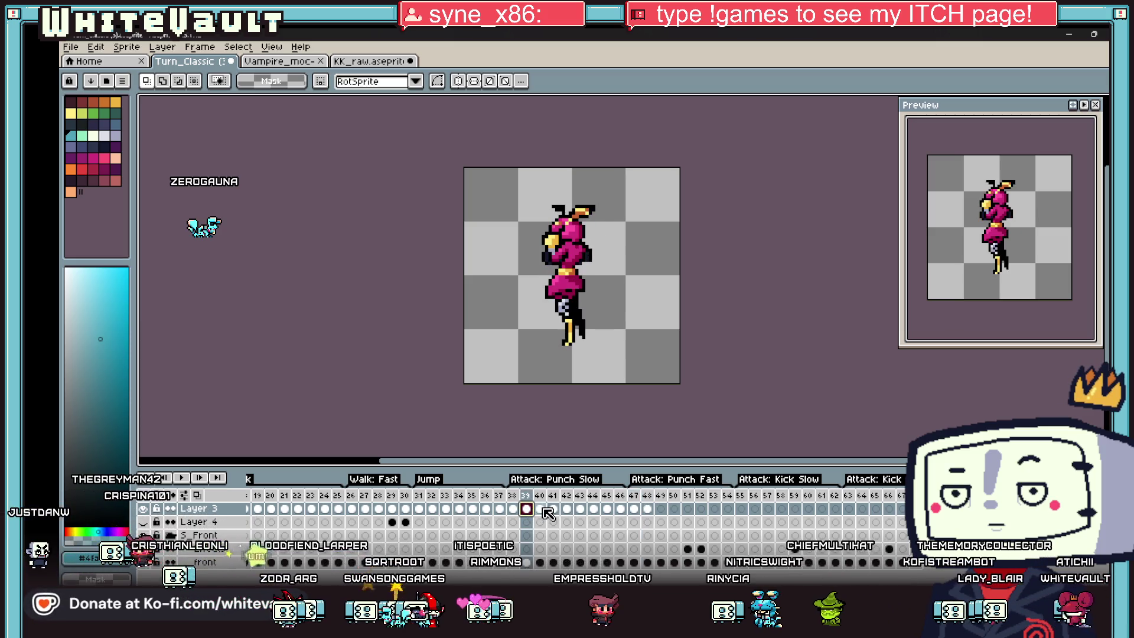
pyautogui.click(540, 508)
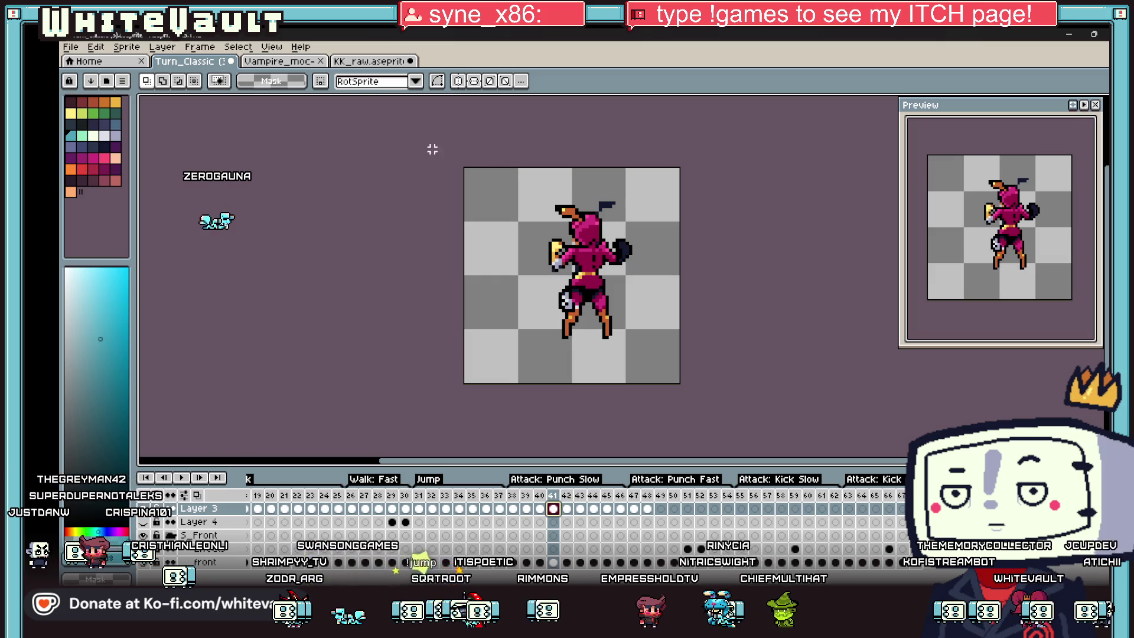
pyautogui.click(634, 326)
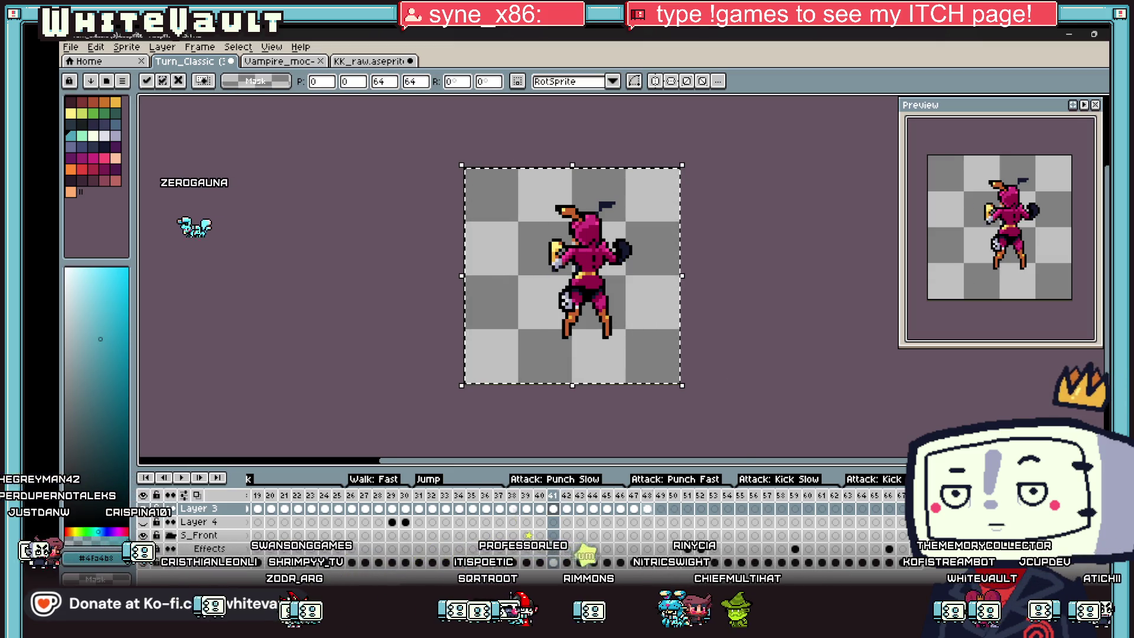
pyautogui.click(674, 509)
pyautogui.click(566, 510)
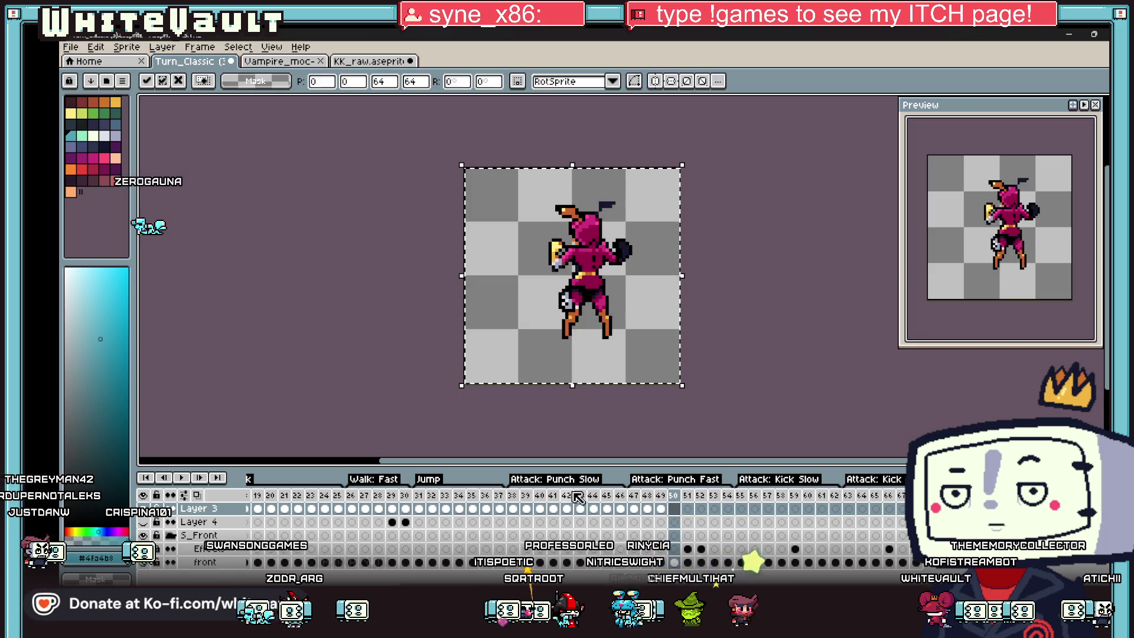
pyautogui.click(566, 511)
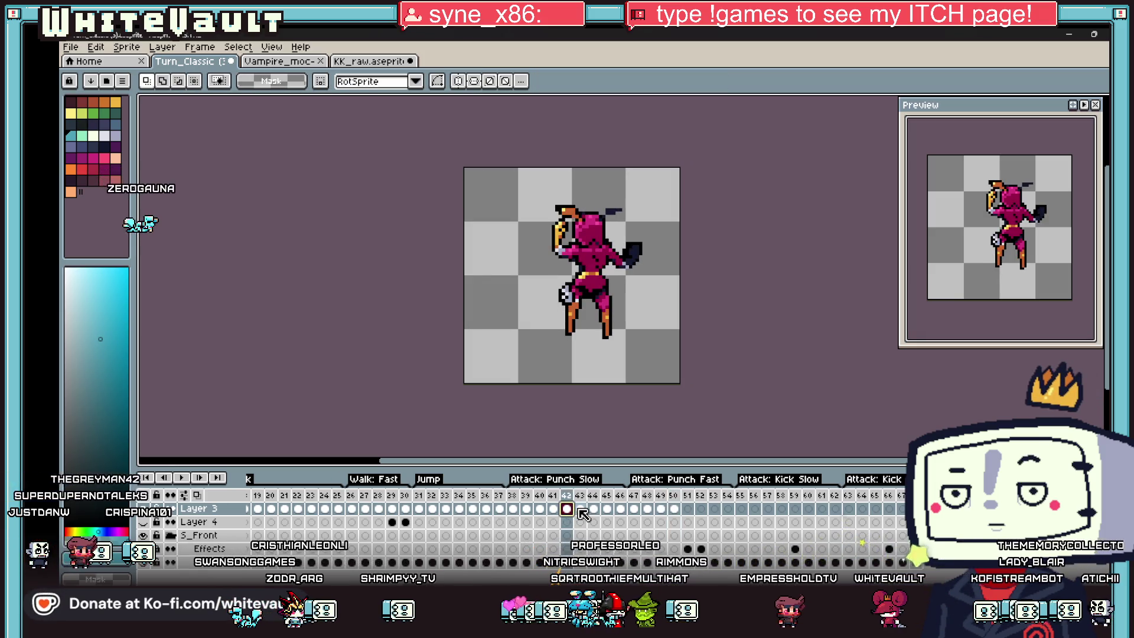
pyautogui.click(580, 510)
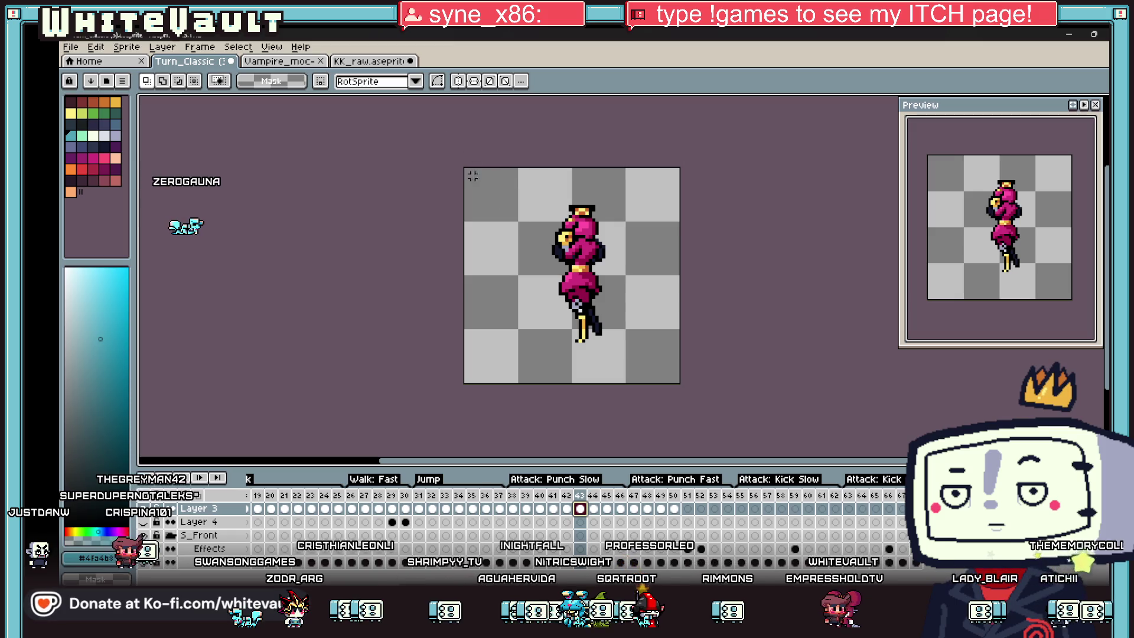
pyautogui.click(566, 511)
pyautogui.hotkey('ctrl', 'a')
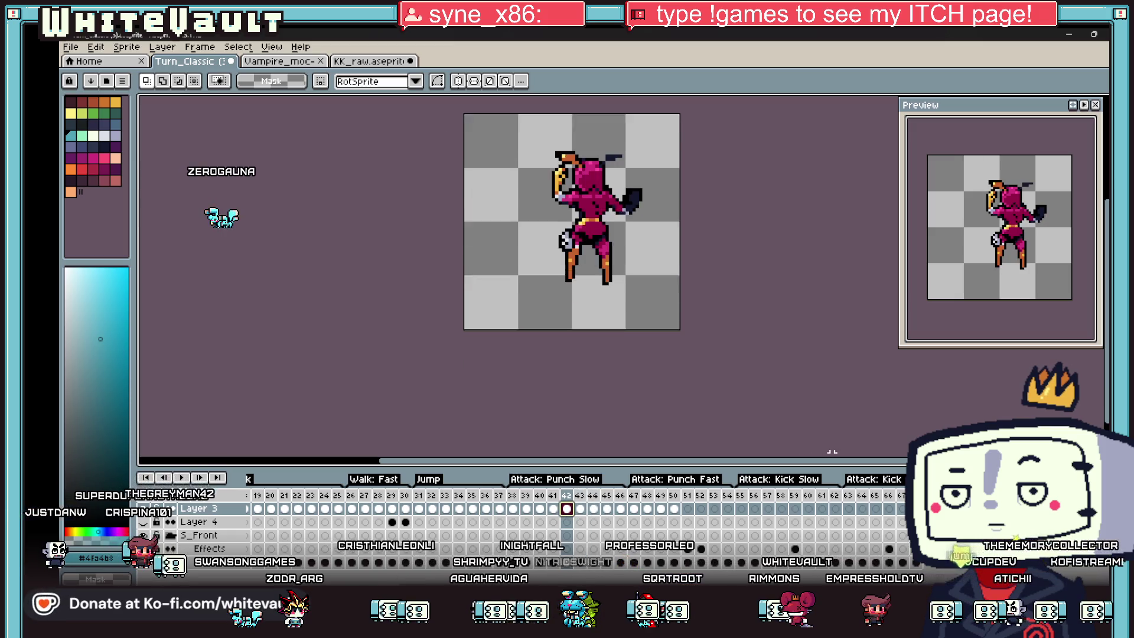
pyautogui.click(640, 511)
pyautogui.click(660, 510)
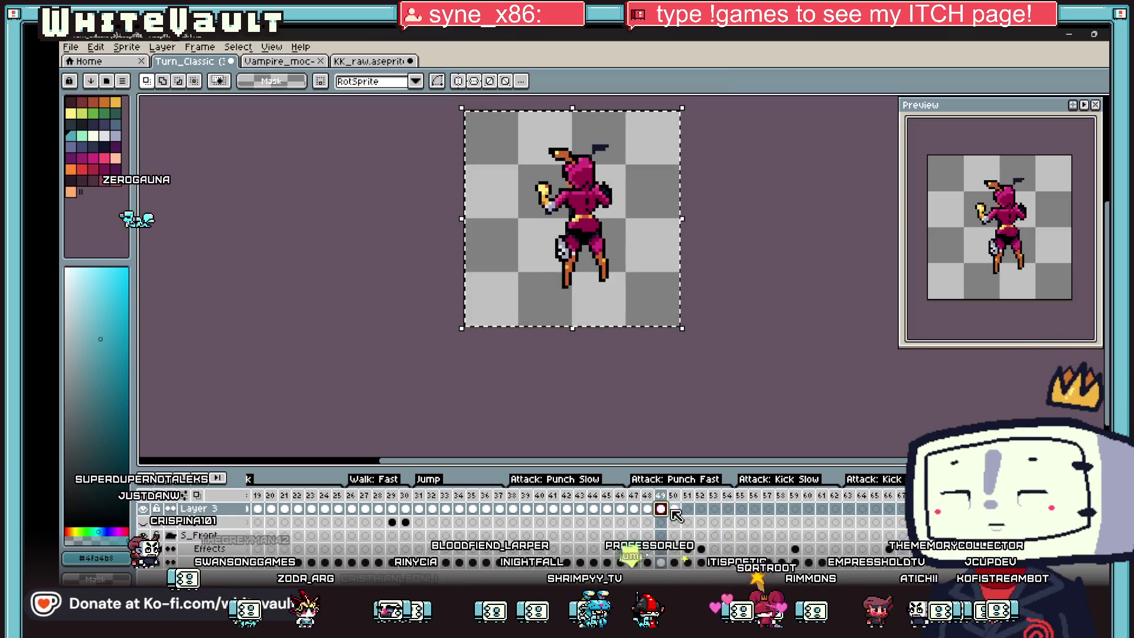
pyautogui.click(687, 510)
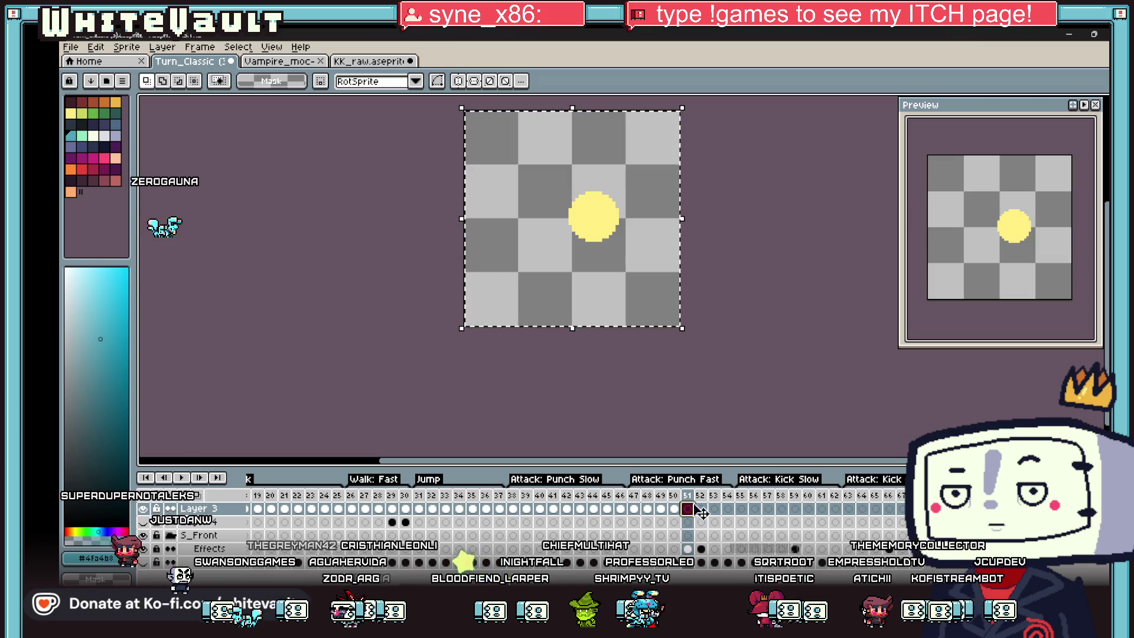
pyautogui.press('Escape')
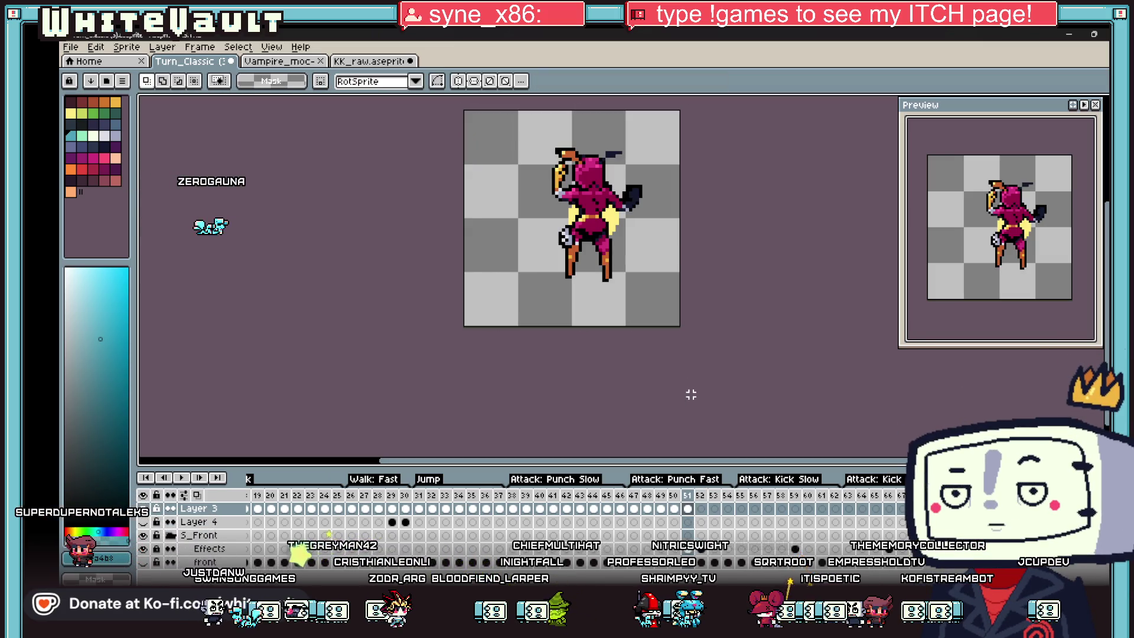
# - Copy the frame 44 and 45 punch poses into empty frames 52 and 53
pyautogui.click(594, 510)
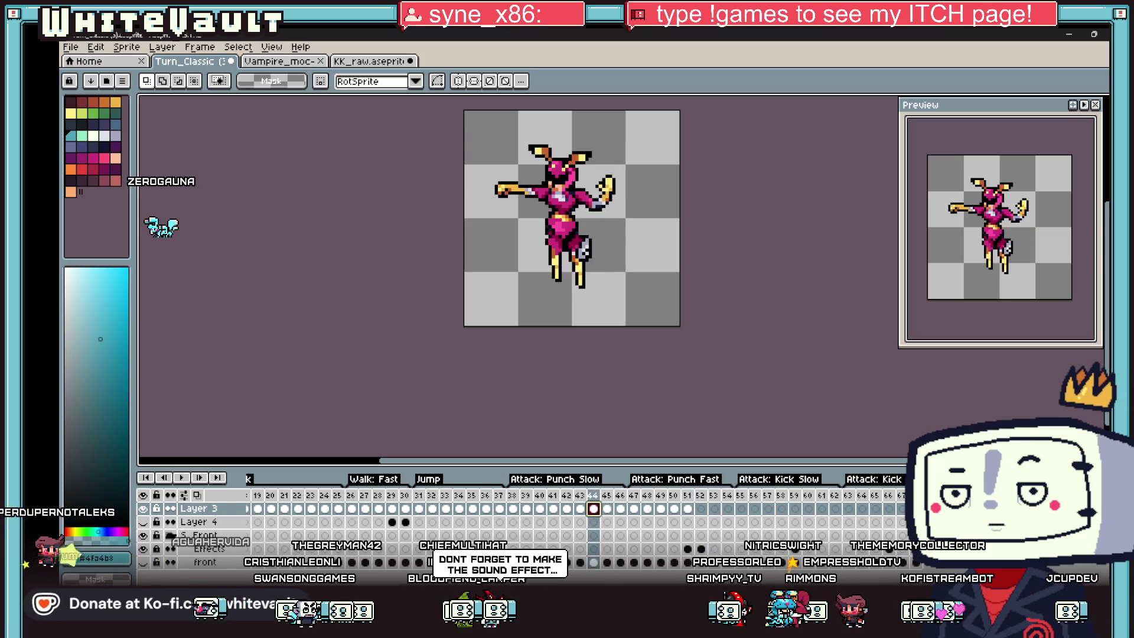
pyautogui.click(586, 239)
pyautogui.press('super')
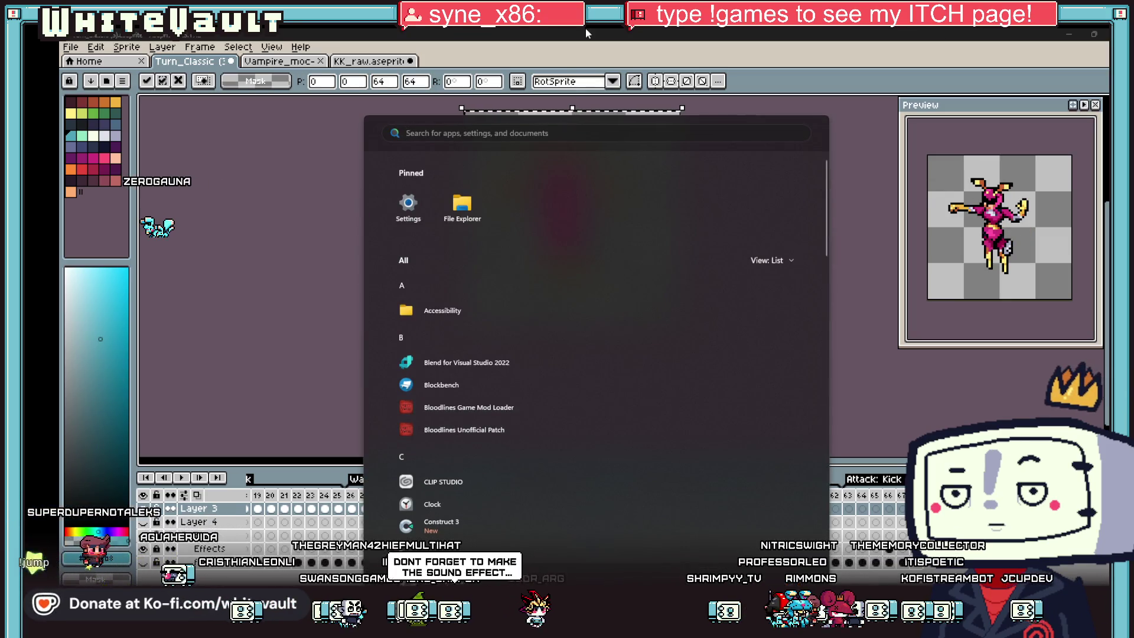
pyautogui.press('Escape')
pyautogui.click(700, 508)
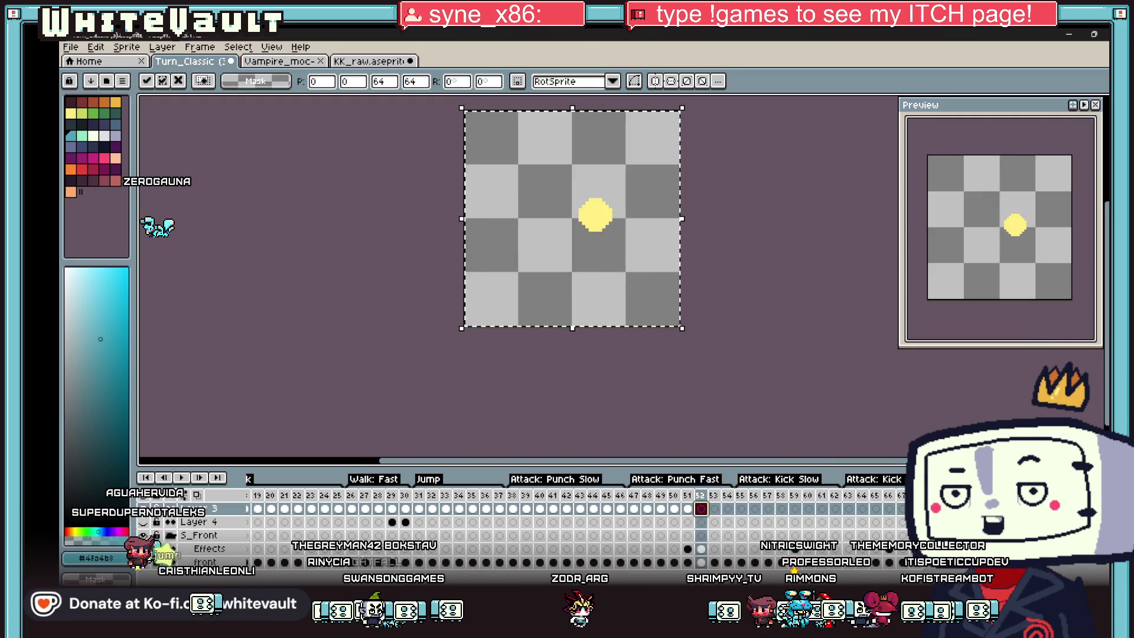
pyautogui.hotkey('ctrl', 'v')
pyautogui.click(620, 508)
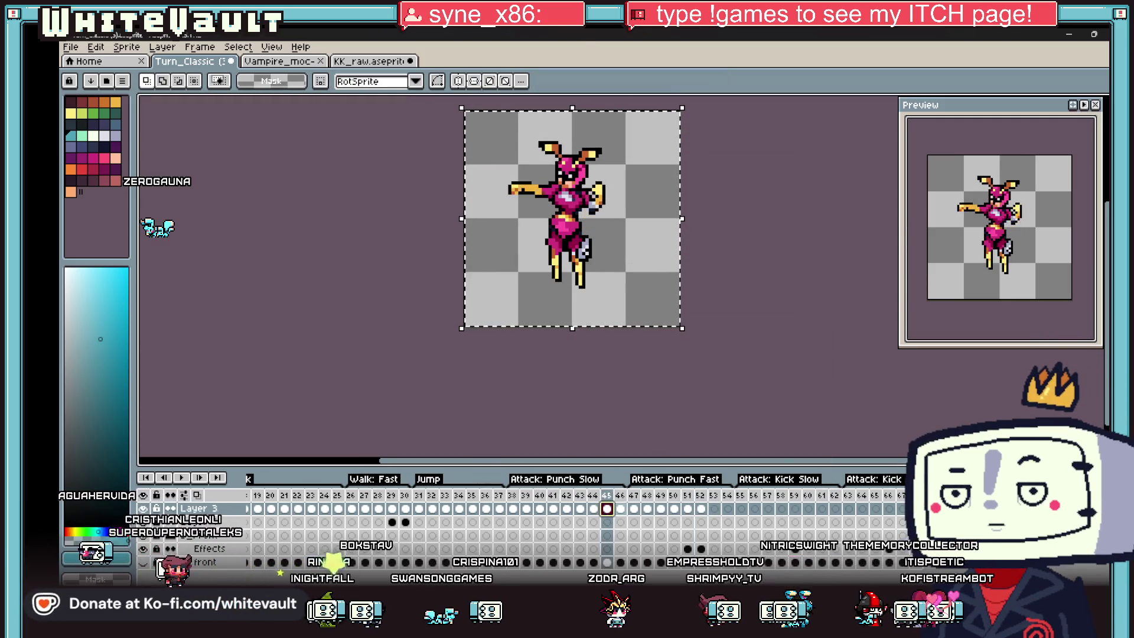
pyautogui.click(607, 509)
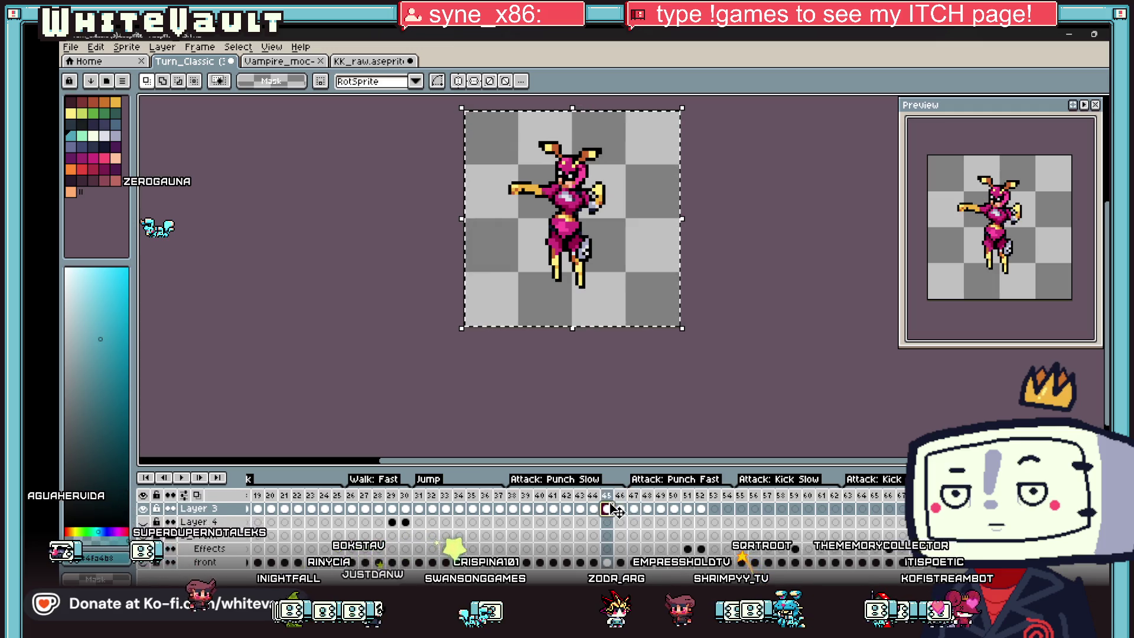
pyautogui.click(627, 292)
pyautogui.click(713, 509)
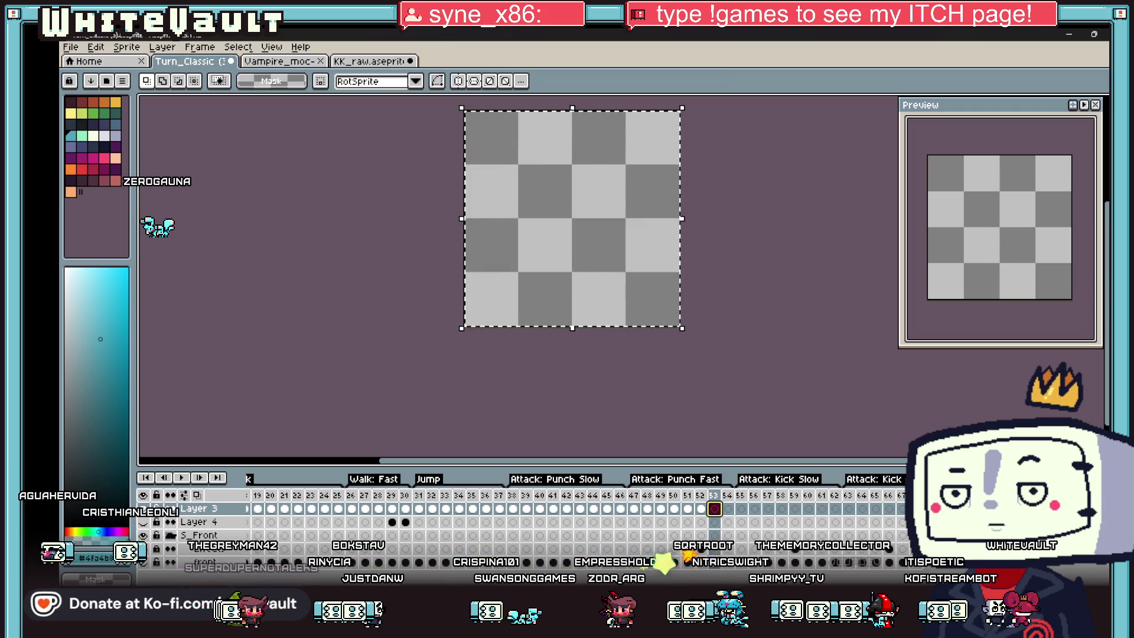
pyautogui.hotkey('ctrl', 'v')
pyautogui.click(666, 511)
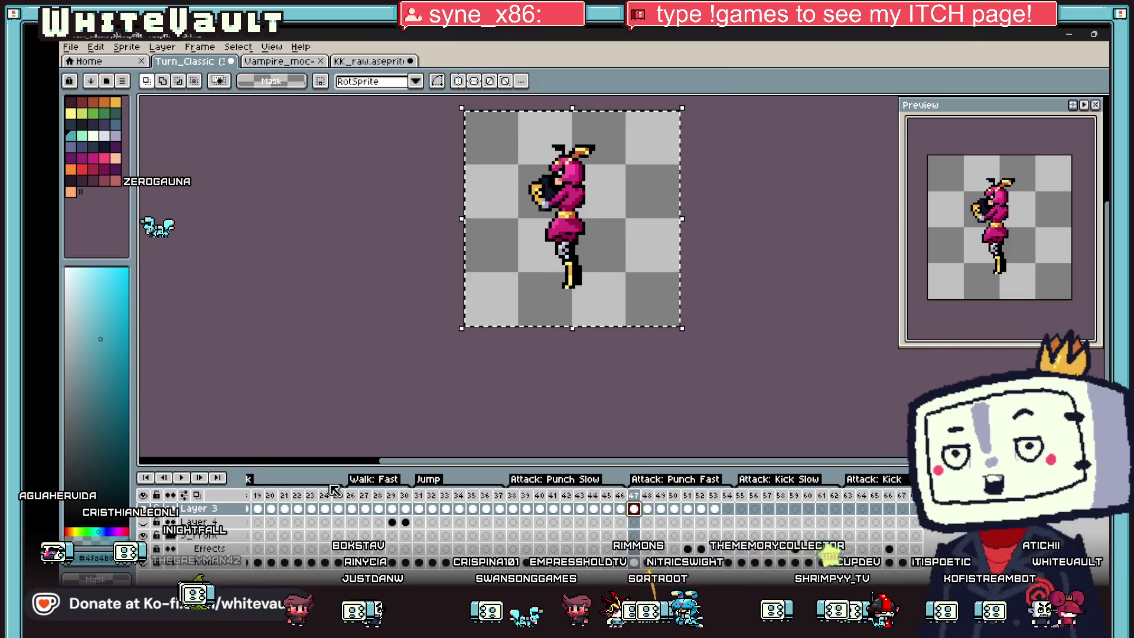
# - Play the animation and move the preview window over the canvas to check the poses
pyautogui.click(181, 478)
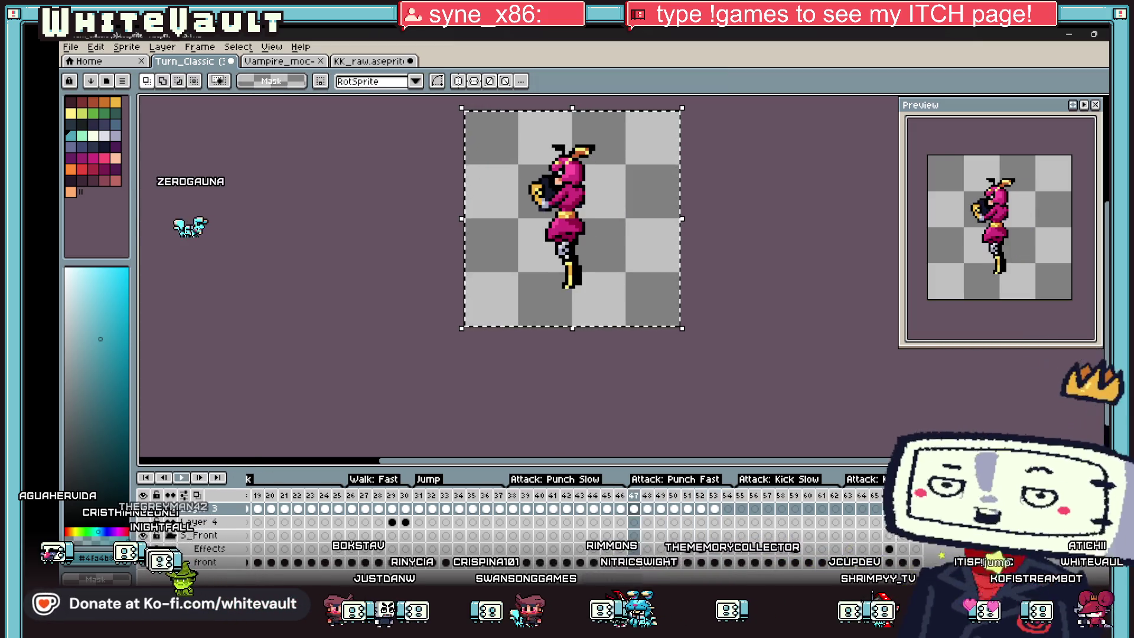
pyautogui.moveTo(939, 104); pyautogui.dragTo(523, 134)
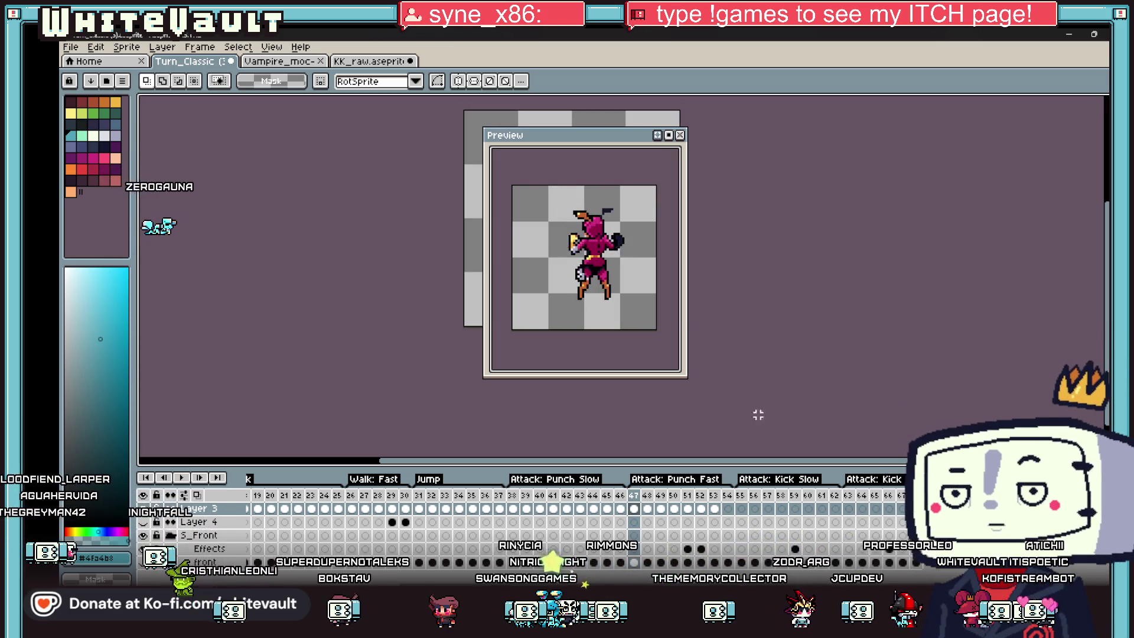
# - Move the Preview window back to the right and review the poses in frames 48 to 53
pyautogui.click(713, 509)
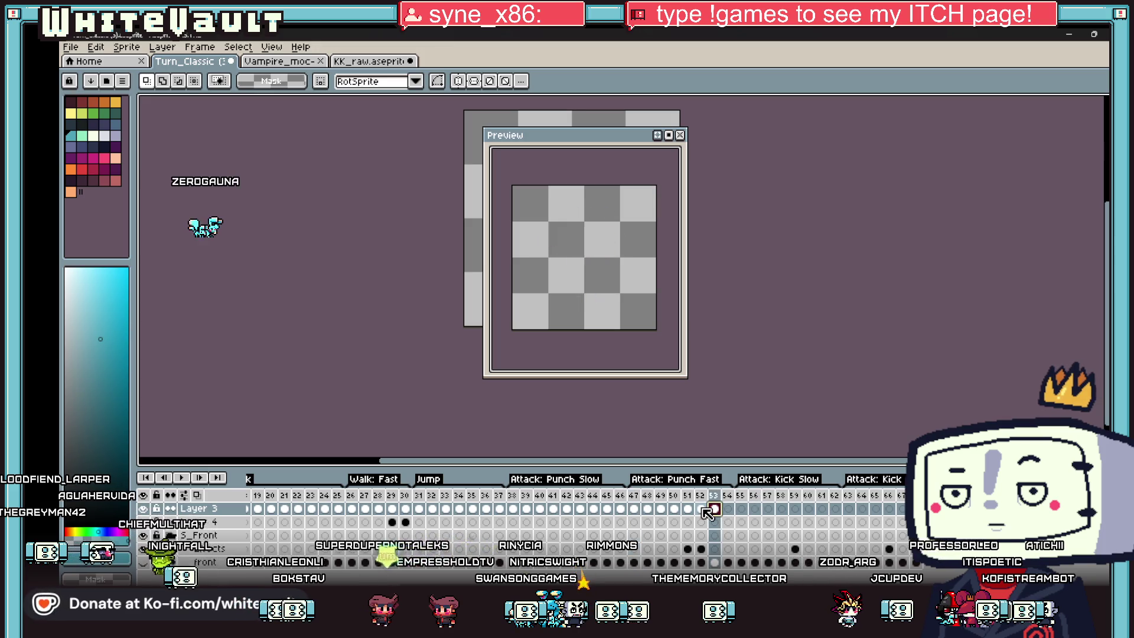
pyautogui.moveTo(596, 136); pyautogui.dragTo(898, 164)
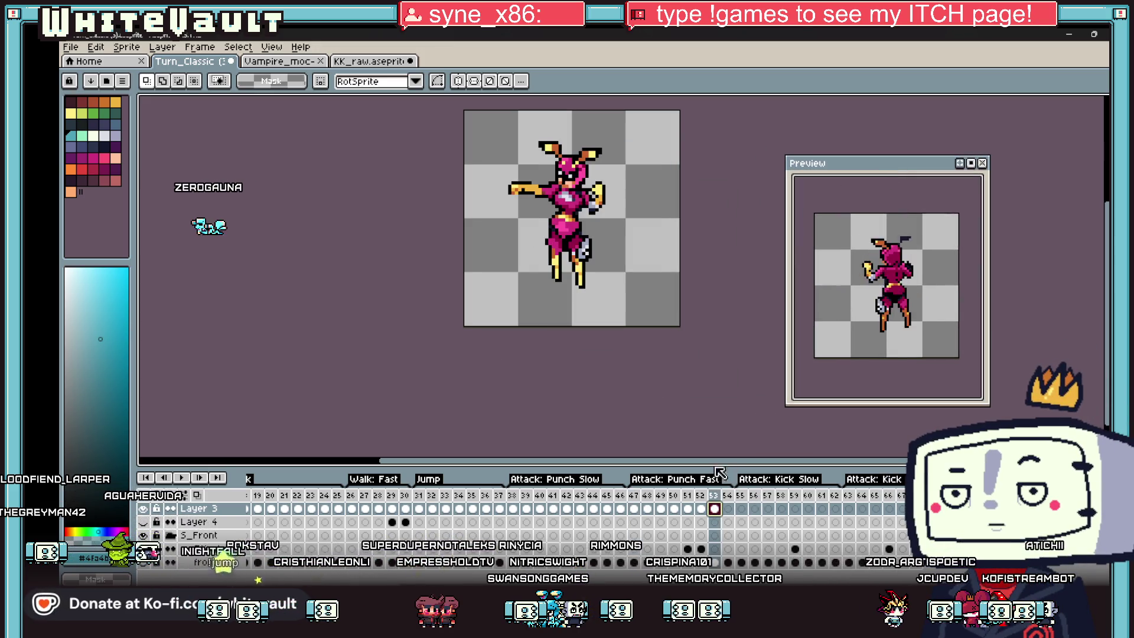
pyautogui.click(635, 509)
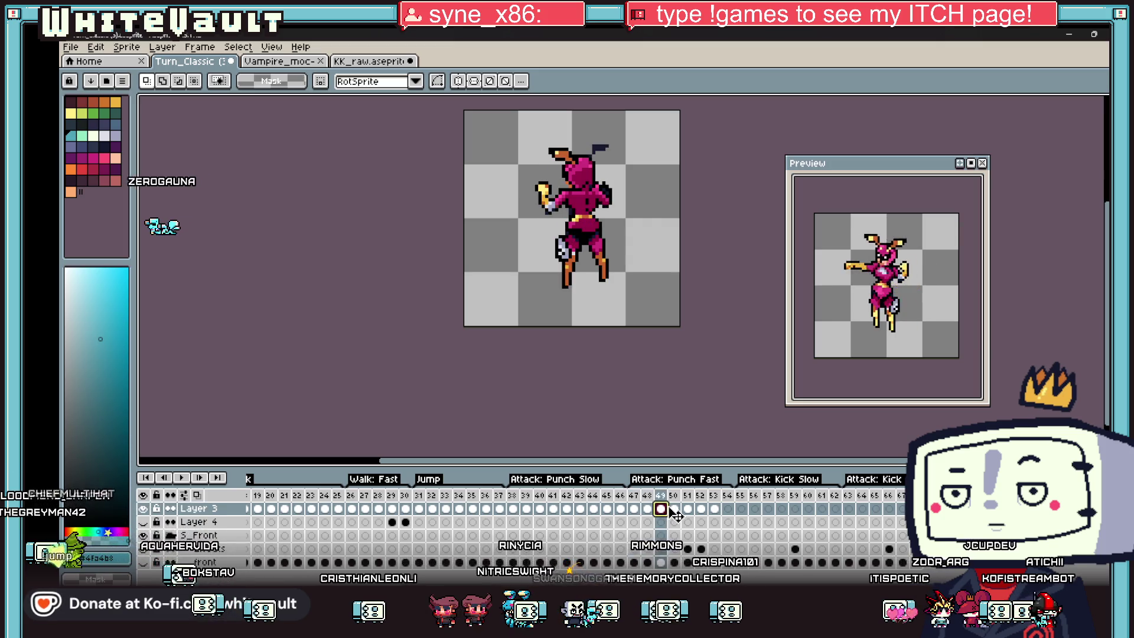
pyautogui.click(674, 508)
pyautogui.click(688, 509)
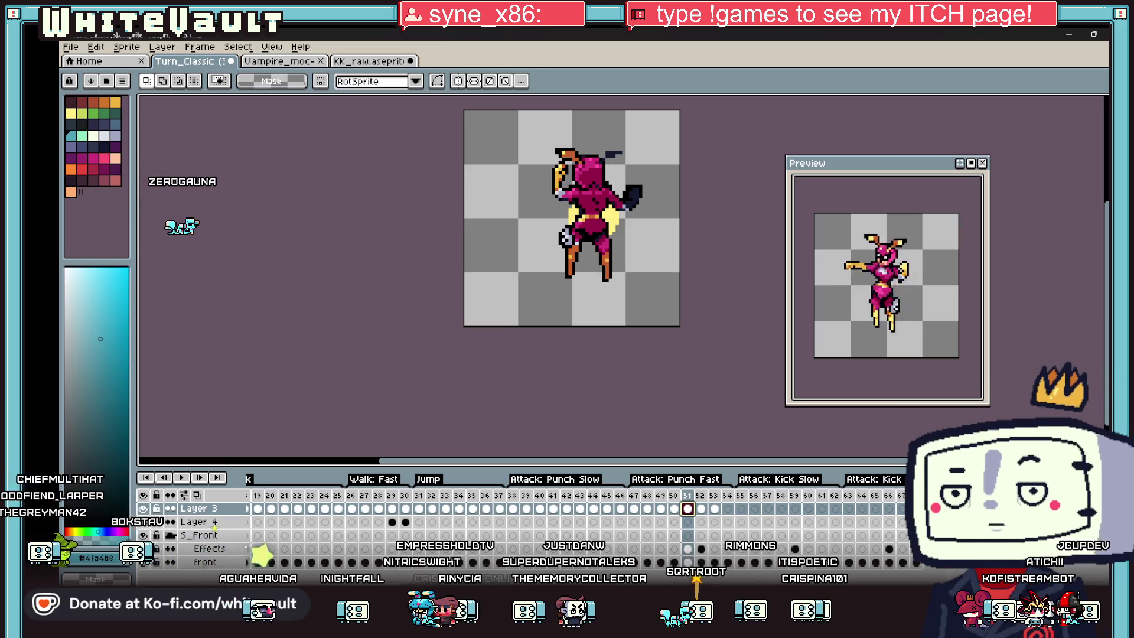
pyautogui.click(702, 509)
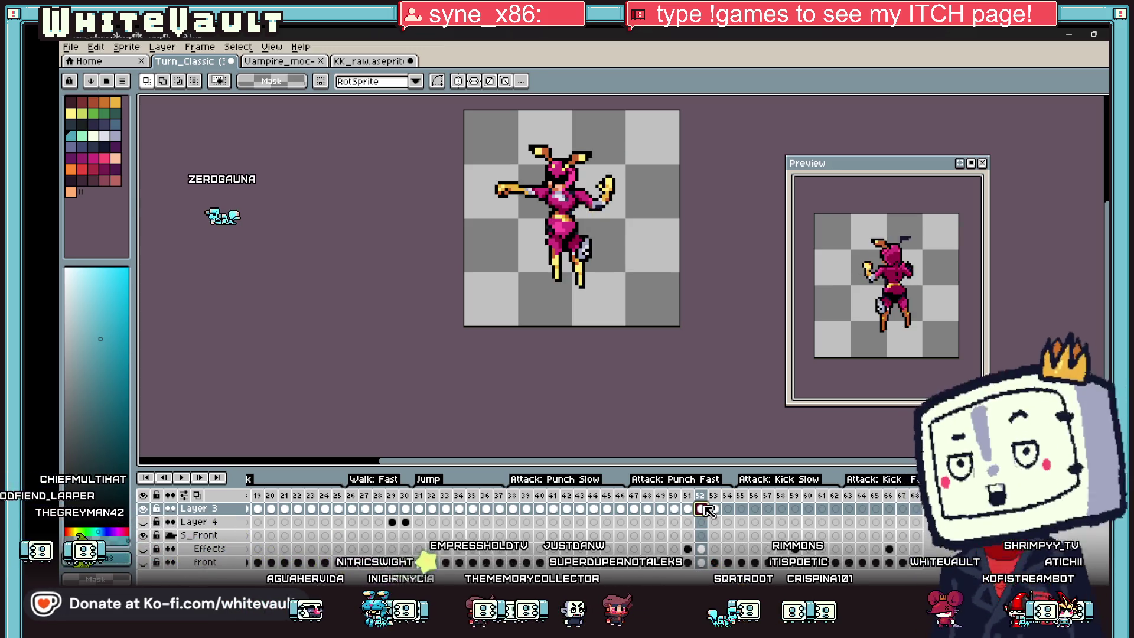
pyautogui.click(716, 509)
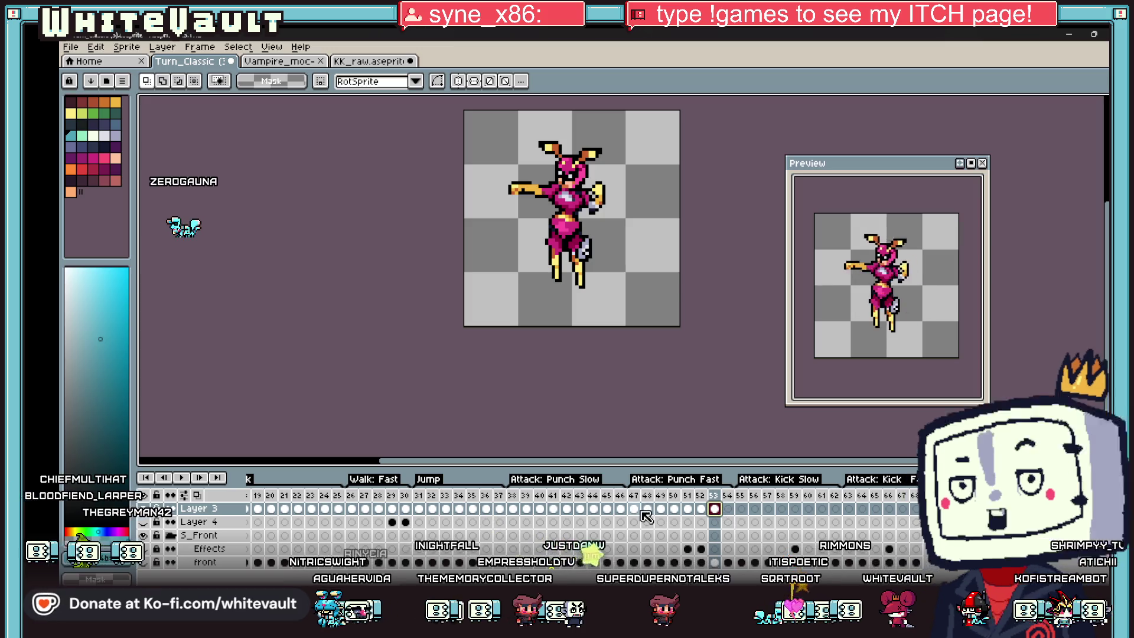
# - Copy the whole back-view pose from frame 47 and paste it into the empty frame 54
pyautogui.click(633, 510)
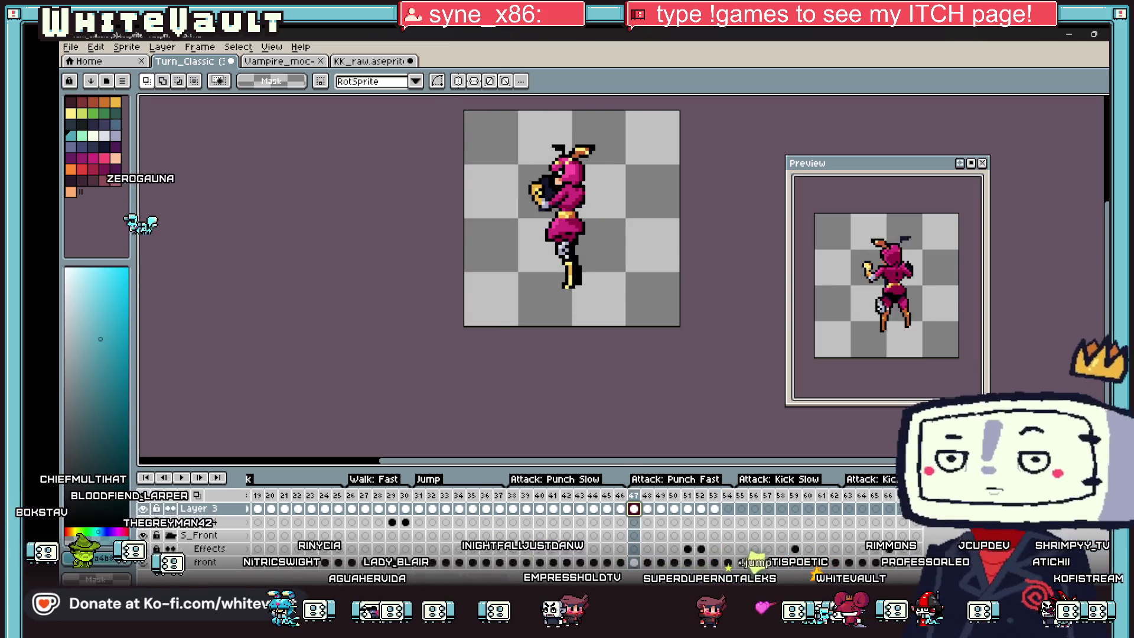
pyautogui.hotkey('ctrl', 'a')
pyautogui.hotkey('ctrl', 'c')
pyautogui.click(728, 509)
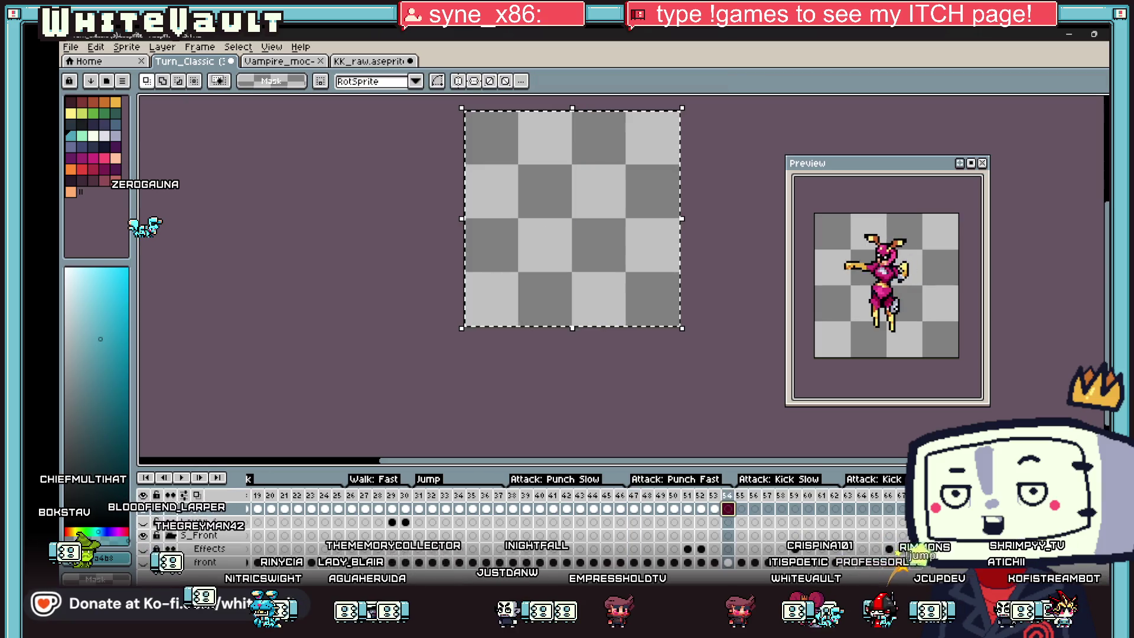
pyautogui.hotkey('ctrl', 'v')
pyautogui.press('Return')
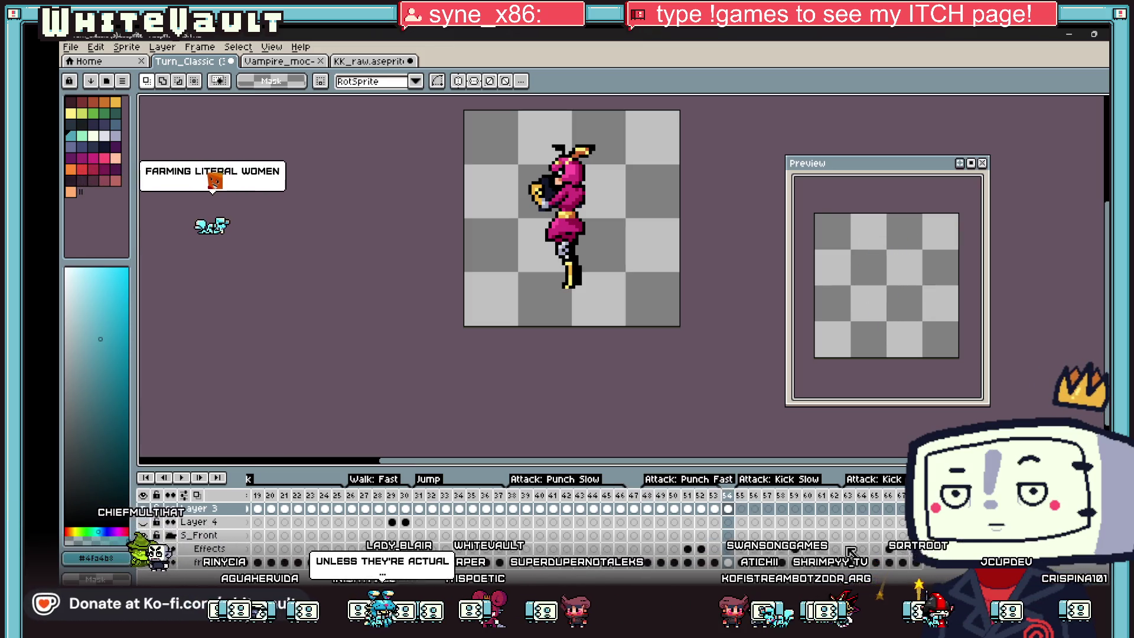
pyautogui.press('Left')
pyautogui.press('Left')
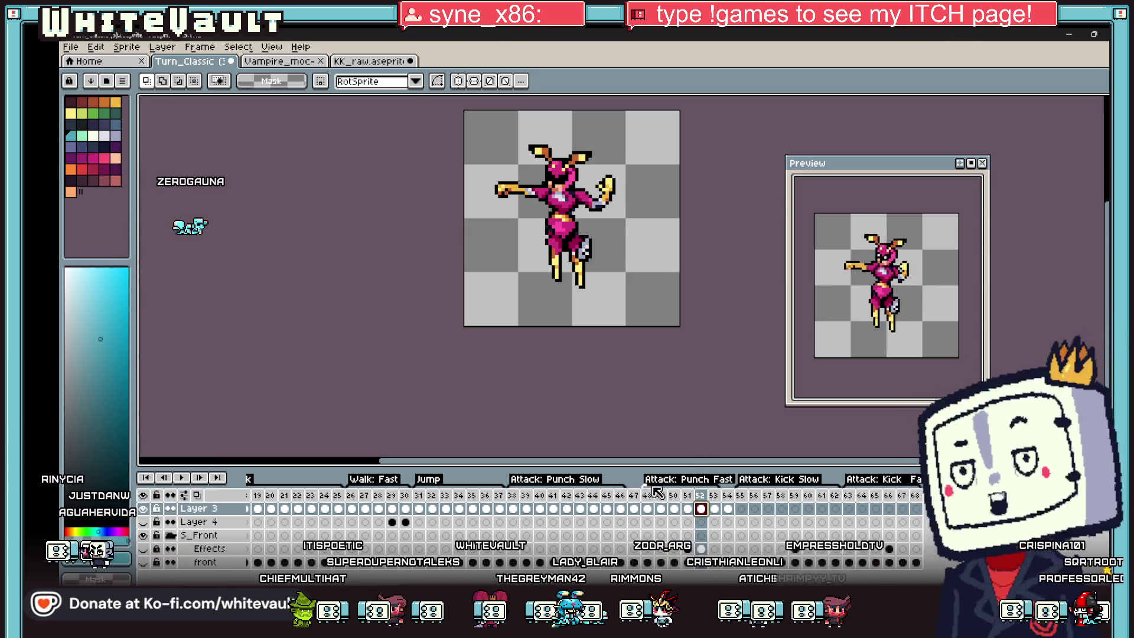
# - Stretch the Attack: Punch Fast tag over the new frames and two frames earlier, undoing a wrong start move
pyautogui.moveTo(643, 484); pyautogui.dragTo(717, 499)
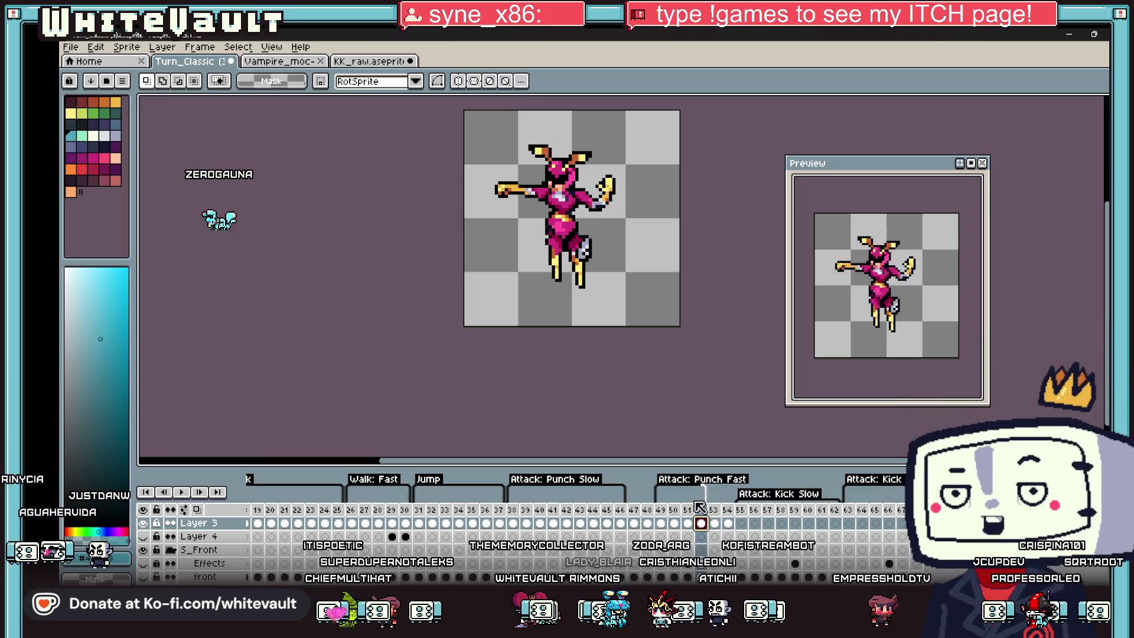
pyautogui.press('Left')
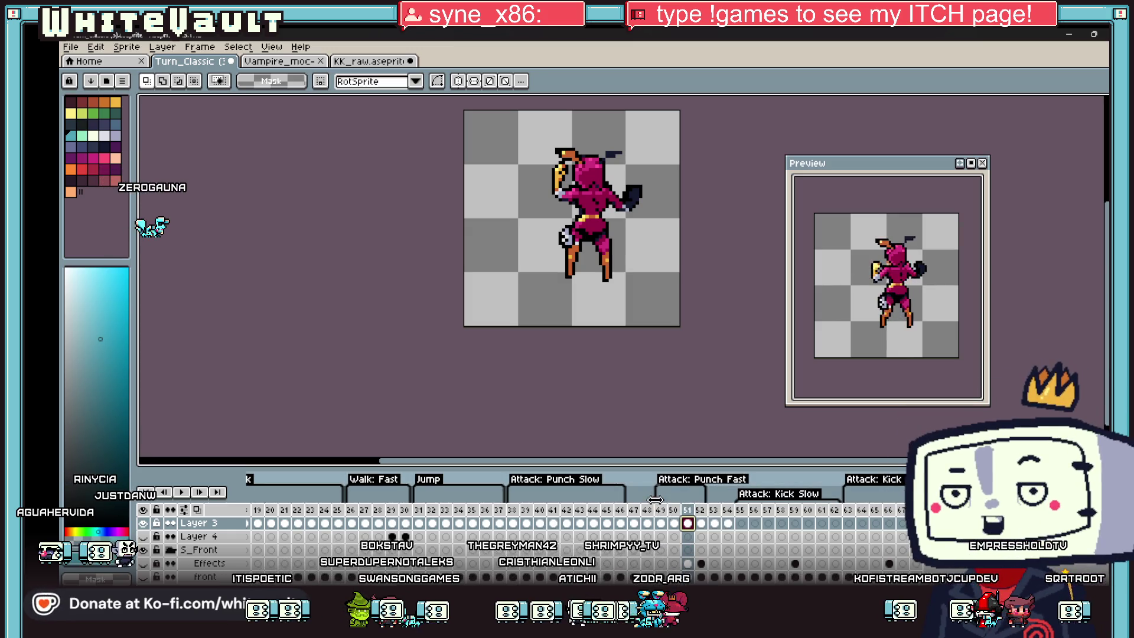
pyautogui.moveTo(651, 500); pyautogui.dragTo(675, 501)
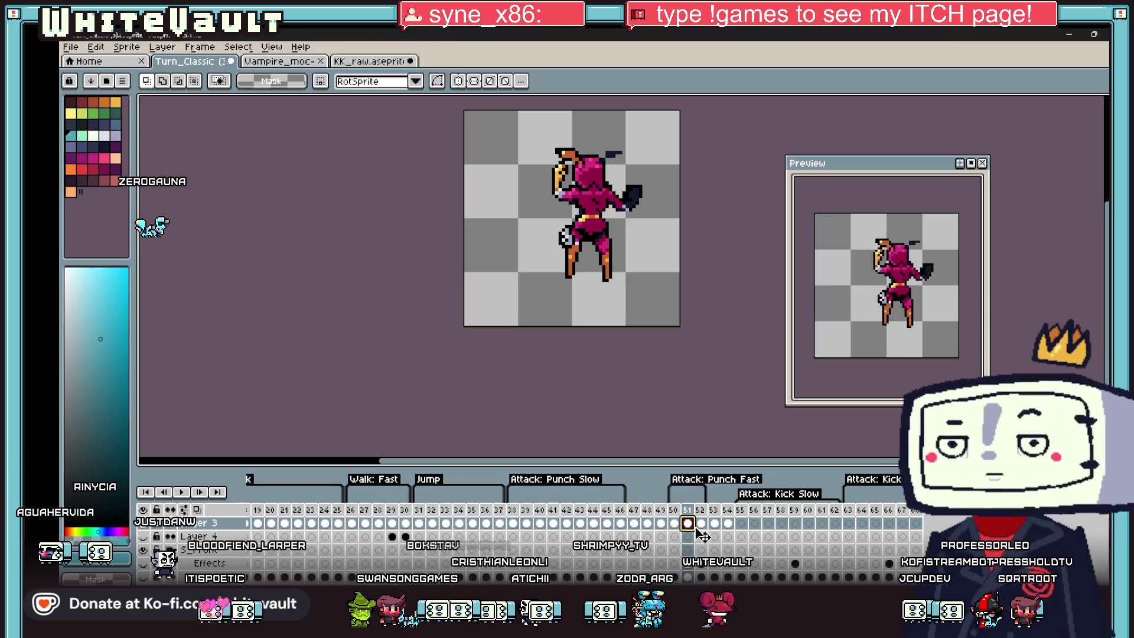
pyautogui.click(680, 524)
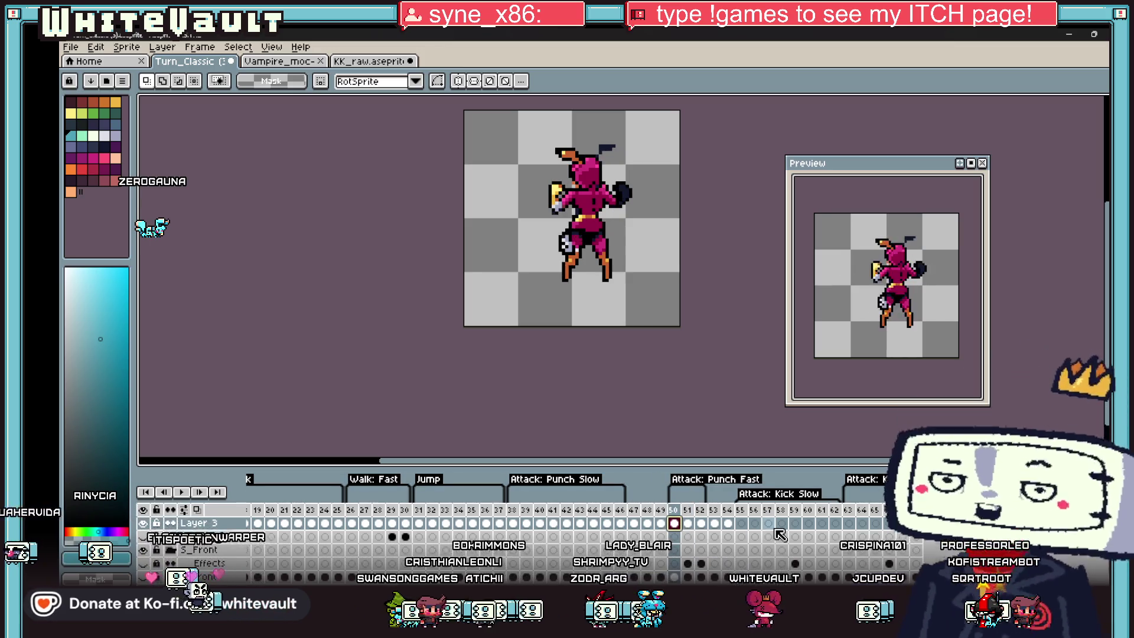
pyautogui.hotkey('ctrl', 'z')
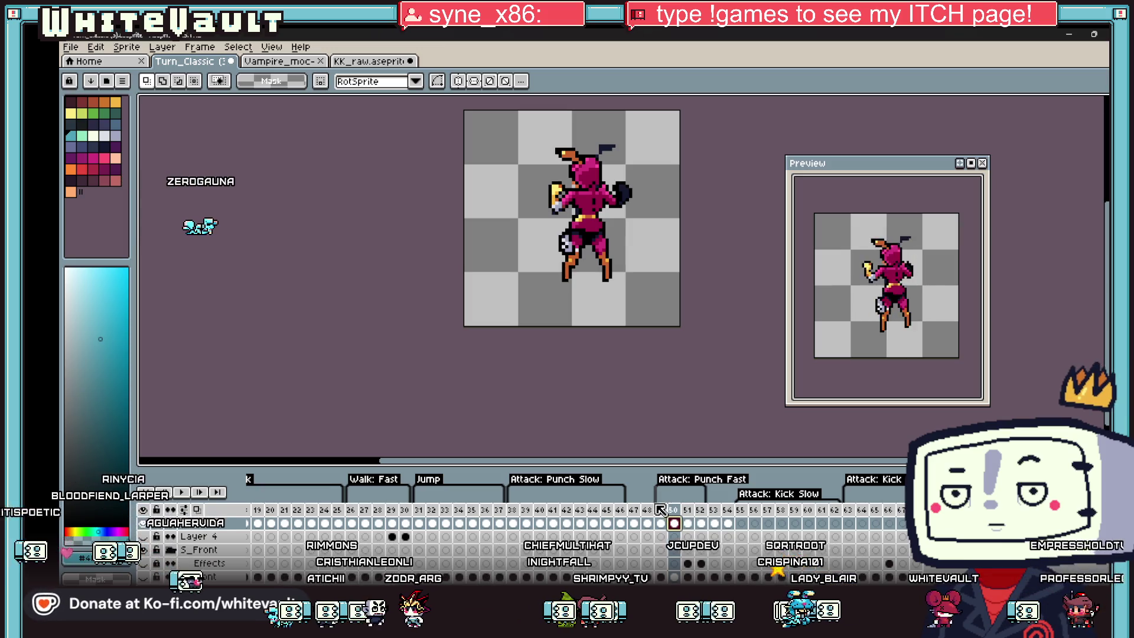
pyautogui.moveTo(666, 497); pyautogui.dragTo(640, 497)
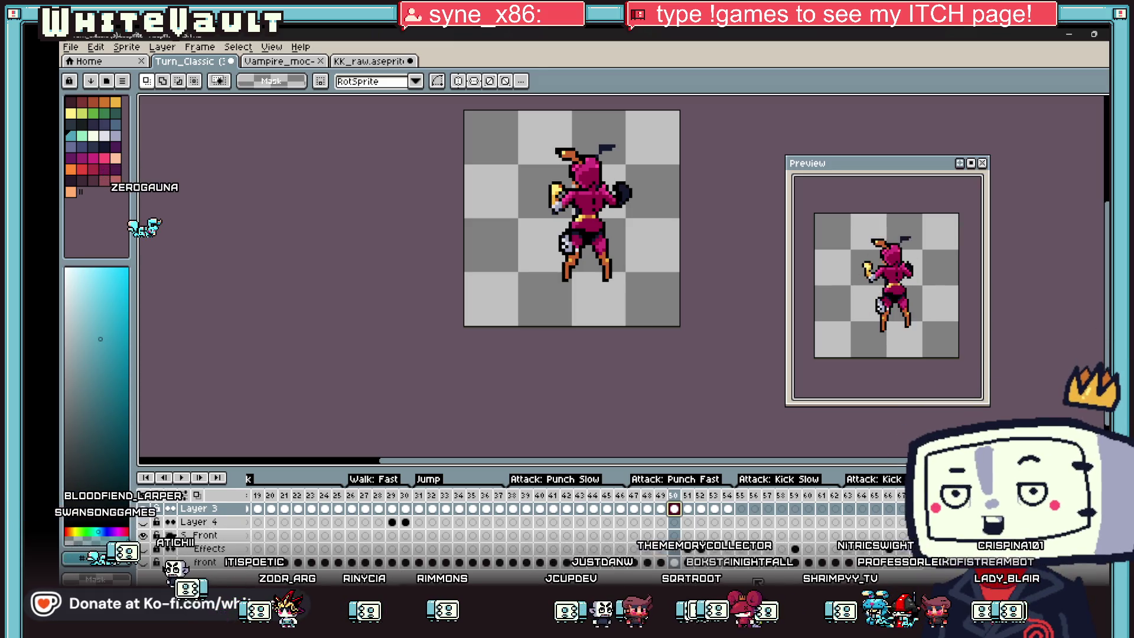
# - Step through several turnaround poses around frames 41-56, then switch to the KK_raw file
pyautogui.click(554, 509)
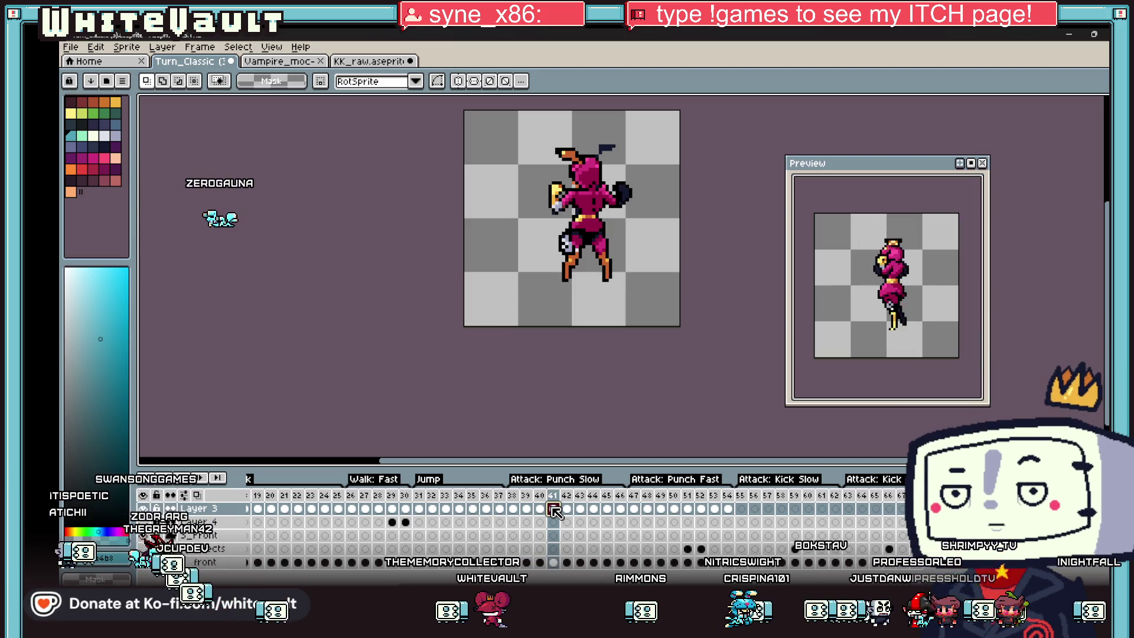
pyautogui.click(518, 523)
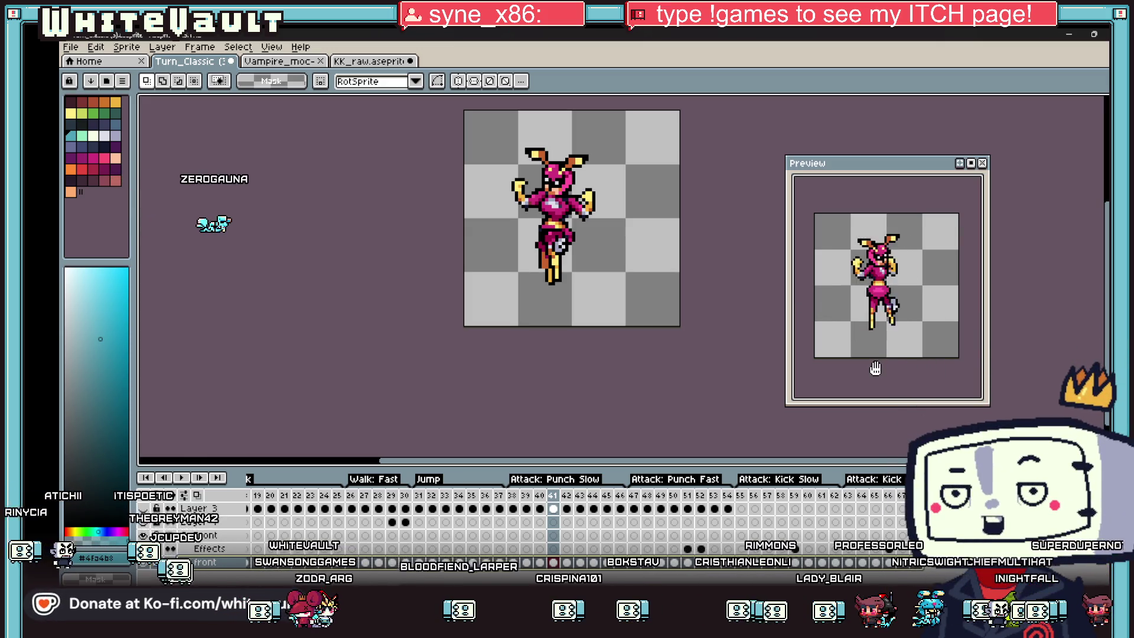
pyautogui.click(632, 560)
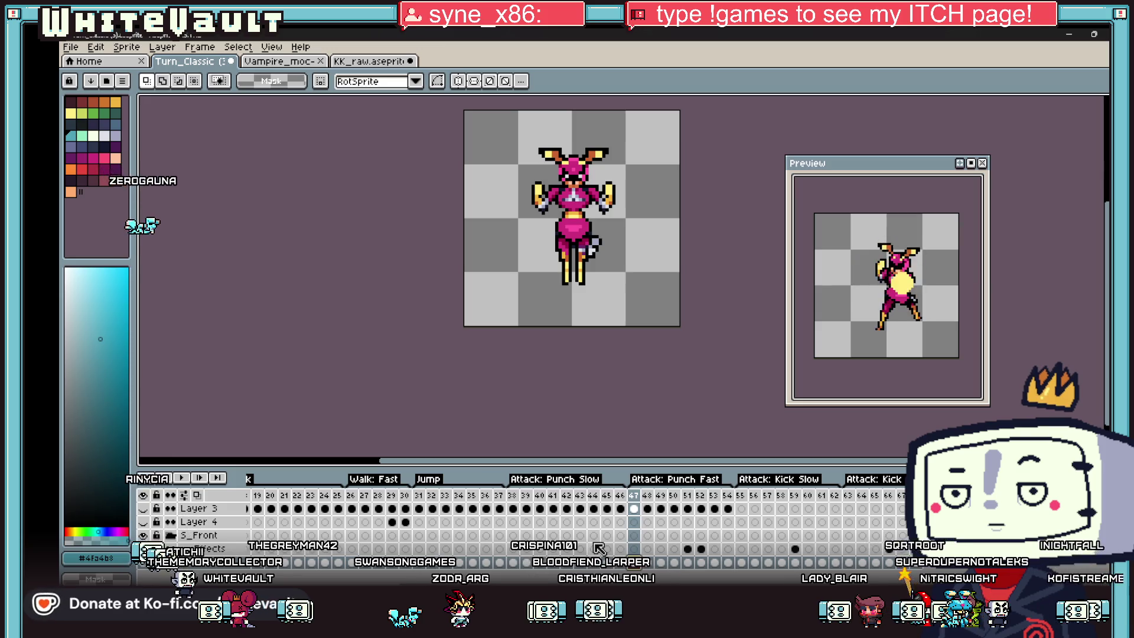
pyautogui.click(755, 562)
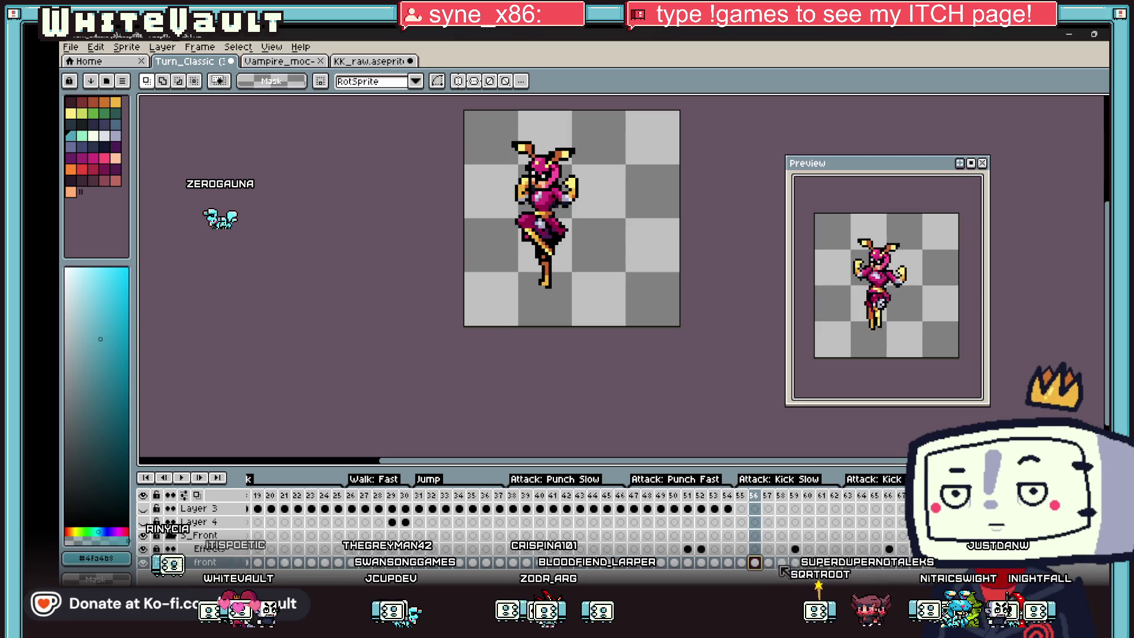
pyautogui.click(609, 564)
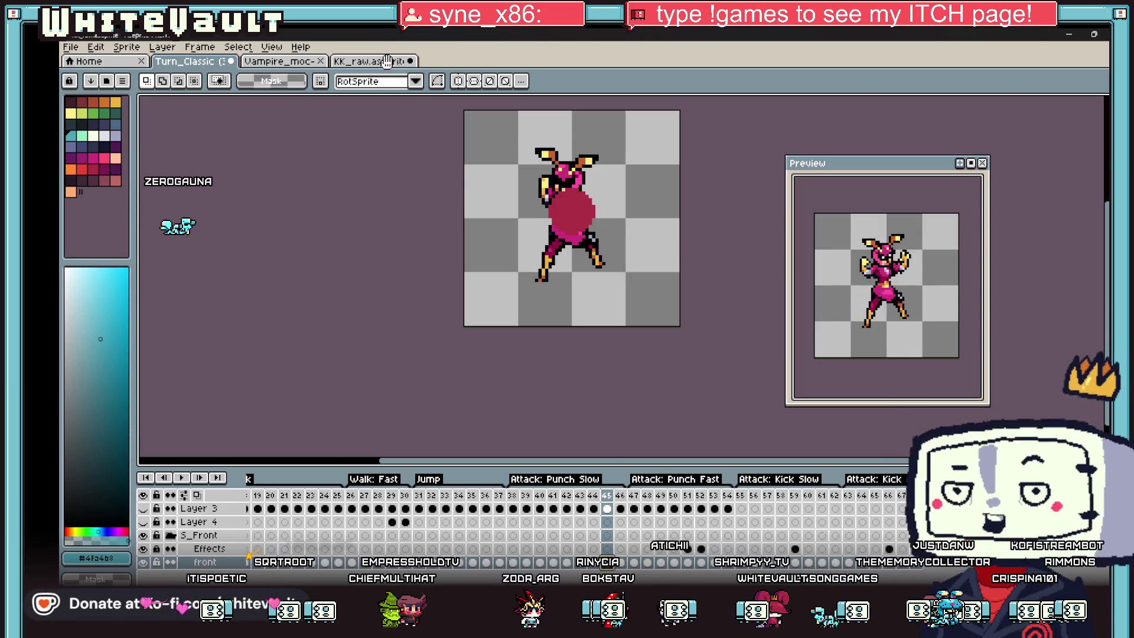
pyautogui.click(387, 60)
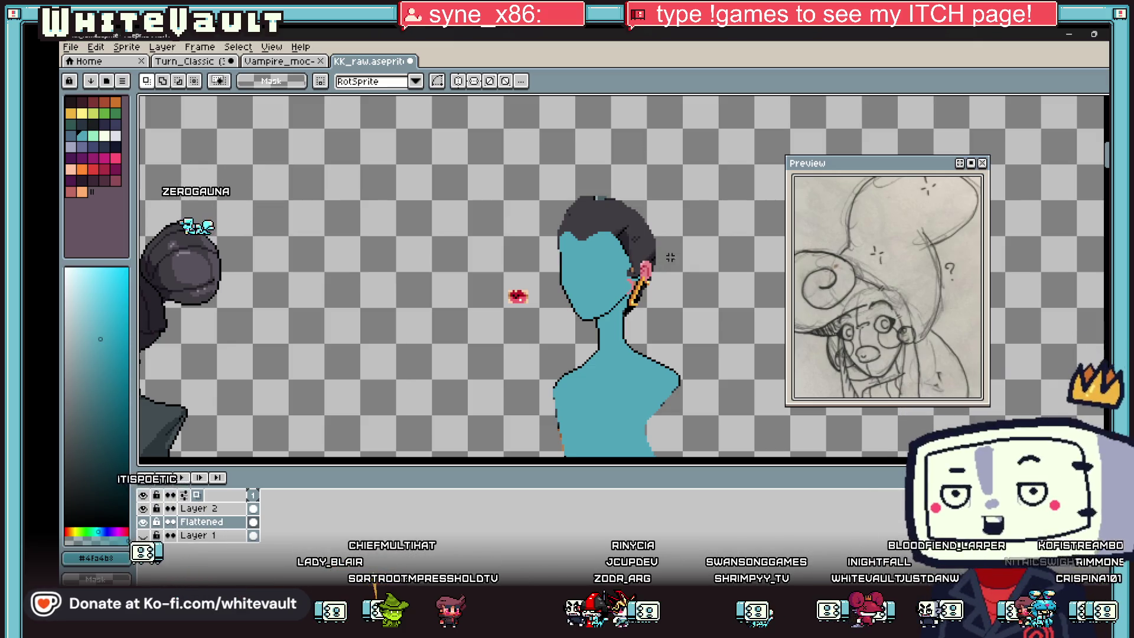
pyautogui.scroll(1, 568, 255)
pyautogui.scroll(3, 569, 256)
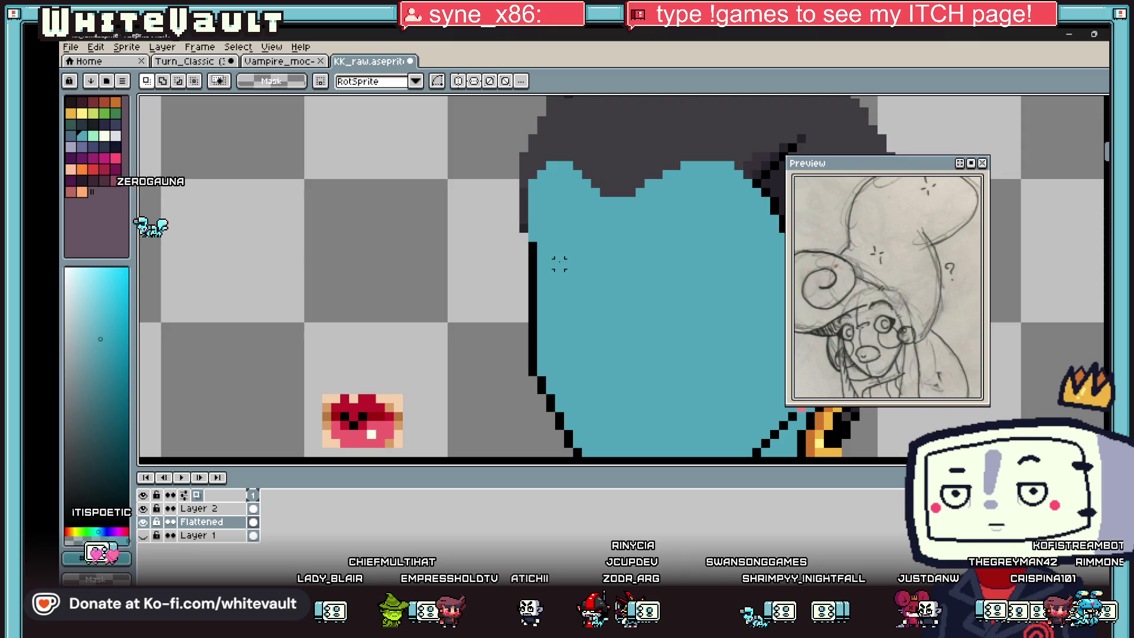
# - Sample the cyan skin, flood-fill the dark hair with it, then undo the trial fill
pyautogui.press('i')
pyautogui.click(530, 370)
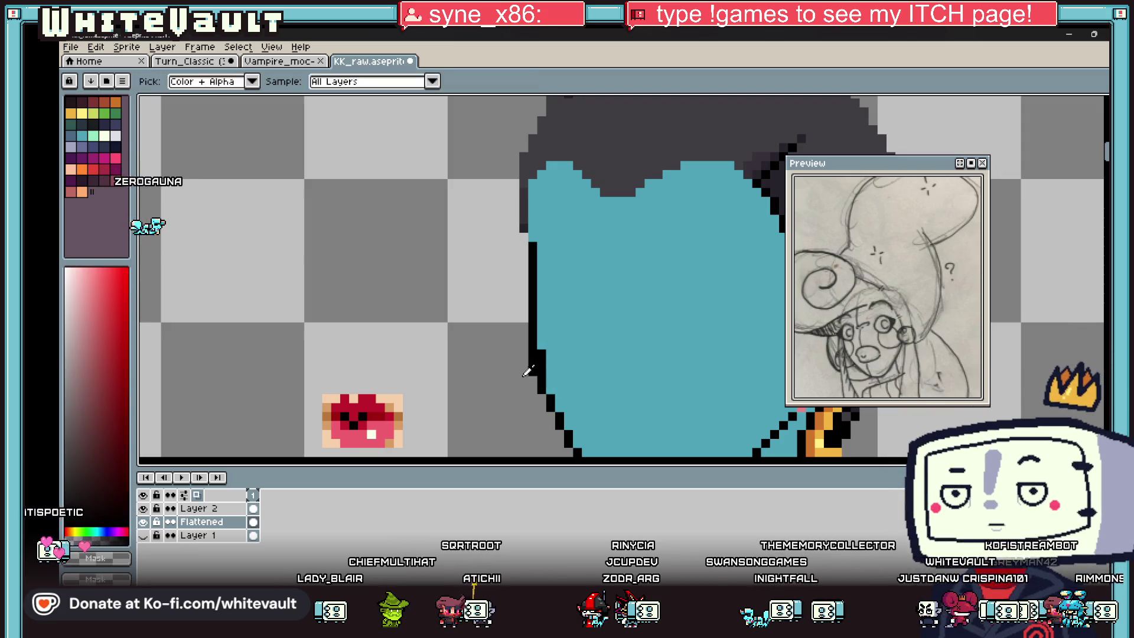
pyautogui.scroll(-3, 531, 370)
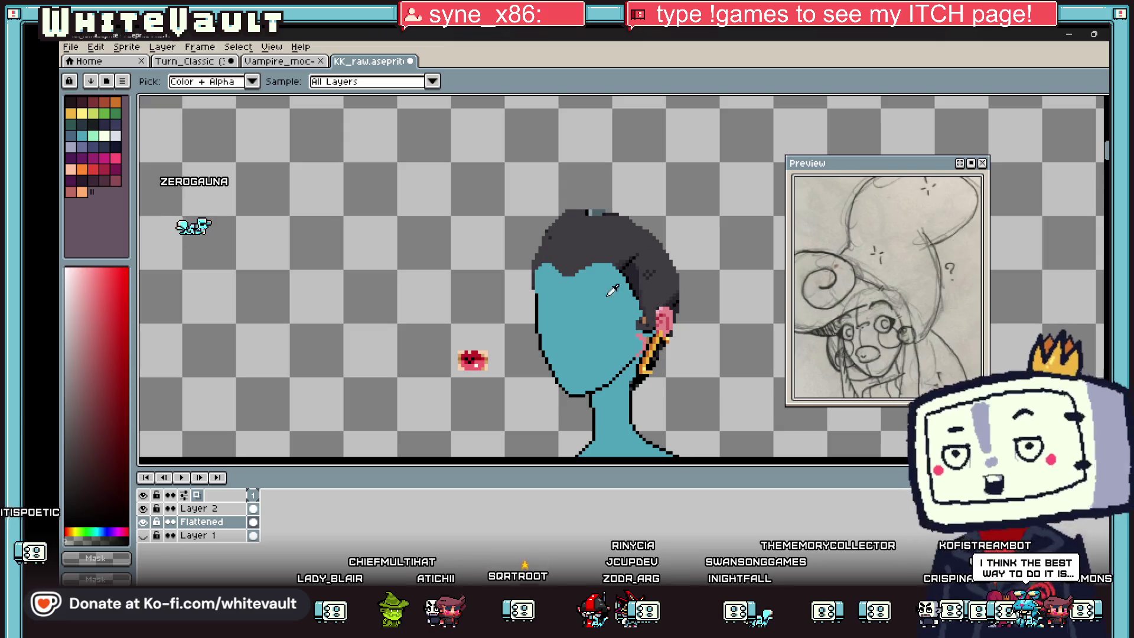
pyautogui.click(611, 290)
pyautogui.press('g')
pyautogui.click(629, 266)
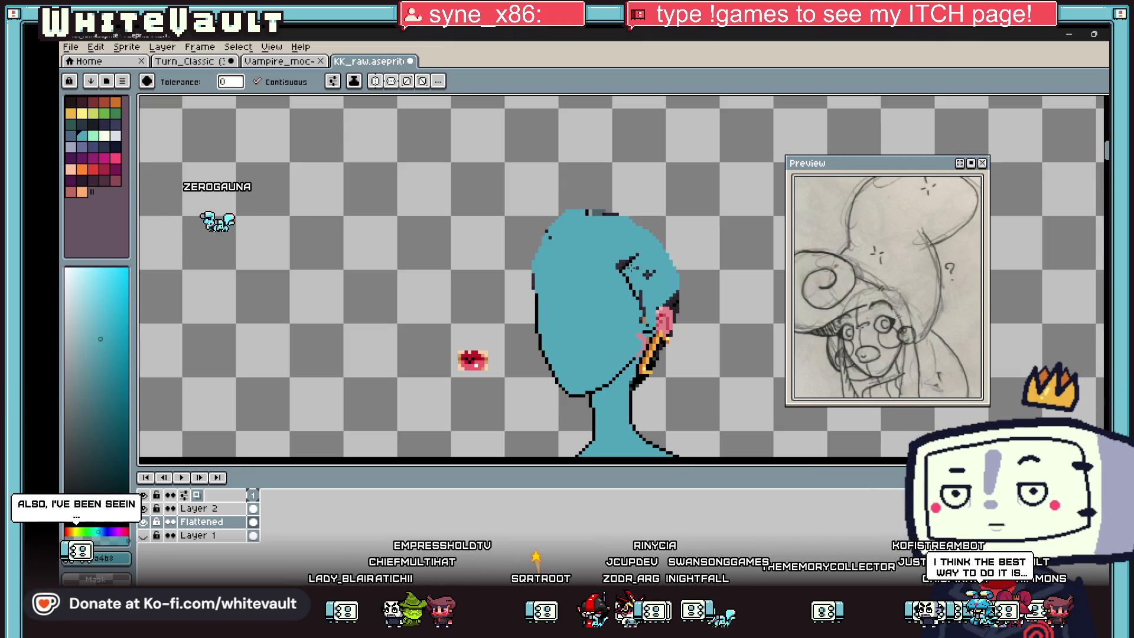
pyautogui.click(629, 267)
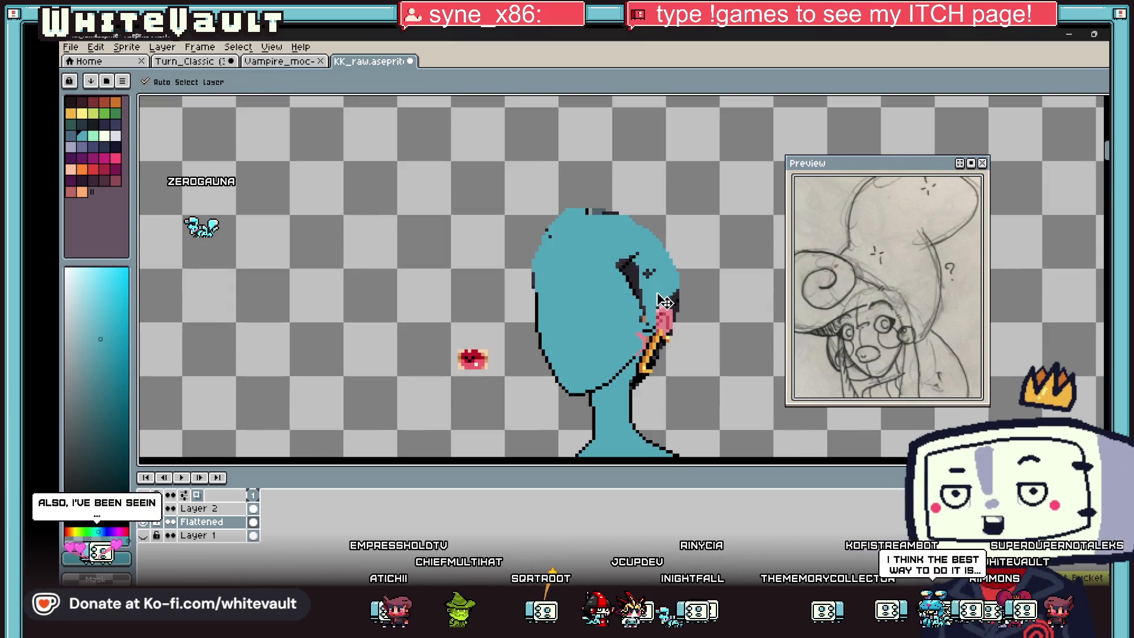
pyautogui.hotkey('ctrl', 'z')
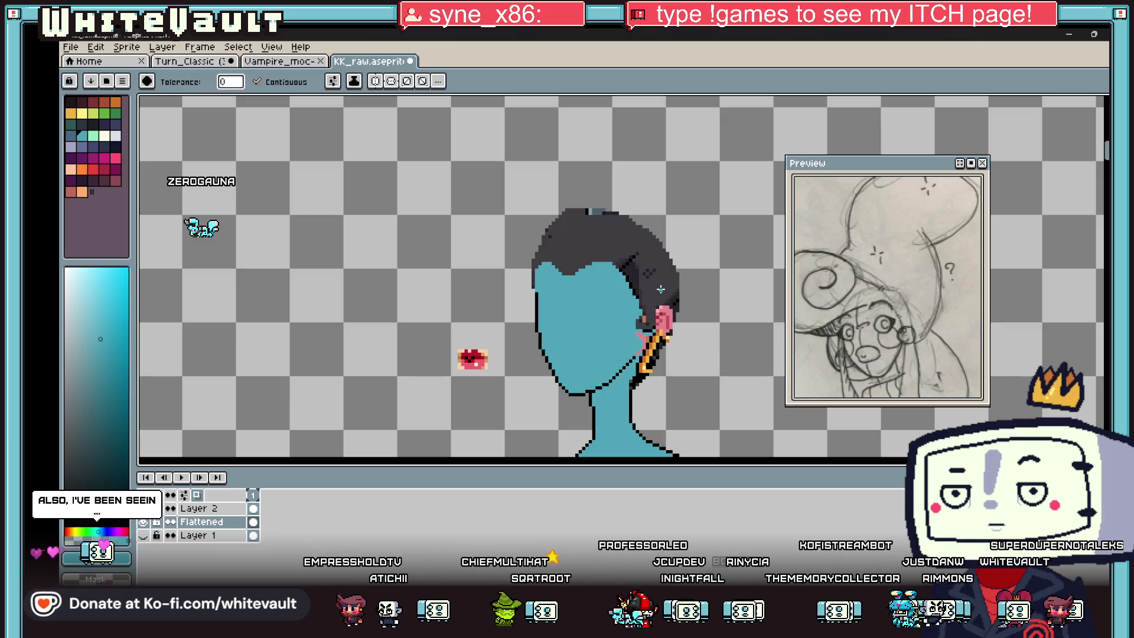
pyautogui.scroll(-2, 574, 275)
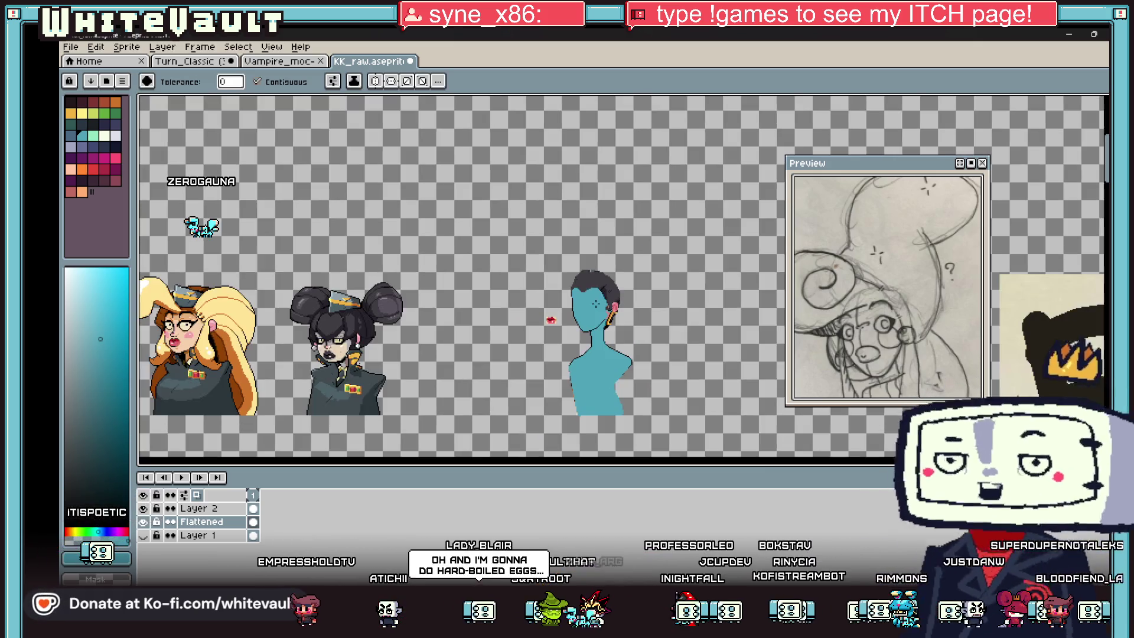
pyautogui.scroll(2, 626, 306)
# - Sample black from the face outline as the drawing colour for shape drawing
pyautogui.press('b')
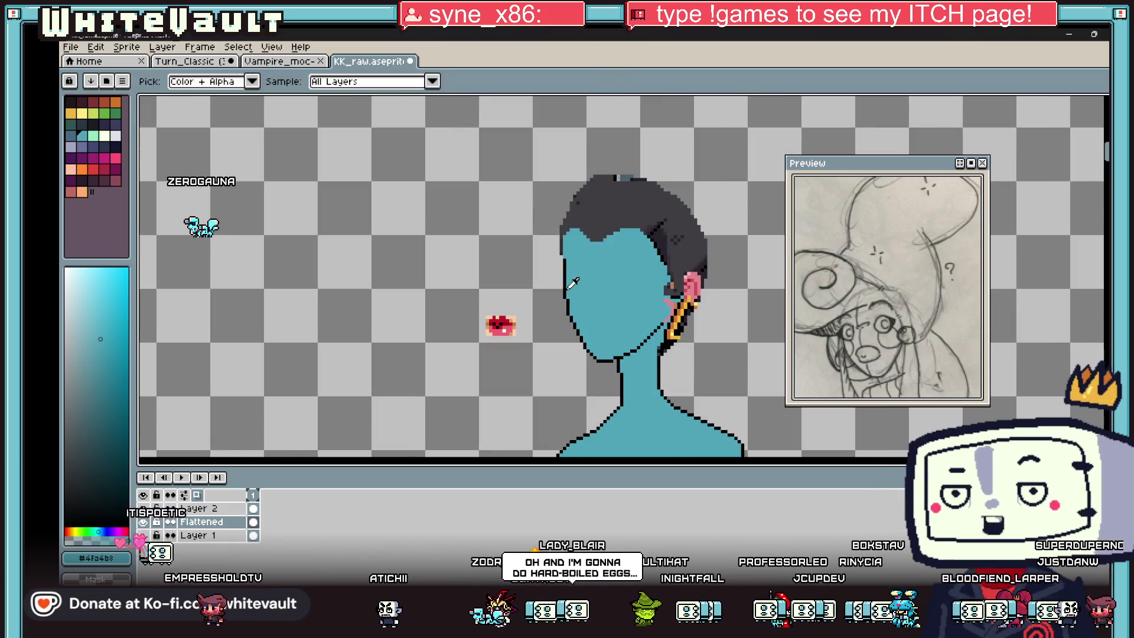
pyautogui.scroll(2, 632, 305)
pyautogui.scroll(2, 632, 304)
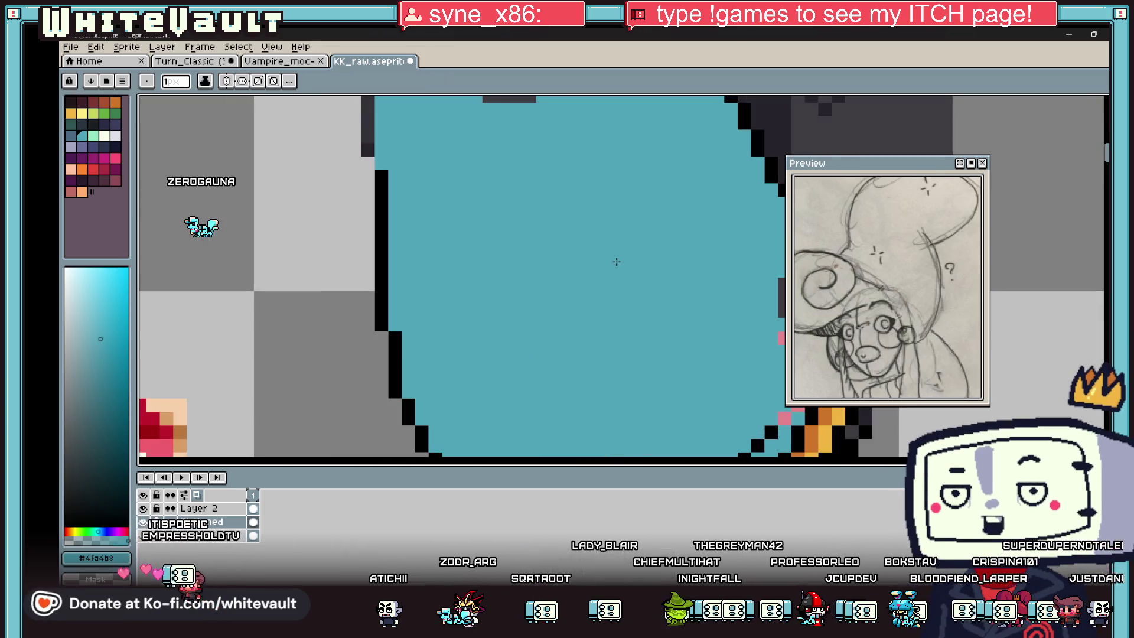
pyautogui.keyDown('alt'); pyautogui.click(381, 265); pyautogui.keyUp('alt')
pyautogui.press('m')
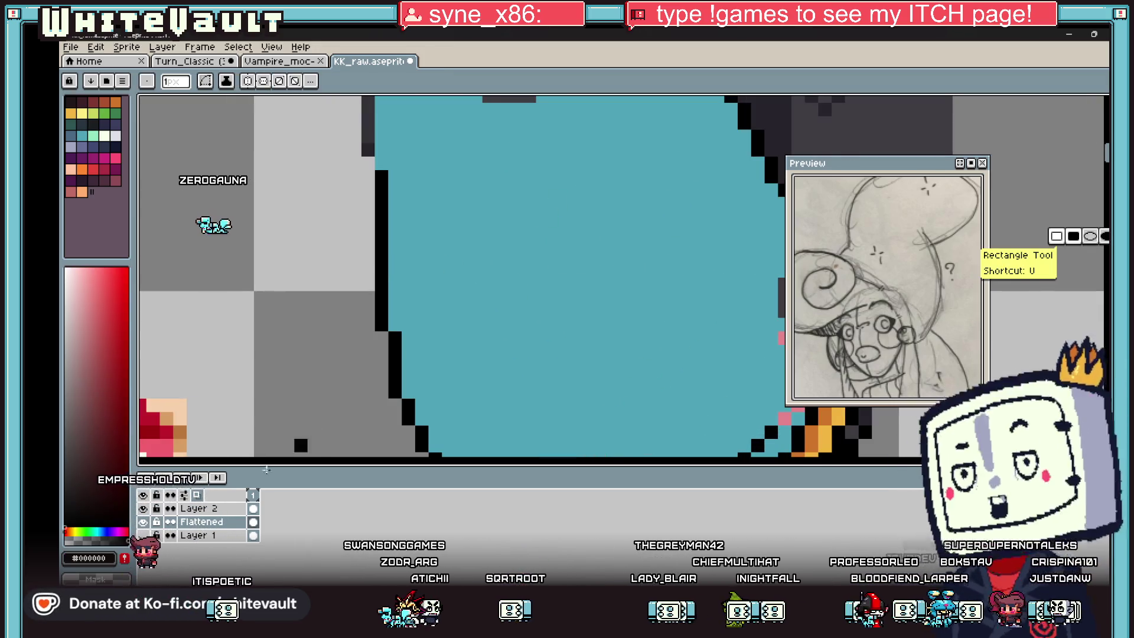
# - On Layer 2, draw a black oval eye outline on the blue face after discarding a trial rectangle
pyautogui.click(199, 507)
pyautogui.moveTo(595, 188); pyautogui.dragTo(690, 324)
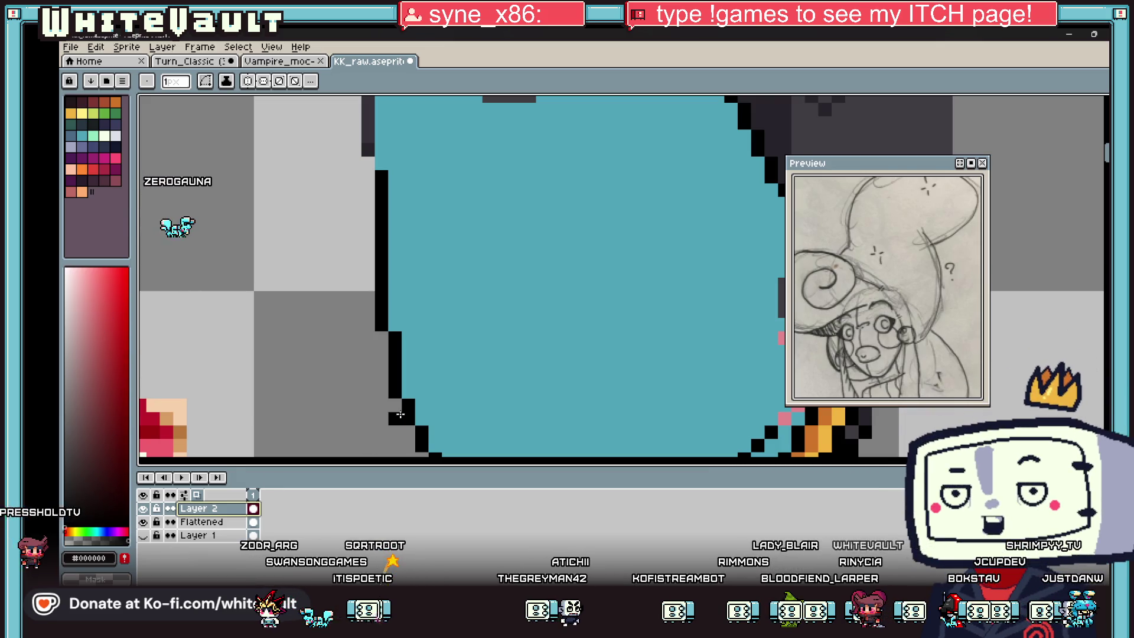
pyautogui.press('i')
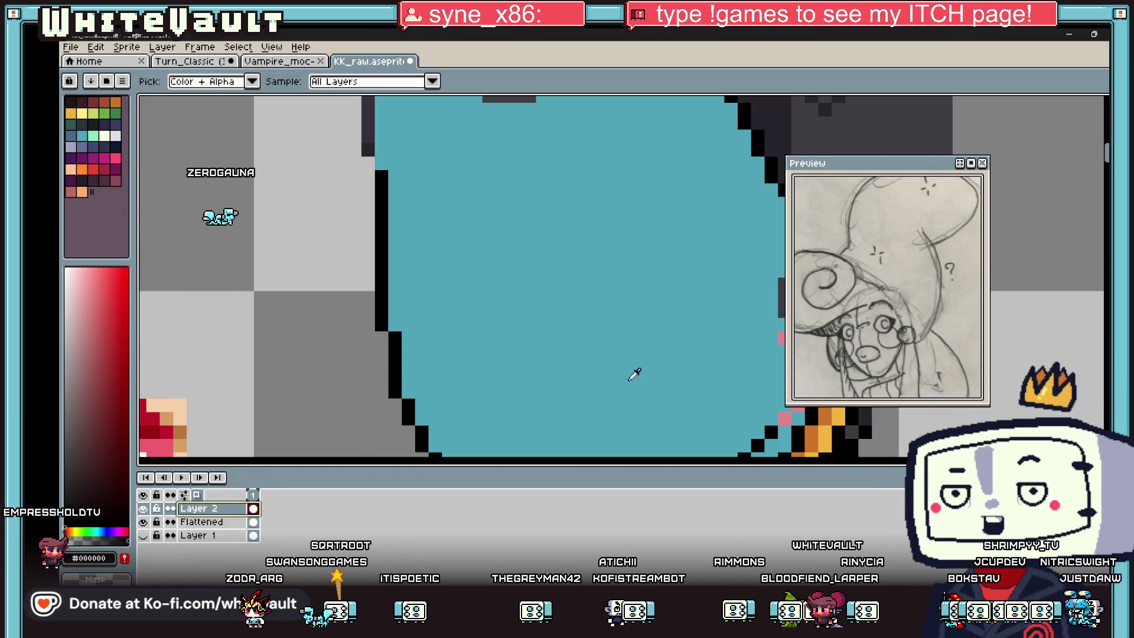
pyautogui.press('b')
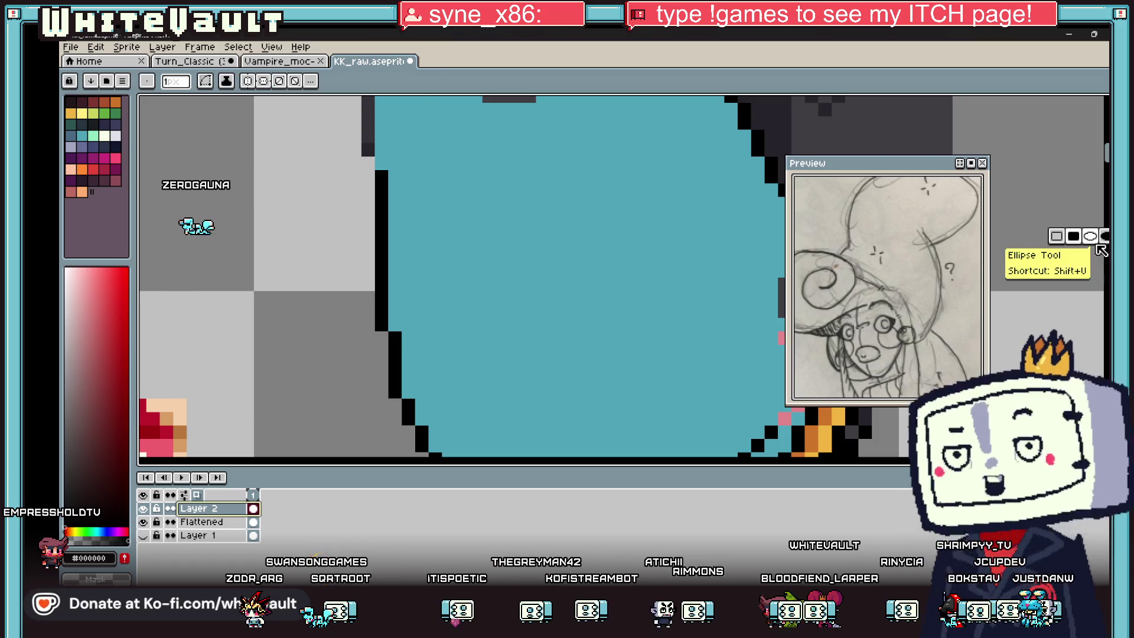
pyautogui.moveTo(568, 177)
pyautogui.mouseDown()
pyautogui.moveTo(673, 293)
pyautogui.moveTo(681, 324)
pyautogui.mouseUp()
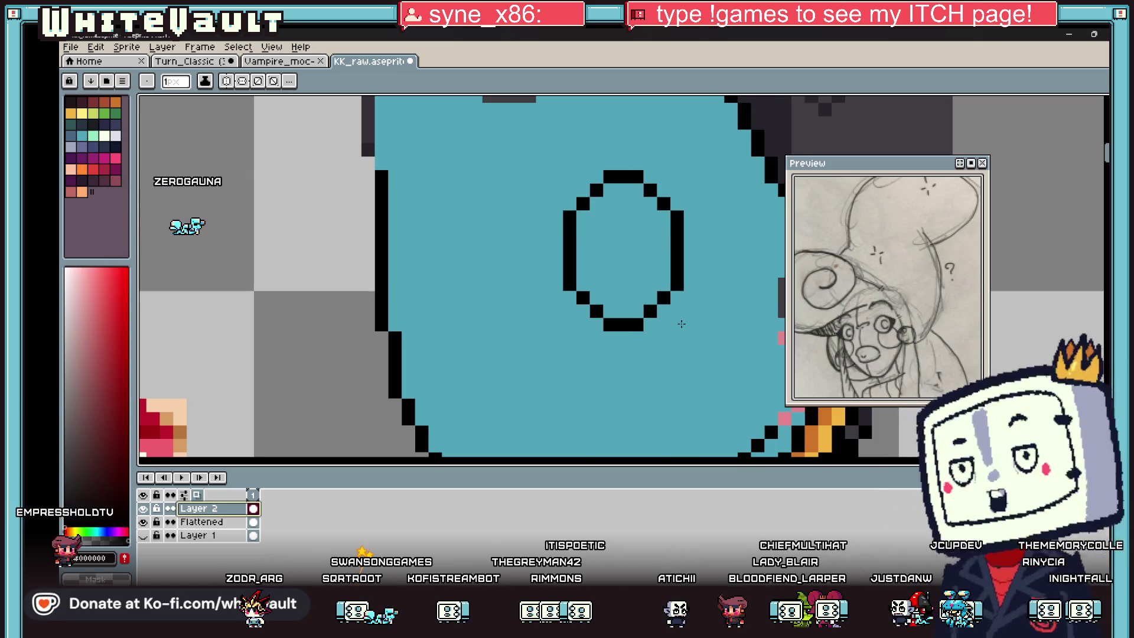
pyautogui.scroll(-2, 680, 324)
pyautogui.scroll(-1, 682, 324)
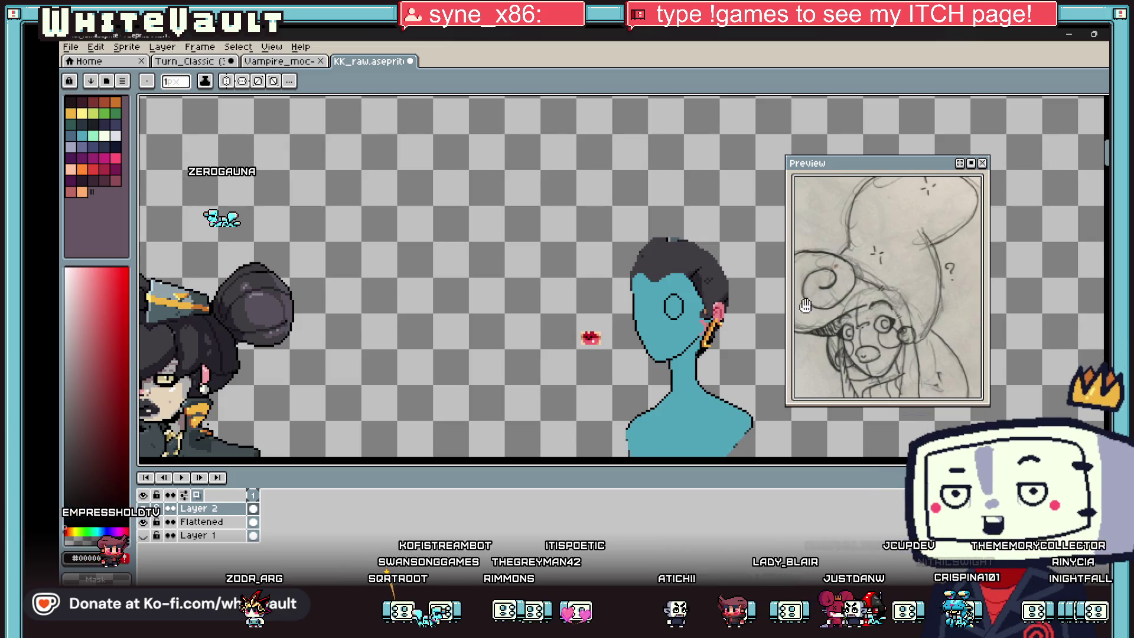
pyautogui.scroll(1, 691, 293)
# - Thicken the eye's upper-right edge into a heavy lid and start a vertical line for the second eye
pyautogui.press('i')
pyautogui.scroll(1, 634, 255)
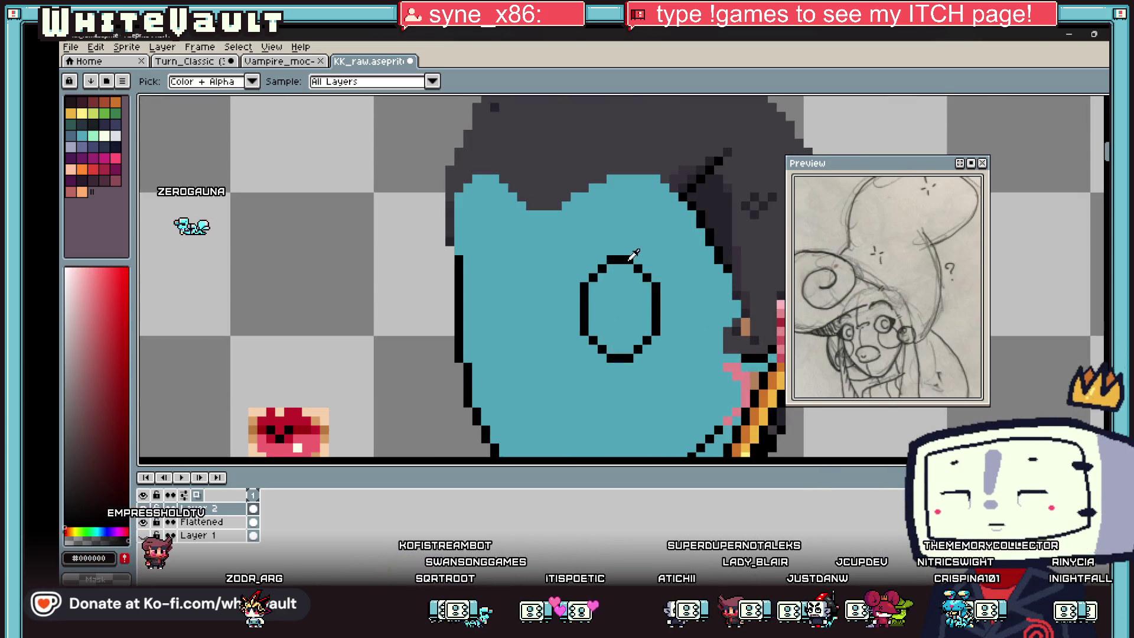
pyautogui.press('b')
pyautogui.scroll(2, 678, 258)
pyautogui.scroll(-2, 726, 255)
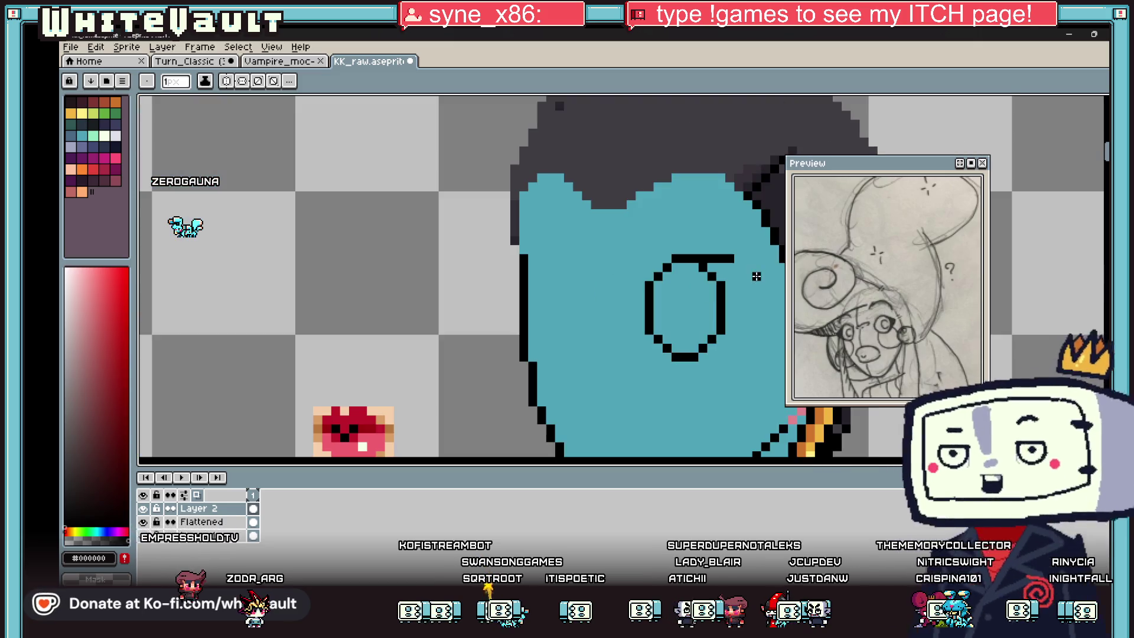
pyautogui.scroll(1, 748, 278)
pyautogui.moveTo(749, 277)
pyautogui.mouseDown()
pyautogui.moveTo(750, 296)
pyautogui.moveTo(735, 267)
pyautogui.mouseUp()
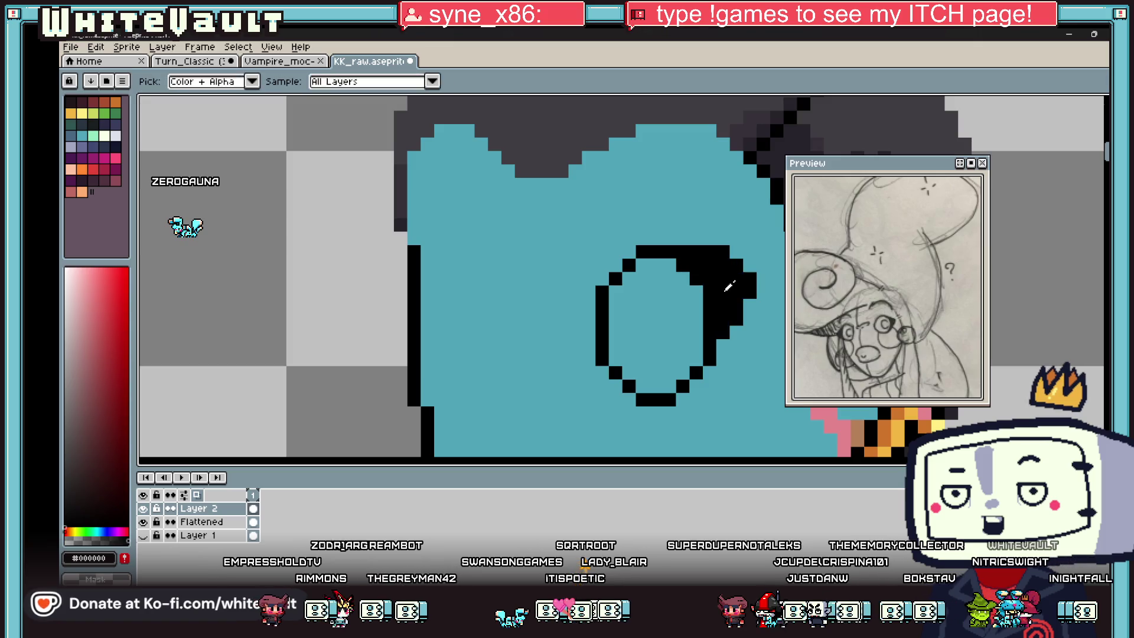
pyautogui.click(589, 332)
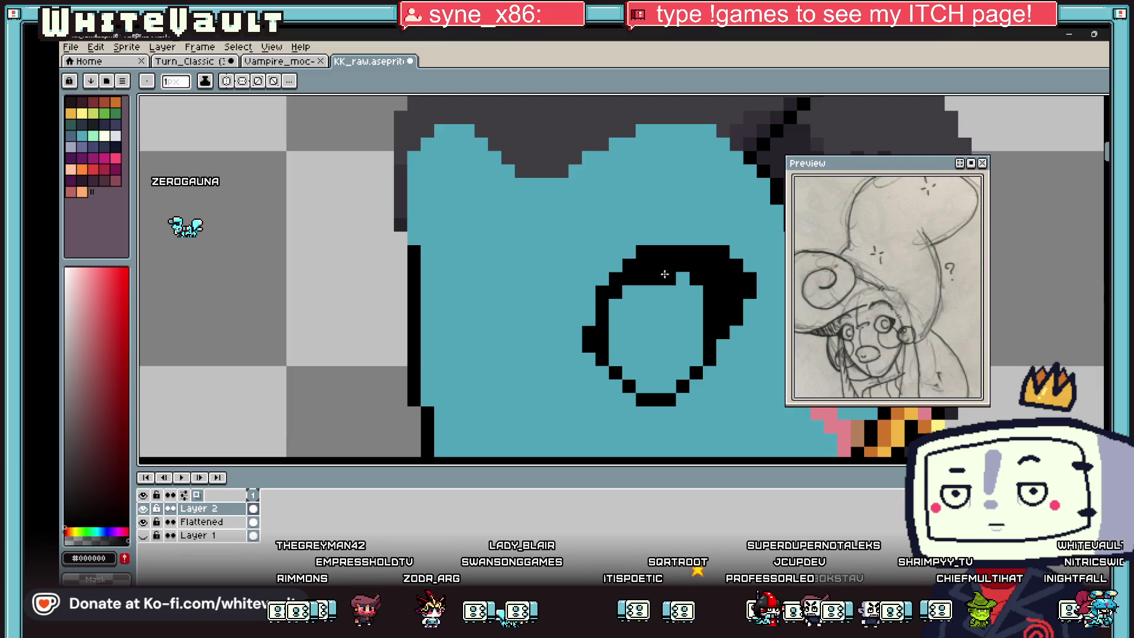
pyautogui.scroll(-3, 714, 288)
pyautogui.scroll(1, 711, 283)
pyautogui.scroll(1, 711, 280)
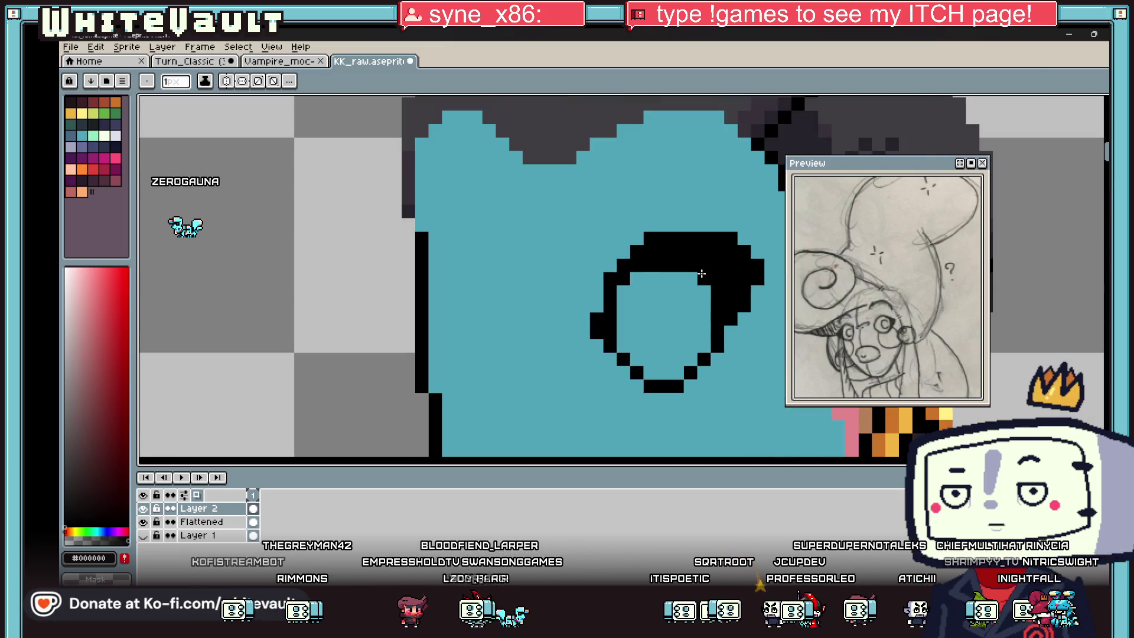
pyautogui.scroll(1, 709, 277)
pyautogui.press('alt')
pyautogui.scroll(-3, 710, 278)
pyautogui.scroll(2, 609, 354)
pyautogui.scroll(1, 610, 354)
pyautogui.moveTo(610, 355)
pyautogui.mouseDown()
pyautogui.moveTo(613, 245)
pyautogui.moveTo(527, 202)
pyautogui.moveTo(585, 245)
pyautogui.mouseUp()
pyautogui.hotkey('ctrl', 'z')
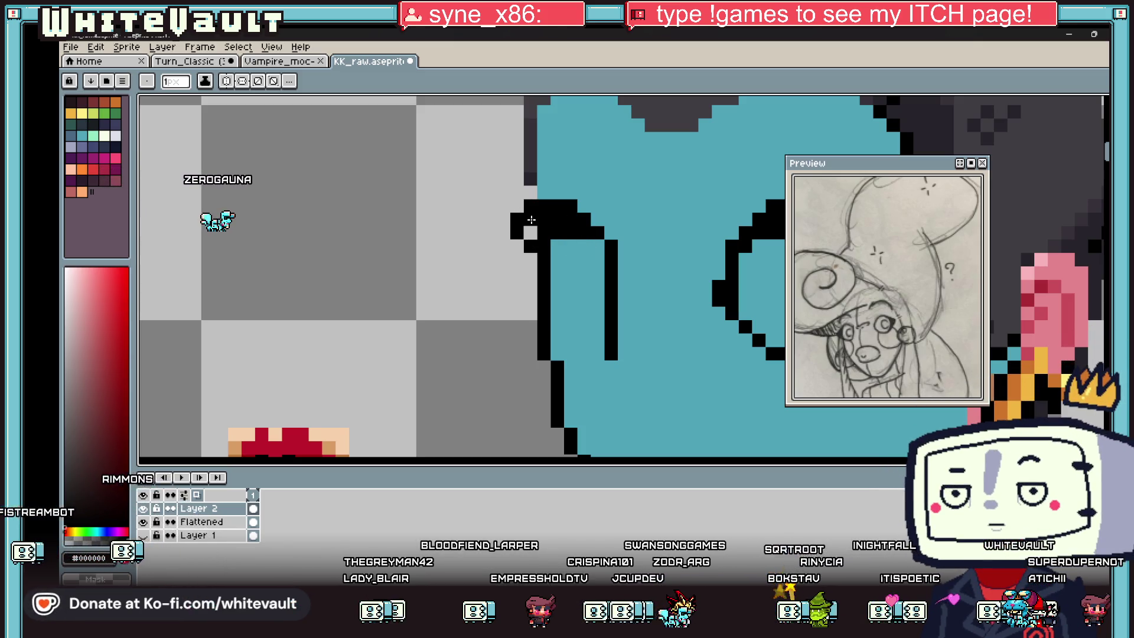
pyautogui.scroll(-2, 561, 265)
pyautogui.scroll(3, 594, 308)
pyautogui.click(594, 307)
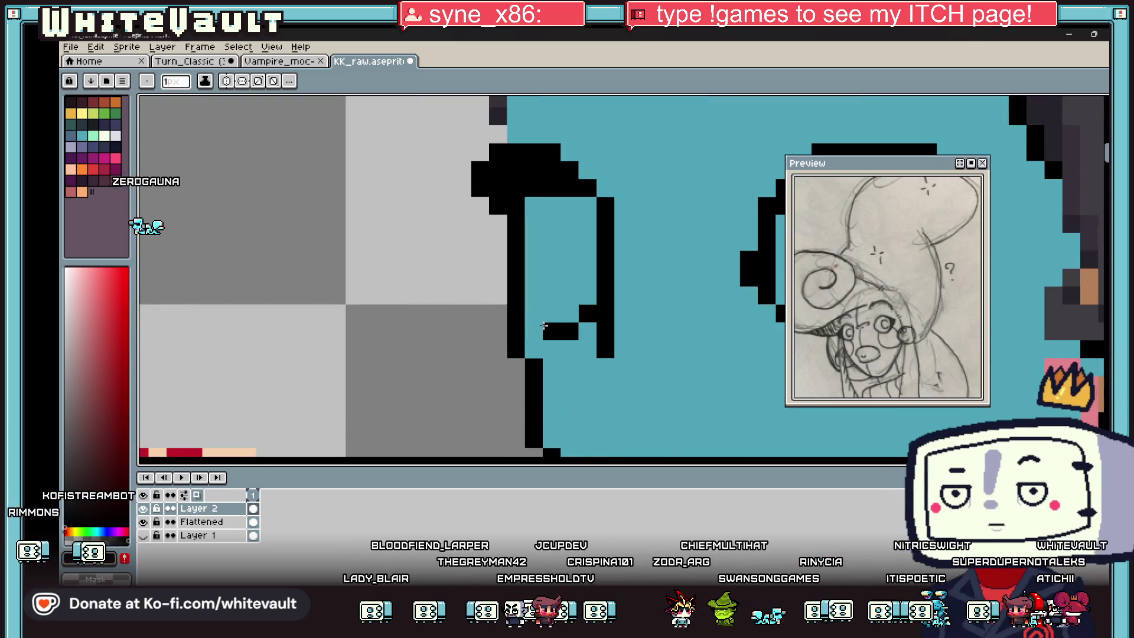
pyautogui.scroll(-4, 523, 311)
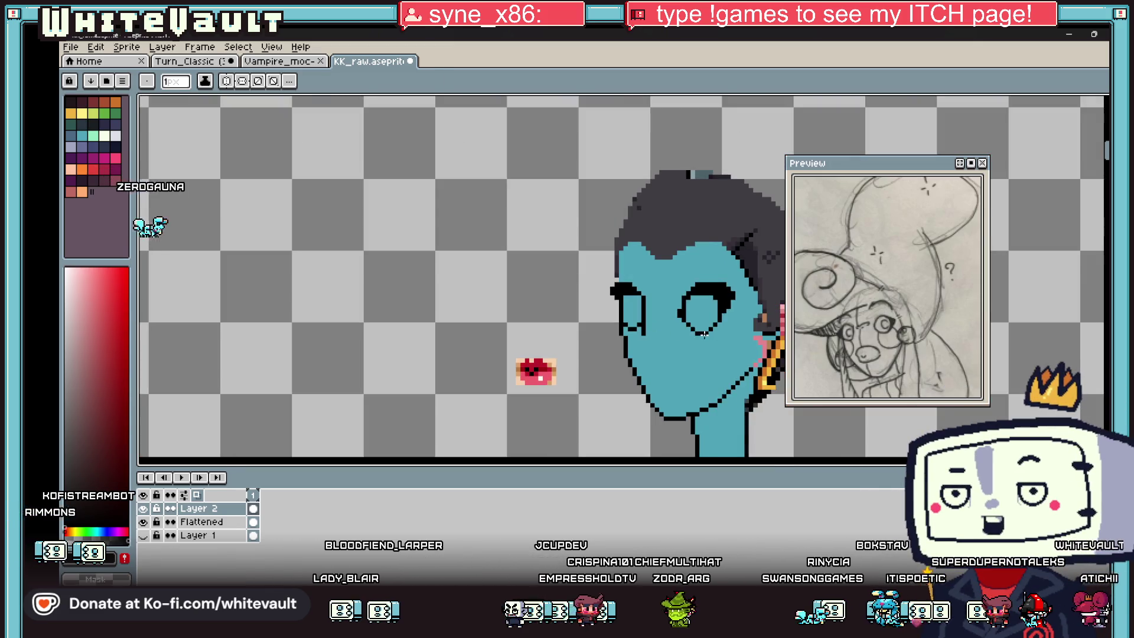
pyautogui.scroll(3, 660, 289)
pyautogui.click(644, 320)
pyautogui.keyDown('alt'); pyautogui.click(678, 306); pyautogui.keyUp('alt')
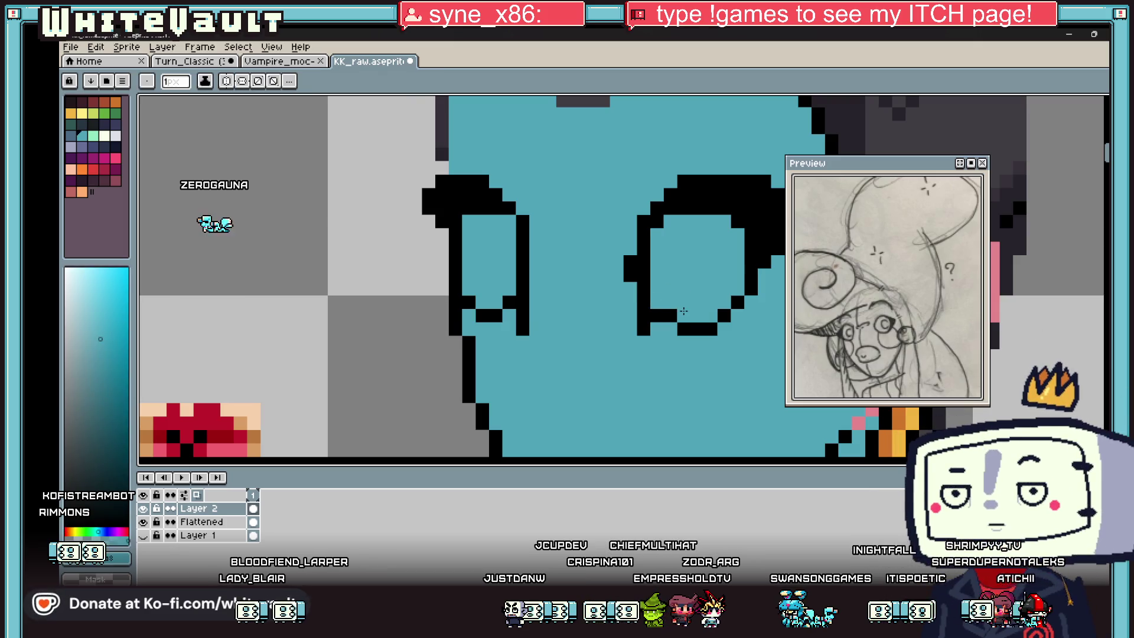
pyautogui.scroll(-3, 679, 306)
pyautogui.scroll(3, 725, 278)
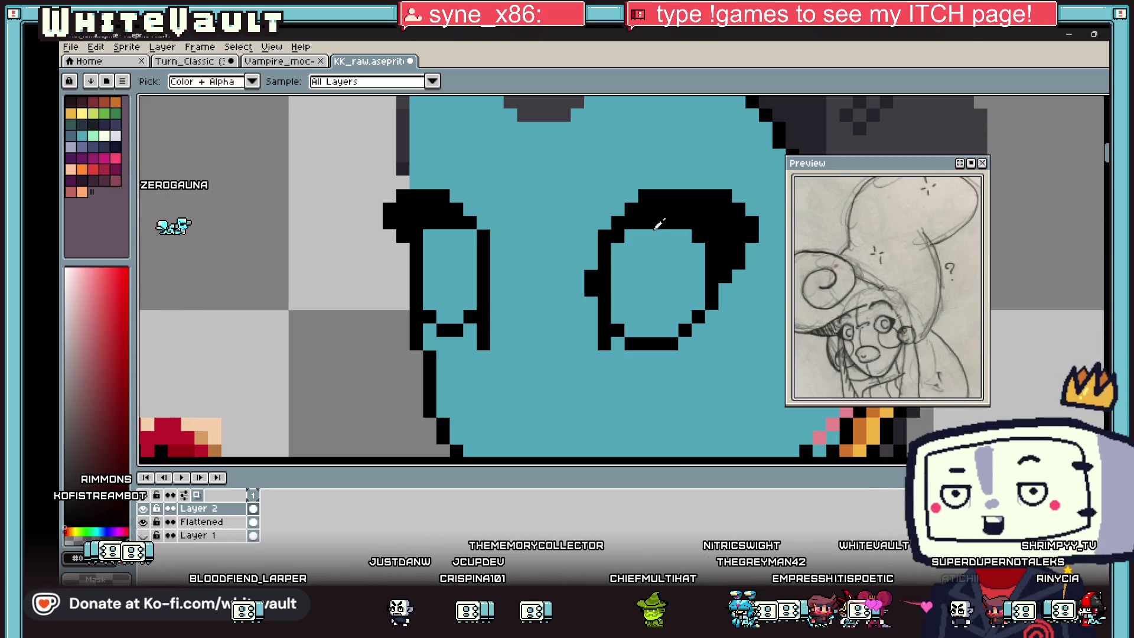
pyautogui.scroll(-3, 653, 222)
pyautogui.scroll(-1, 607, 306)
pyautogui.scroll(4, 608, 306)
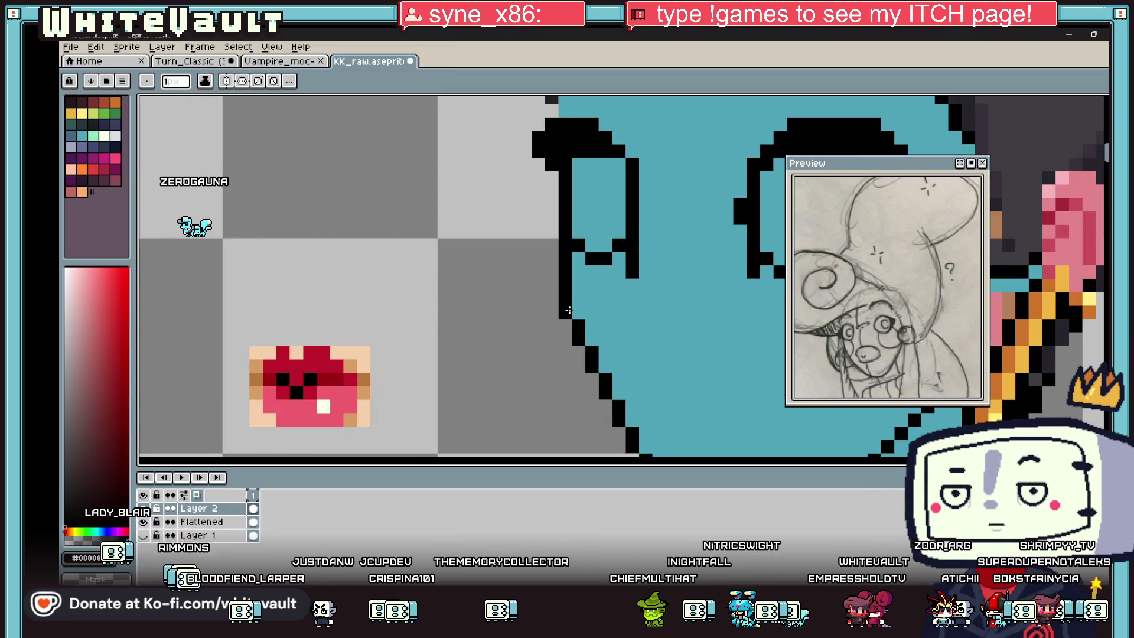
pyautogui.scroll(-4, 577, 316)
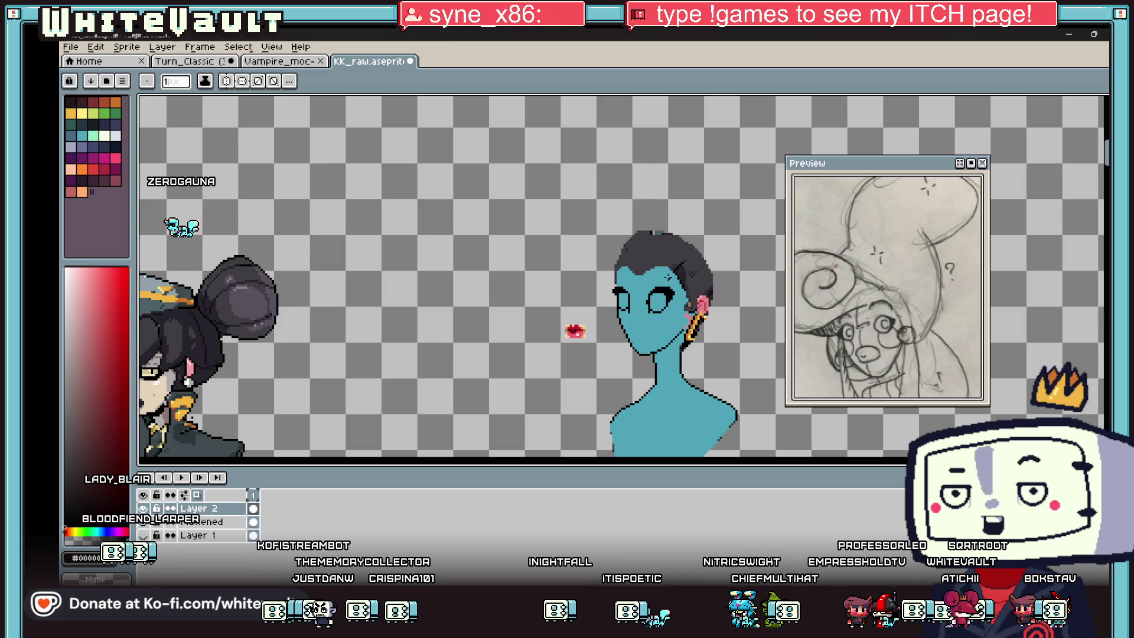
pyautogui.scroll(2, 650, 327)
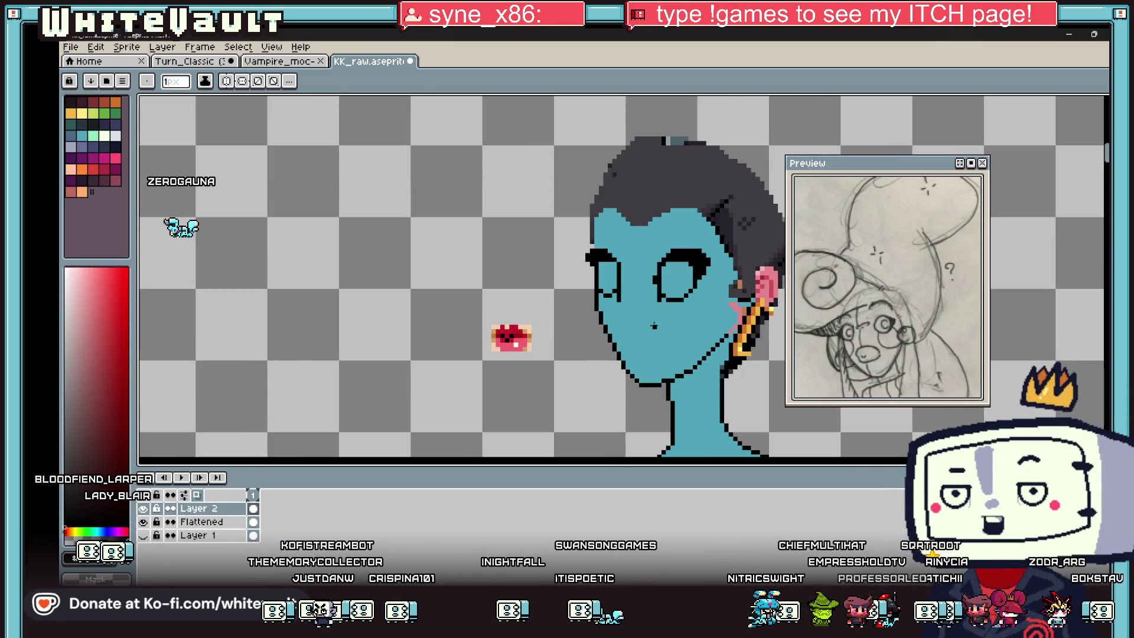
pyautogui.scroll(1, 653, 326)
pyautogui.scroll(1, 638, 336)
pyautogui.scroll(2, 609, 352)
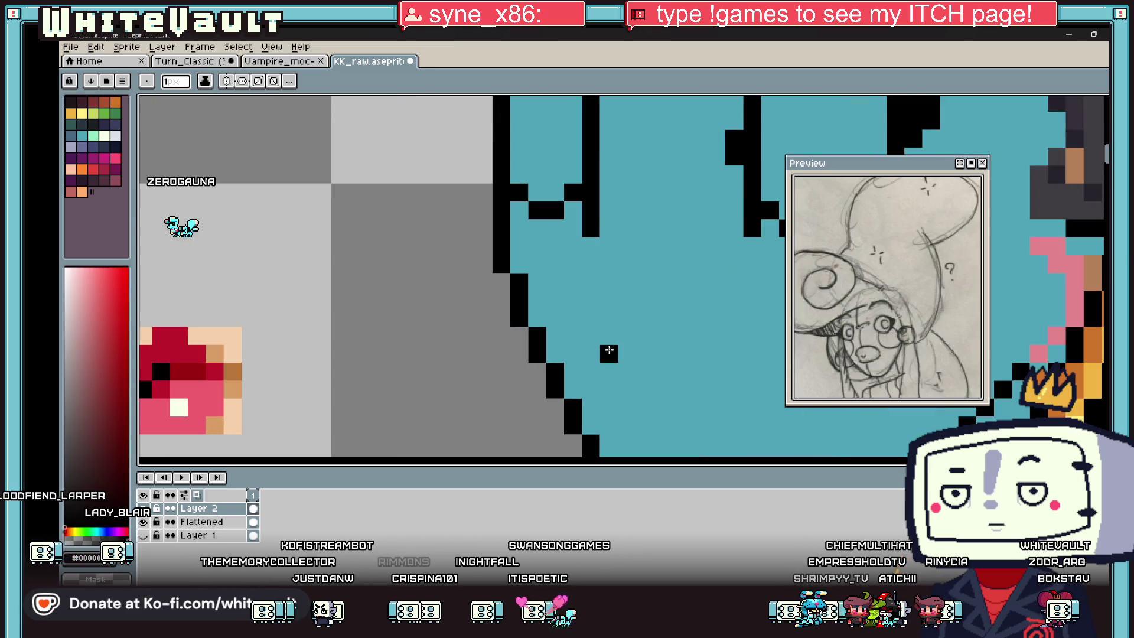
pyautogui.keyDown('alt'); pyautogui.click(624, 347); pyautogui.keyUp('alt')
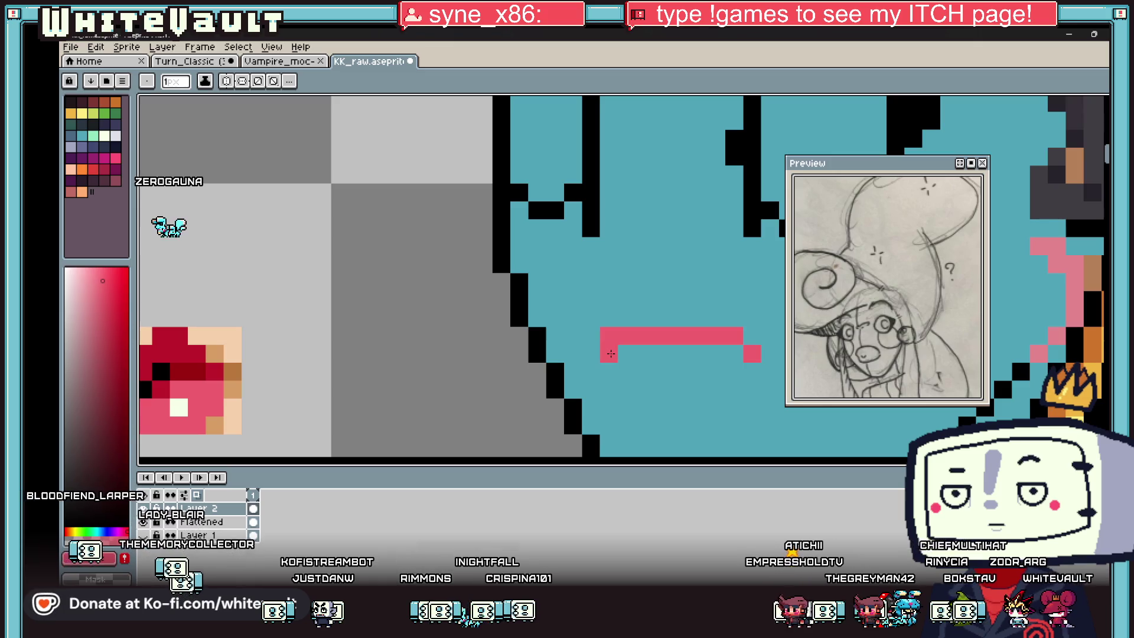
# - Outline the mouth shape in pink on the face and fill it
pyautogui.moveTo(612, 370); pyautogui.dragTo(744, 383)
pyautogui.press('g')
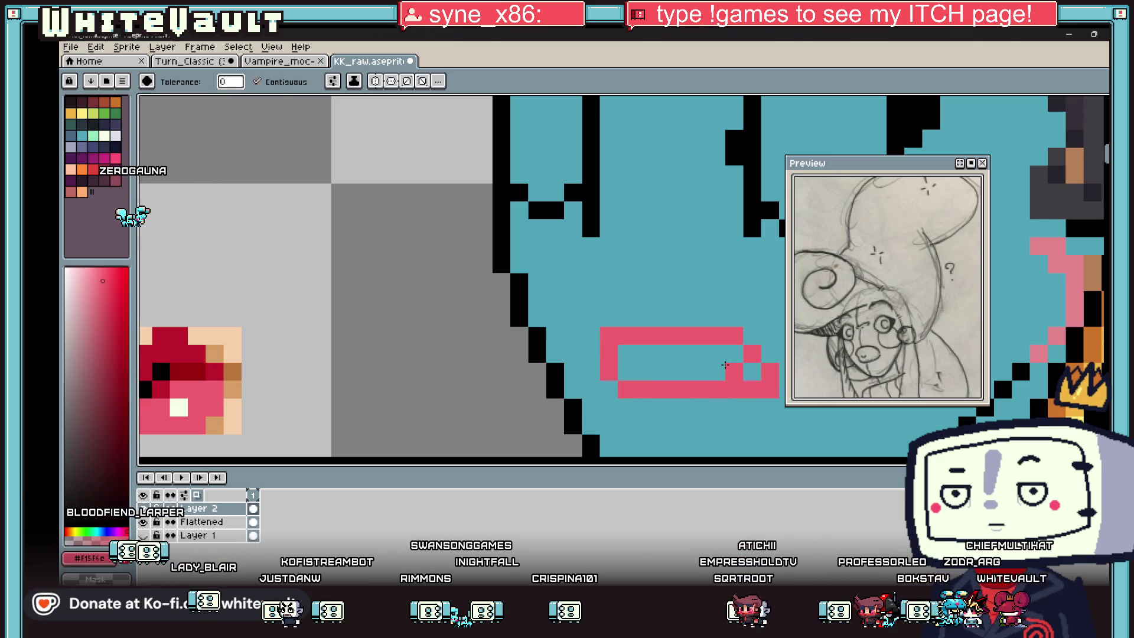
pyautogui.click(724, 365)
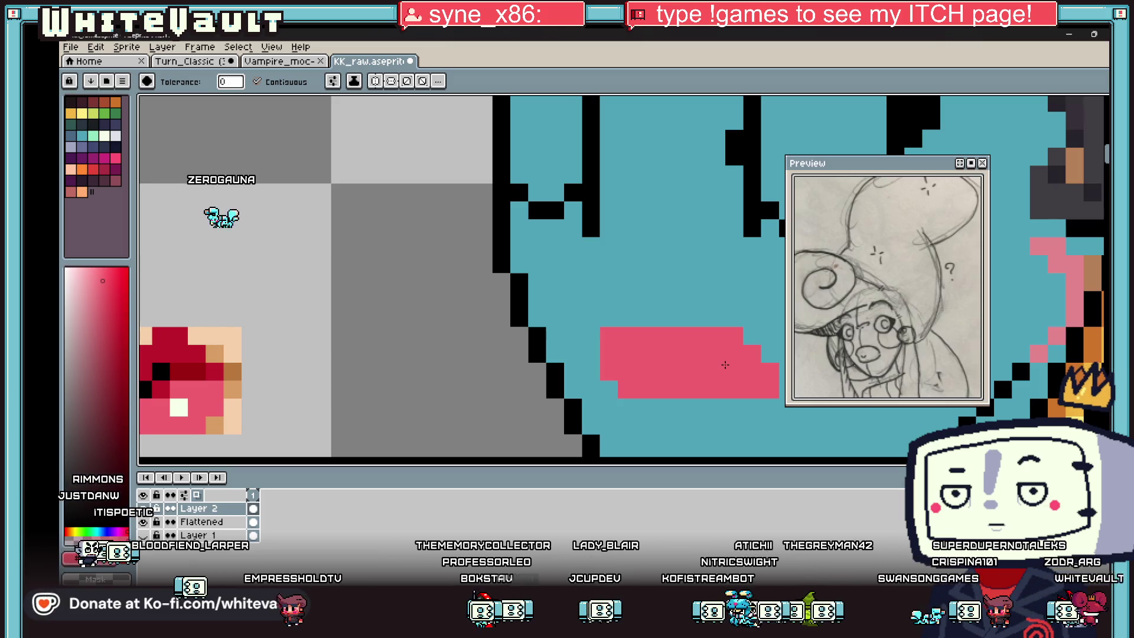
pyautogui.scroll(-2, 697, 353)
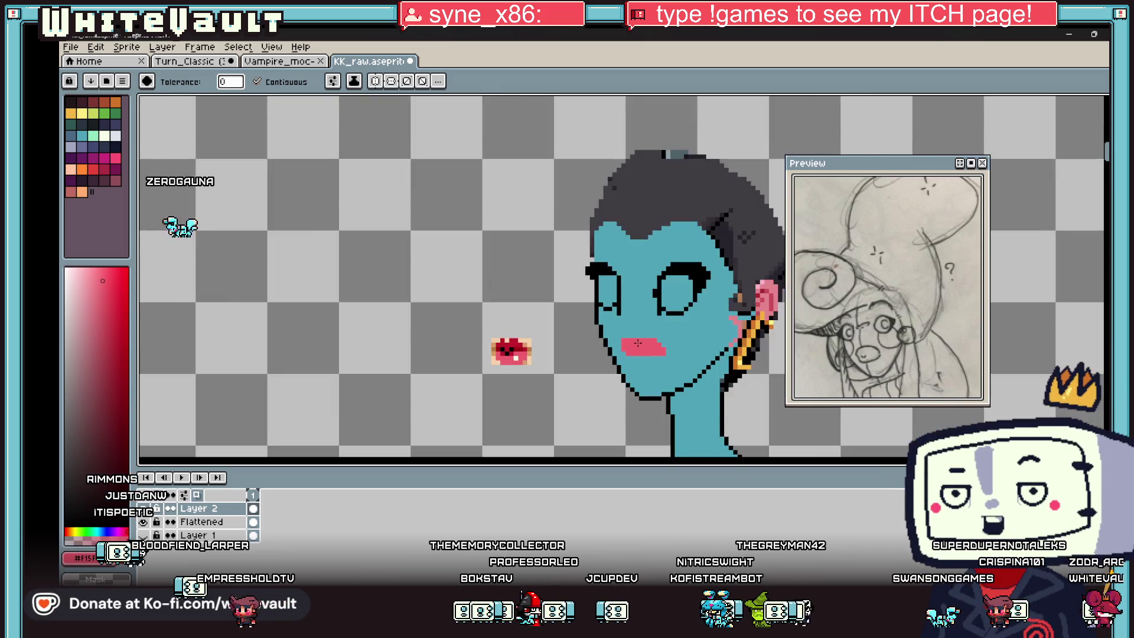
pyautogui.scroll(-1, 696, 353)
pyautogui.scroll(1, 694, 350)
pyautogui.scroll(1, 694, 347)
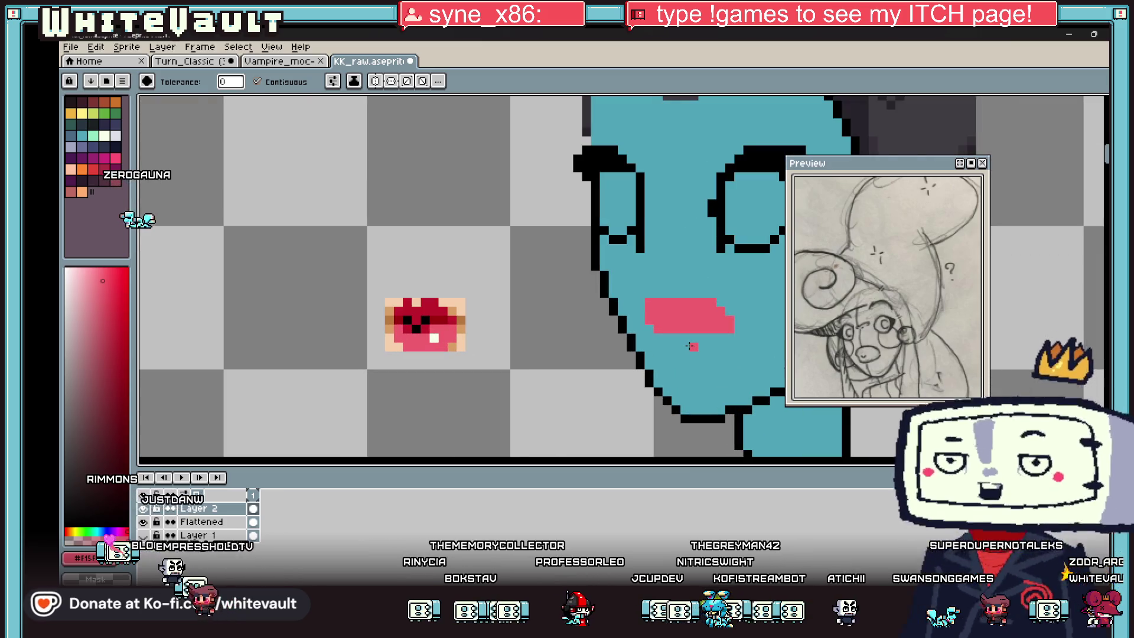
# - Extend the mouth downward at both ends with the sampled pink and fill the enlarged shape
pyautogui.press('i')
pyautogui.click(460, 327)
pyautogui.press('b')
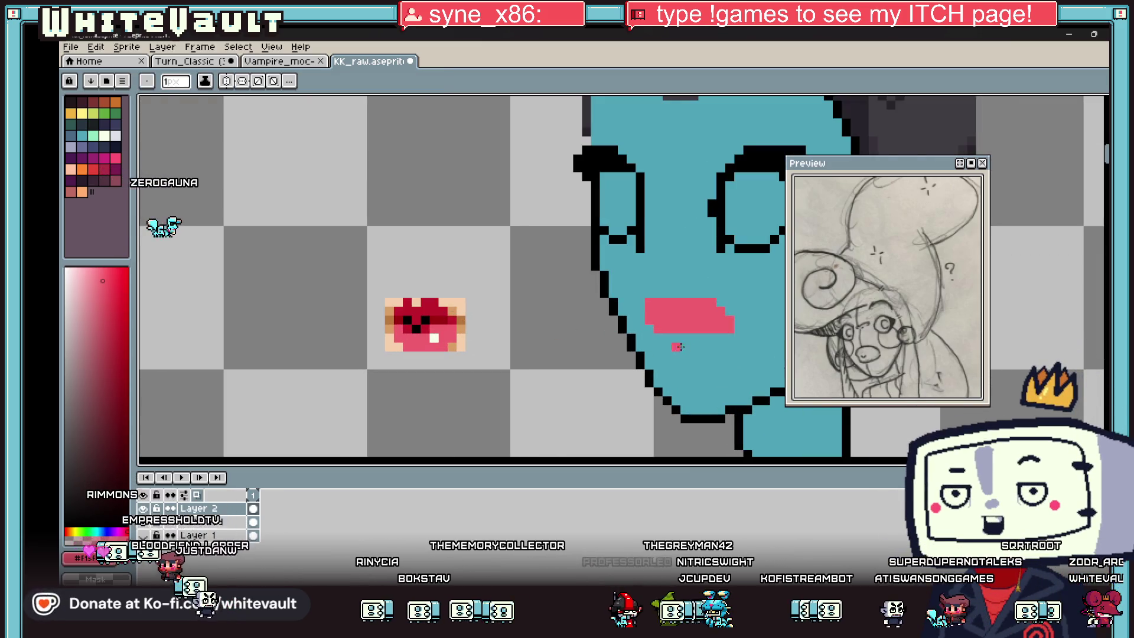
pyautogui.moveTo(648, 335); pyautogui.dragTo(648, 345)
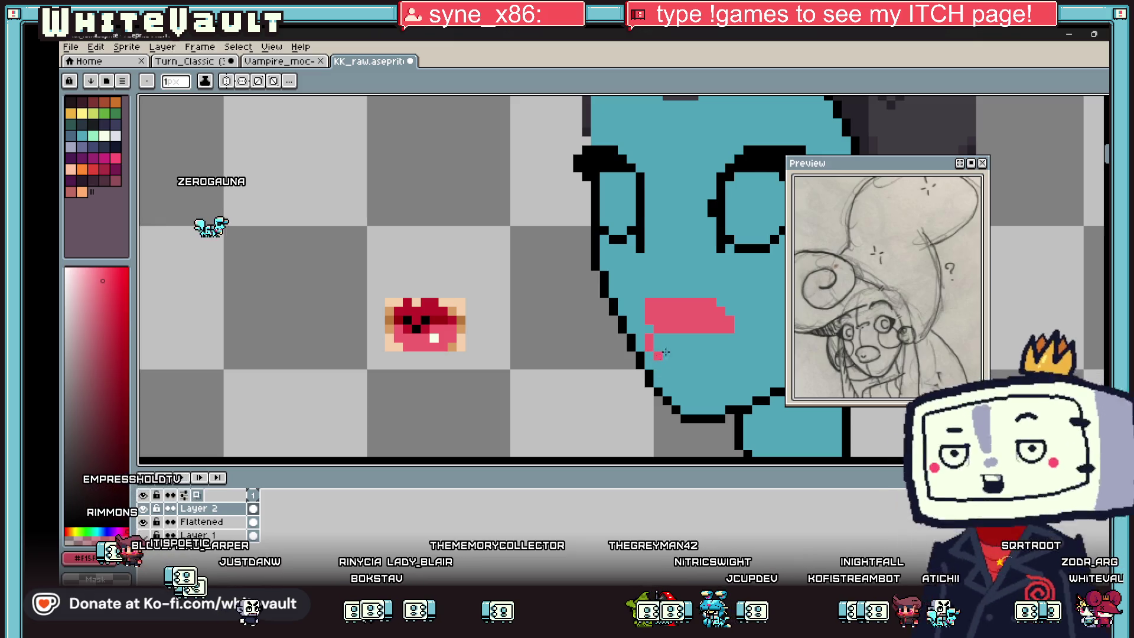
pyautogui.moveTo(725, 339); pyautogui.dragTo(704, 363)
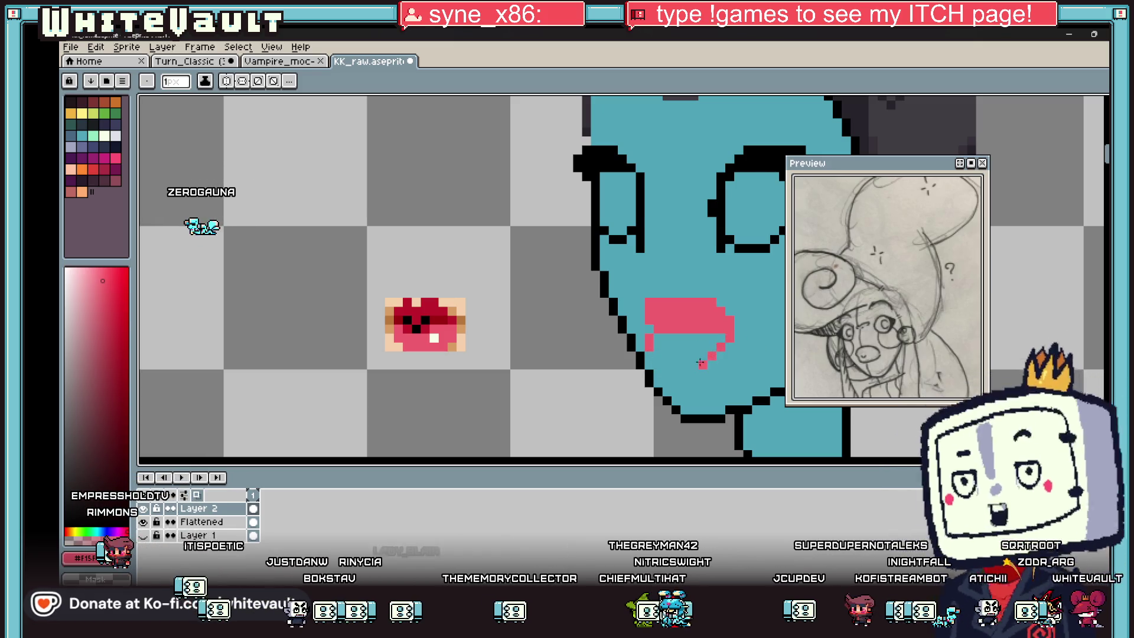
pyautogui.press('g')
pyautogui.click(682, 346)
pyautogui.scroll(-3, 694, 350)
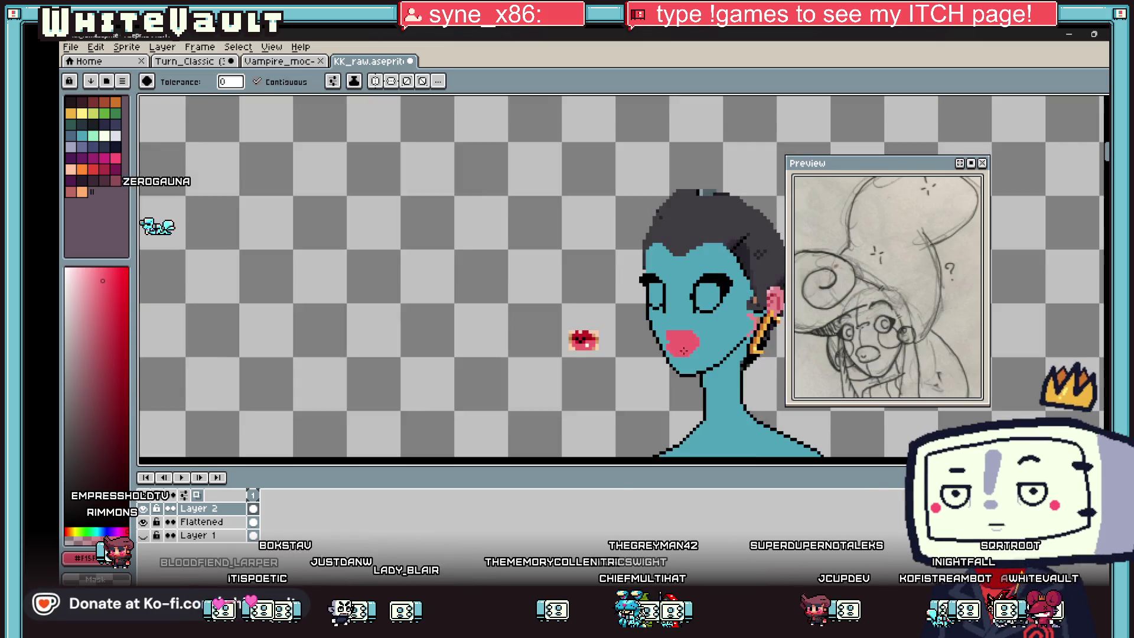
pyautogui.scroll(2, 694, 350)
pyautogui.scroll(1, 695, 350)
# - Trim the mouth's top row and right edge back to skin colour, then pick the lips' pink again
pyautogui.press('b')
pyautogui.scroll(2, 694, 350)
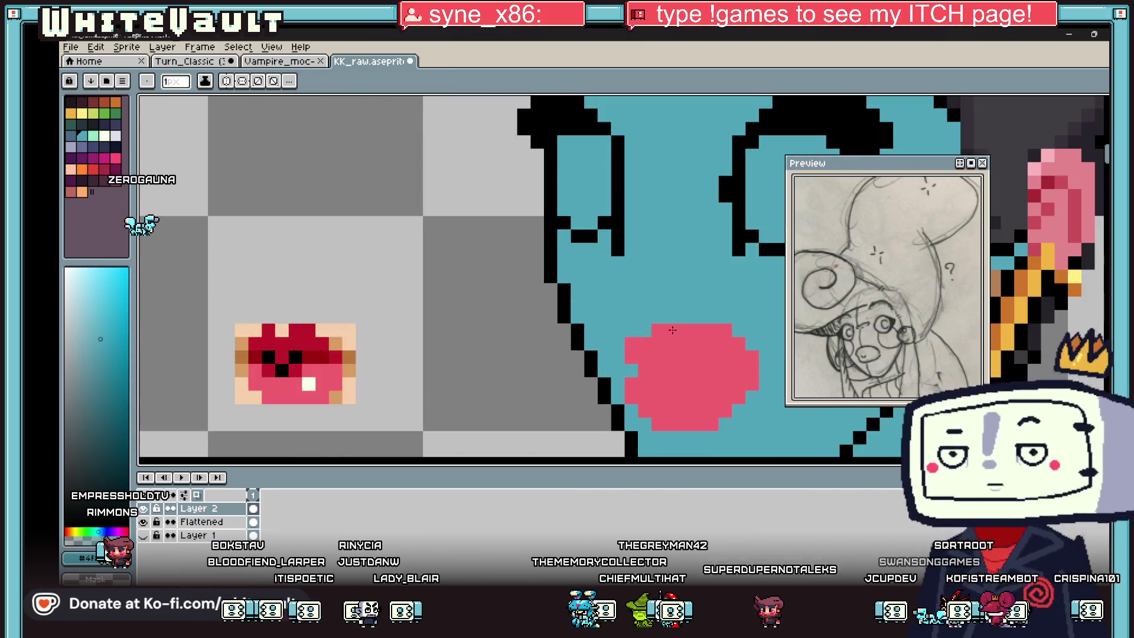
pyautogui.moveTo(749, 339); pyautogui.dragTo(630, 340)
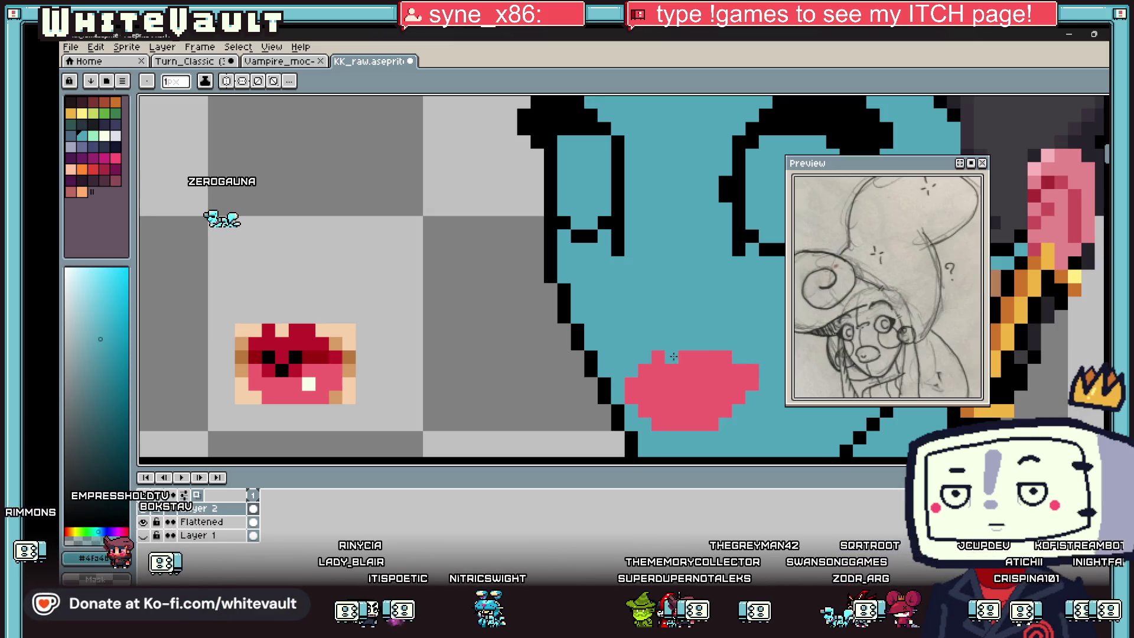
pyautogui.moveTo(752, 354); pyautogui.dragTo(753, 398)
pyautogui.press('i')
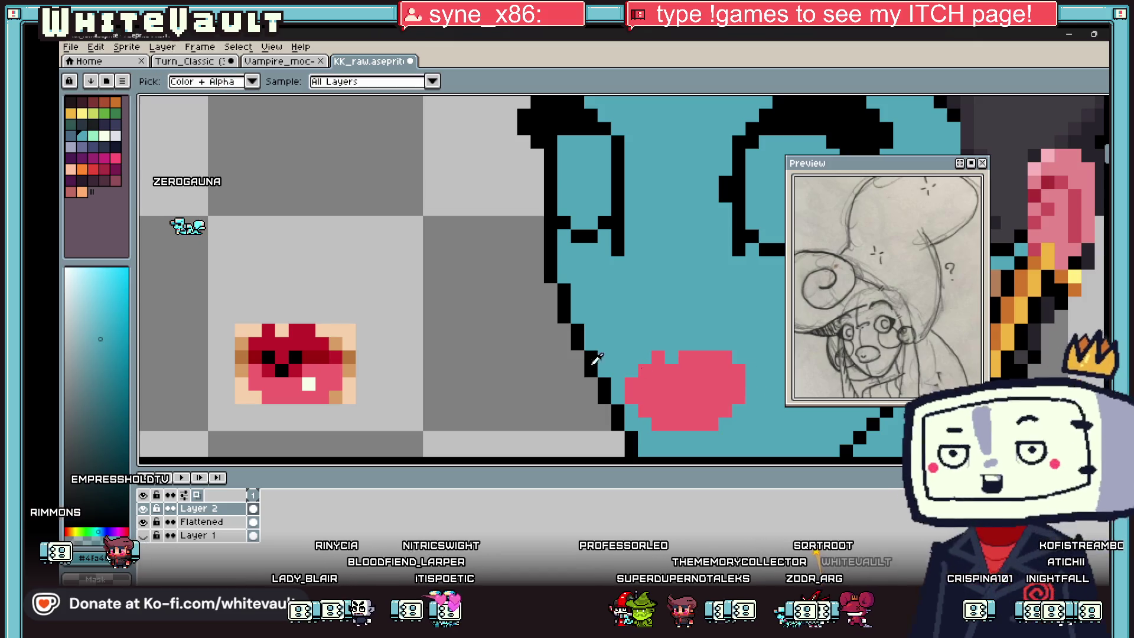
pyautogui.scroll(-2, 621, 336)
pyautogui.scroll(-2, 620, 337)
pyautogui.scroll(2, 635, 317)
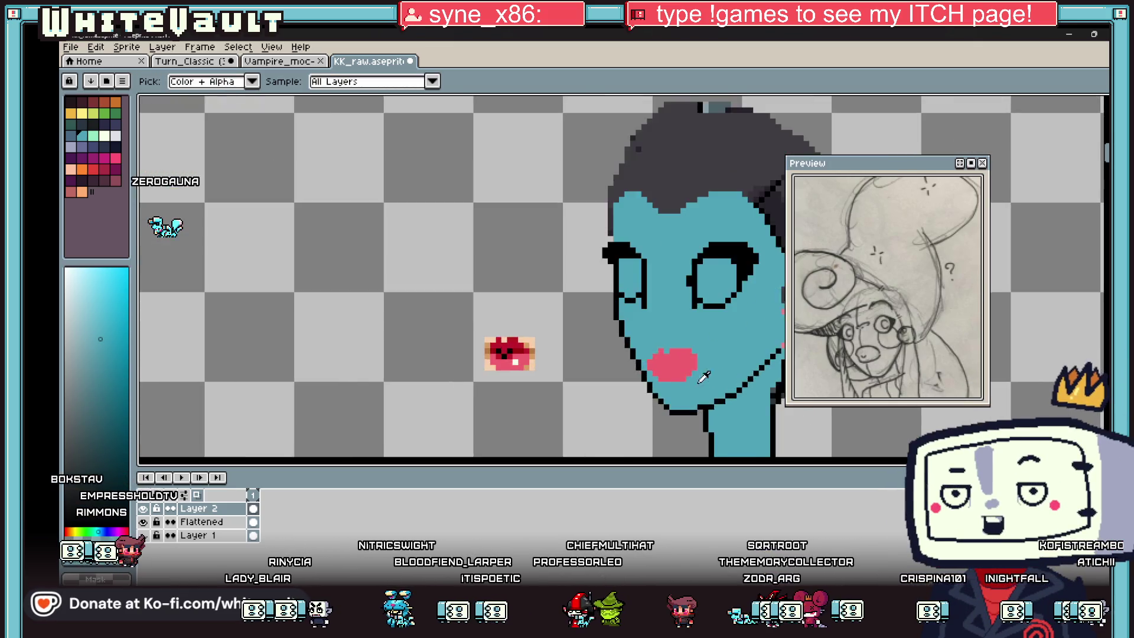
pyautogui.scroll(2, 635, 317)
pyautogui.click(635, 317)
pyautogui.press('b')
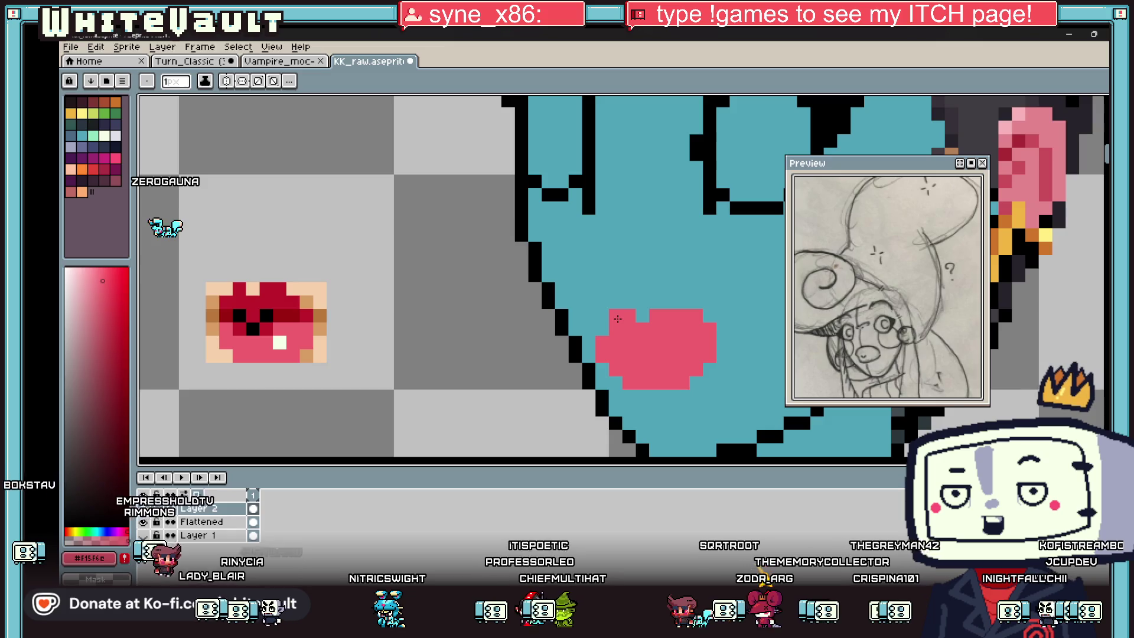
# - Sample the ear's pink, undo an accidental background flood fill, and pick the teal skin colour
pyautogui.press('i')
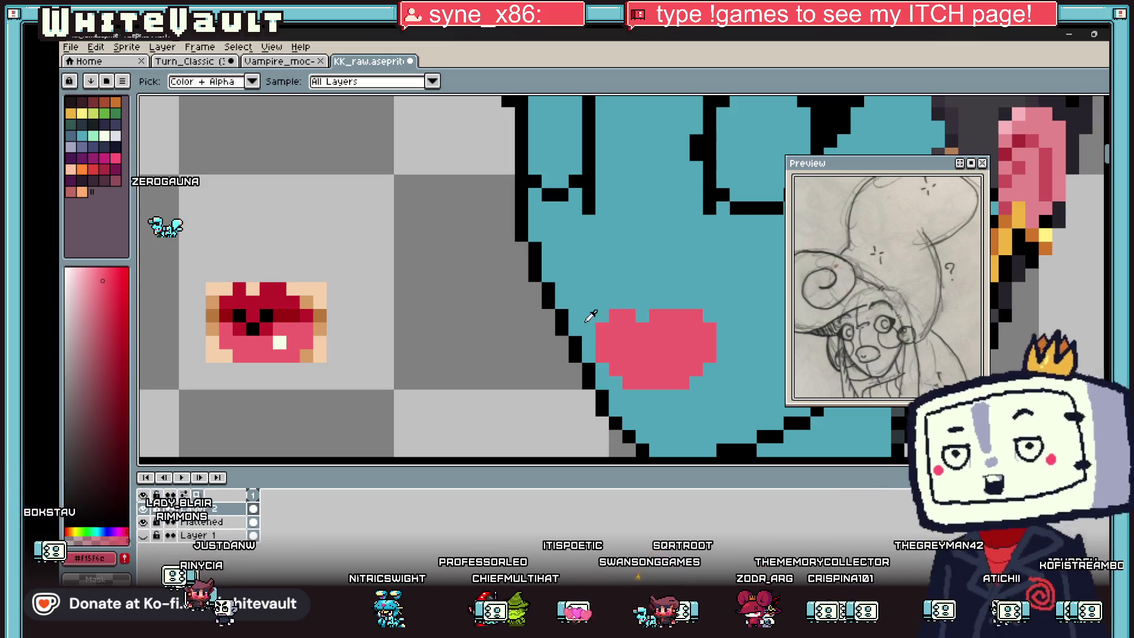
pyautogui.scroll(-3, 685, 320)
pyautogui.scroll(1, 685, 320)
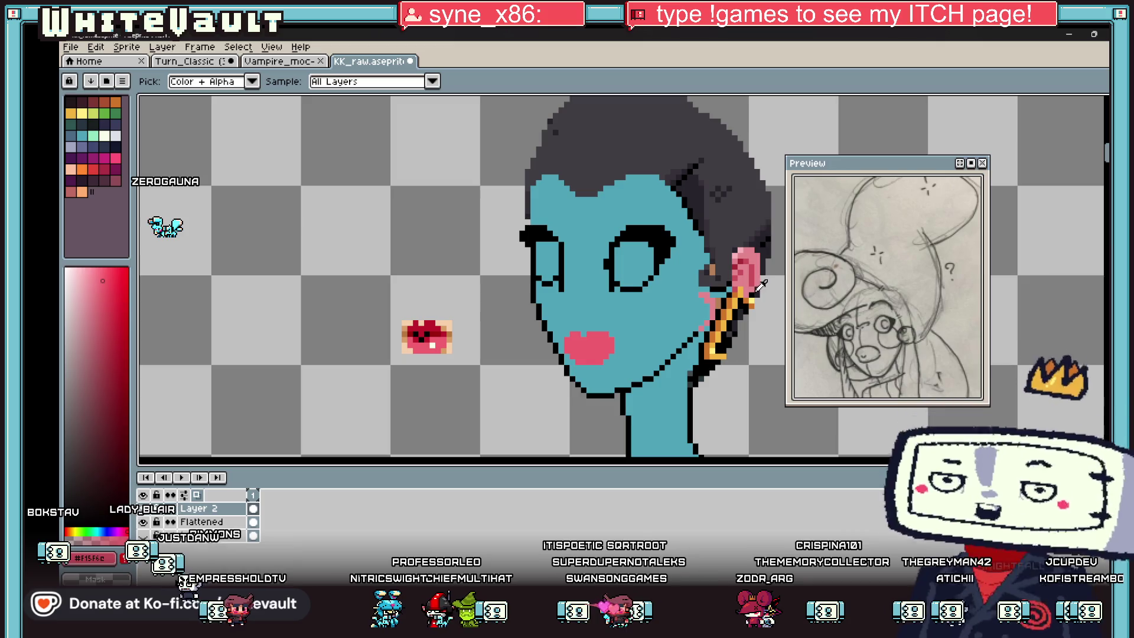
pyautogui.click(735, 264)
pyautogui.press('b')
pyautogui.scroll(1, 740, 283)
pyautogui.scroll(1, 750, 314)
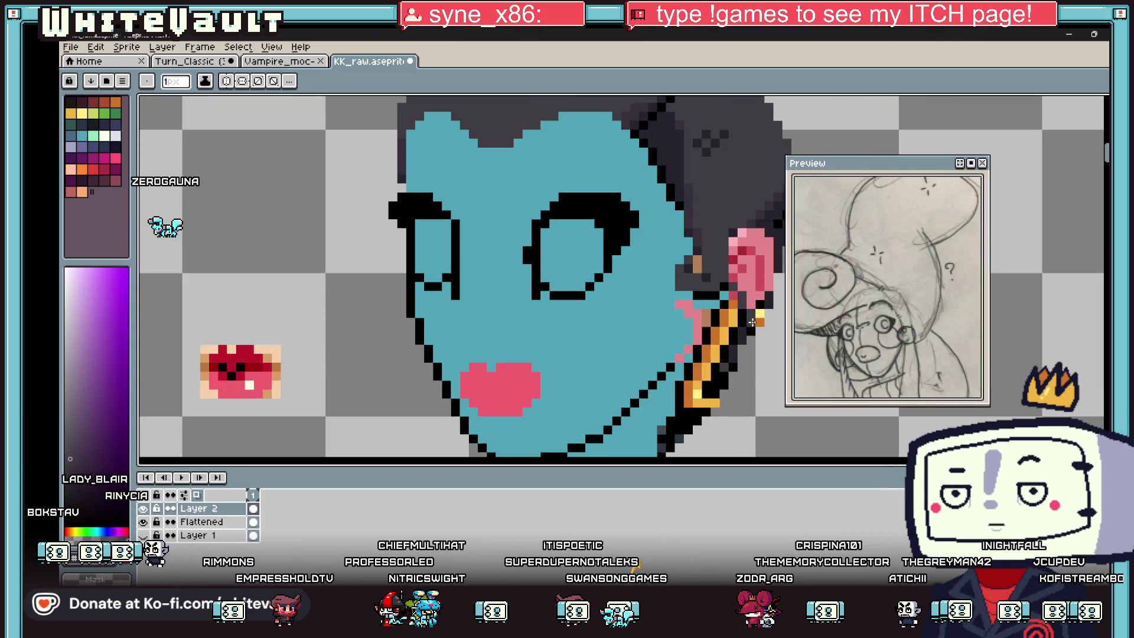
pyautogui.press('g')
pyautogui.click(760, 253)
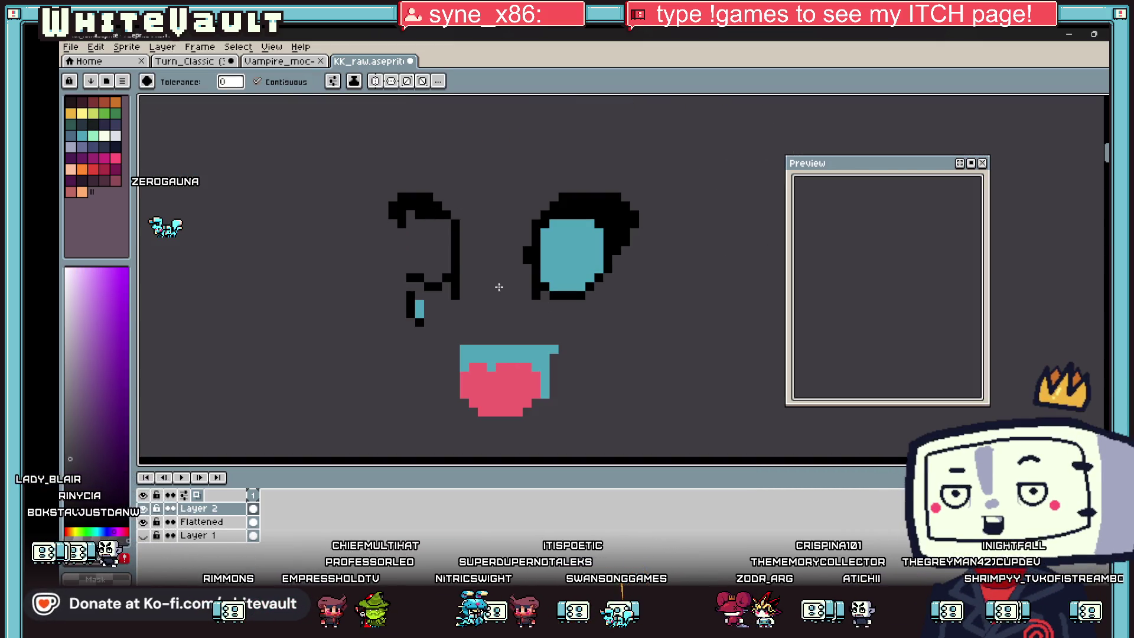
pyautogui.hotkey('ctrl', 'z')
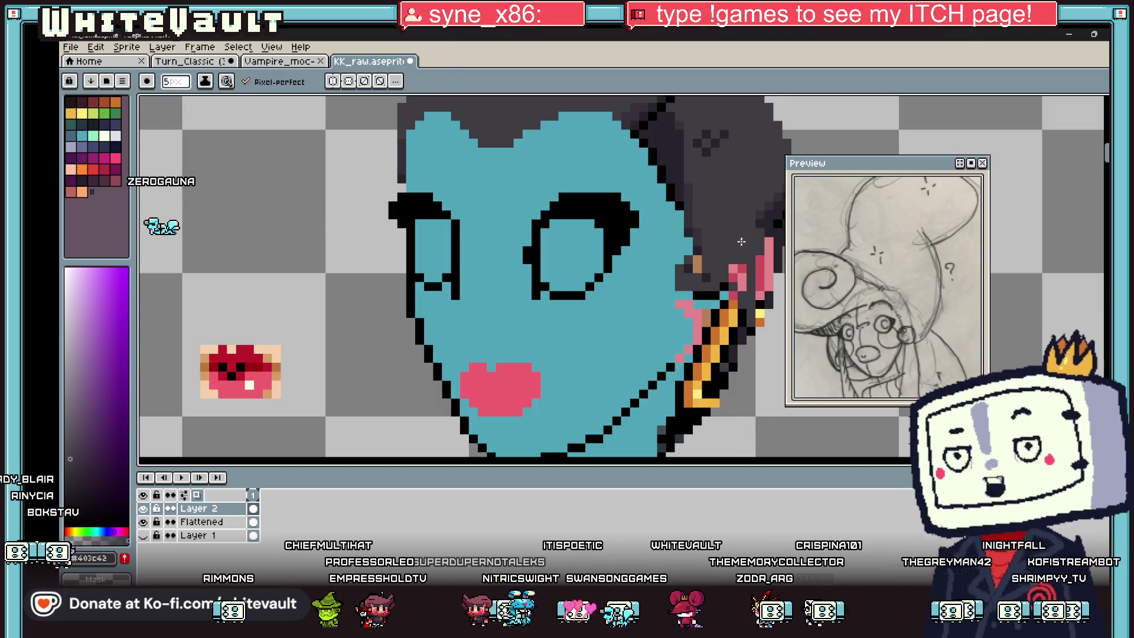
pyautogui.scroll(-2, 753, 279)
pyautogui.scroll(1, 752, 280)
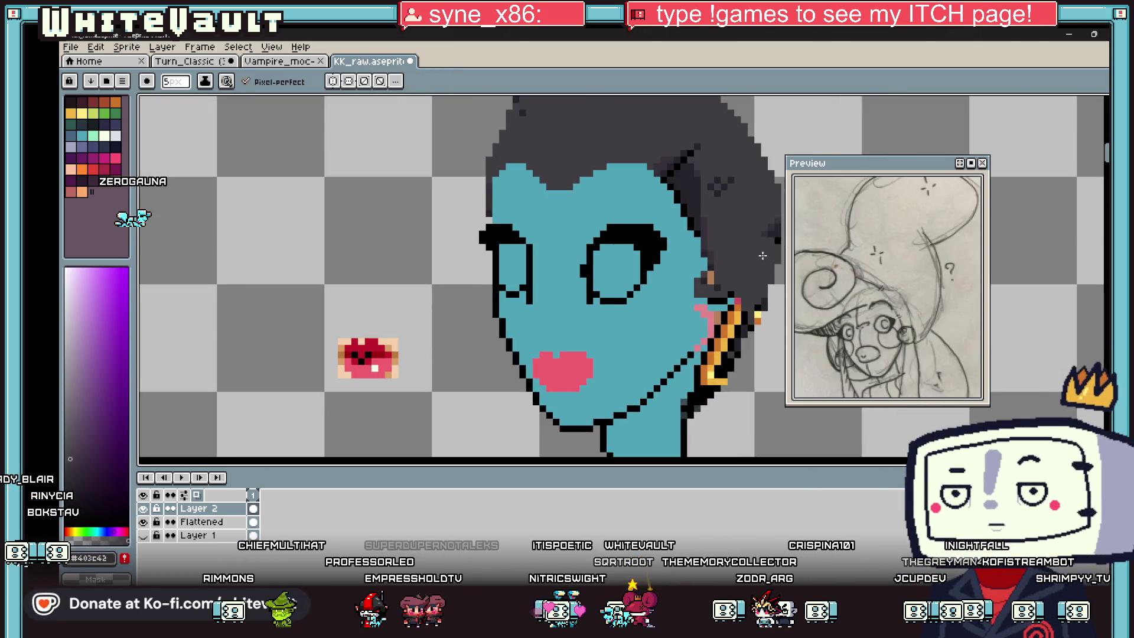
pyautogui.scroll(-2, 740, 297)
pyautogui.scroll(2, 729, 311)
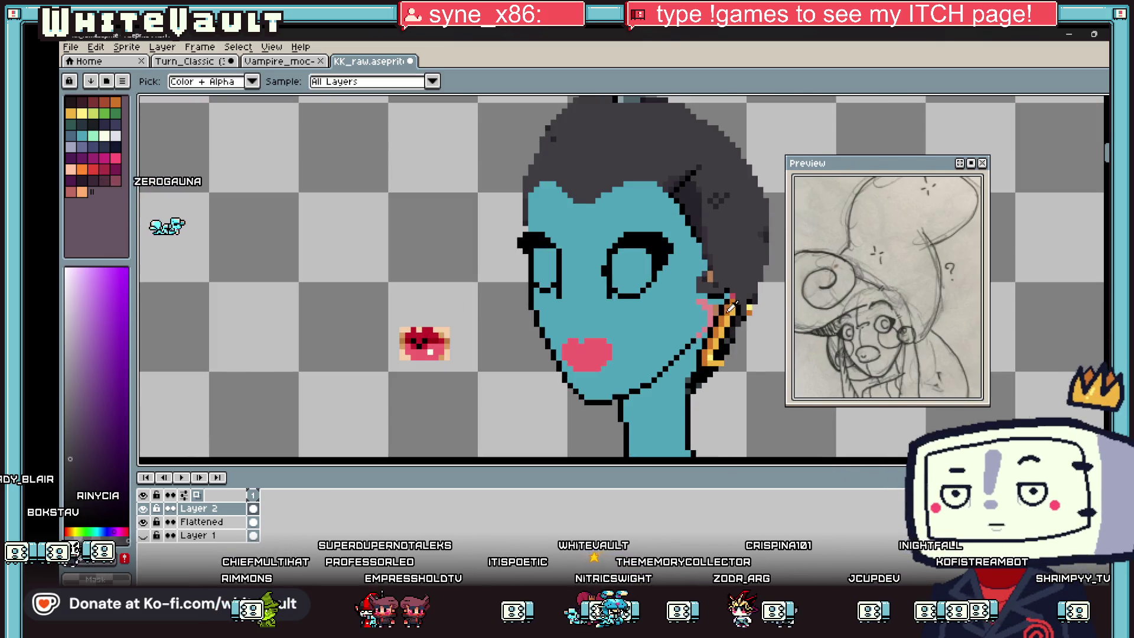
pyautogui.keyDown('alt'); pyautogui.click(730, 306); pyautogui.keyUp('alt')
pyautogui.scroll(1, 704, 298)
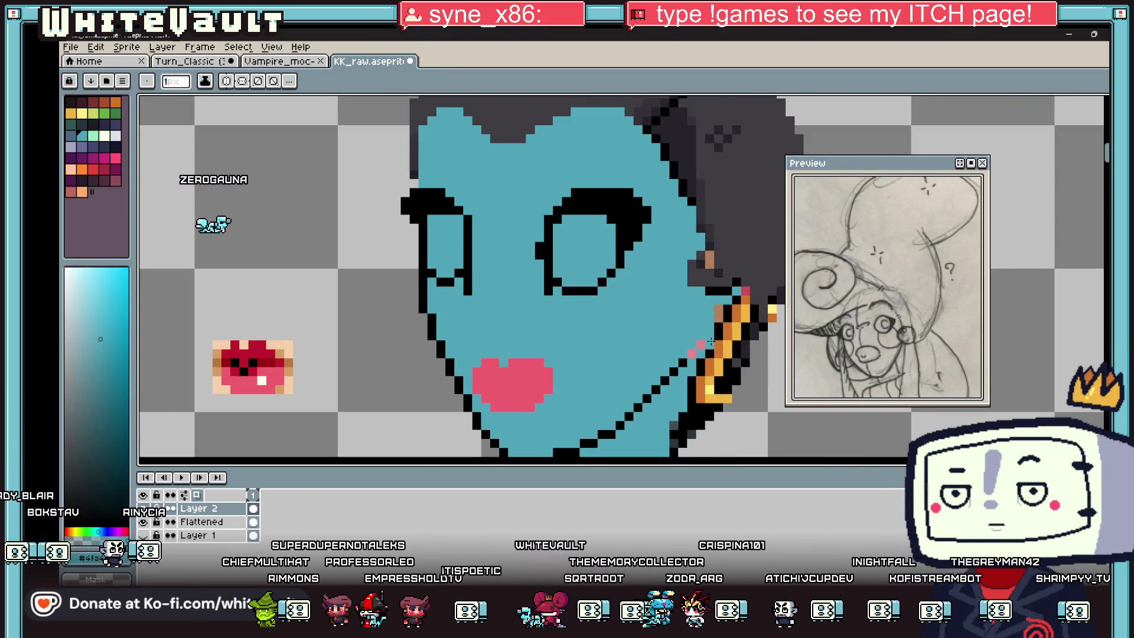
pyautogui.scroll(-2, 693, 350)
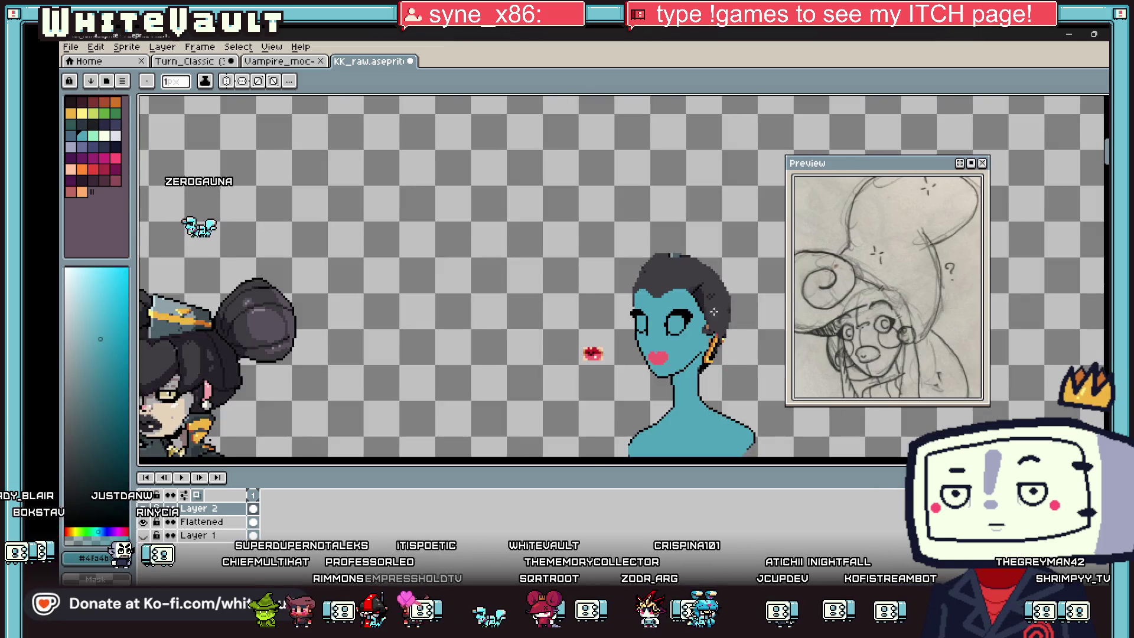
pyautogui.scroll(1, 722, 332)
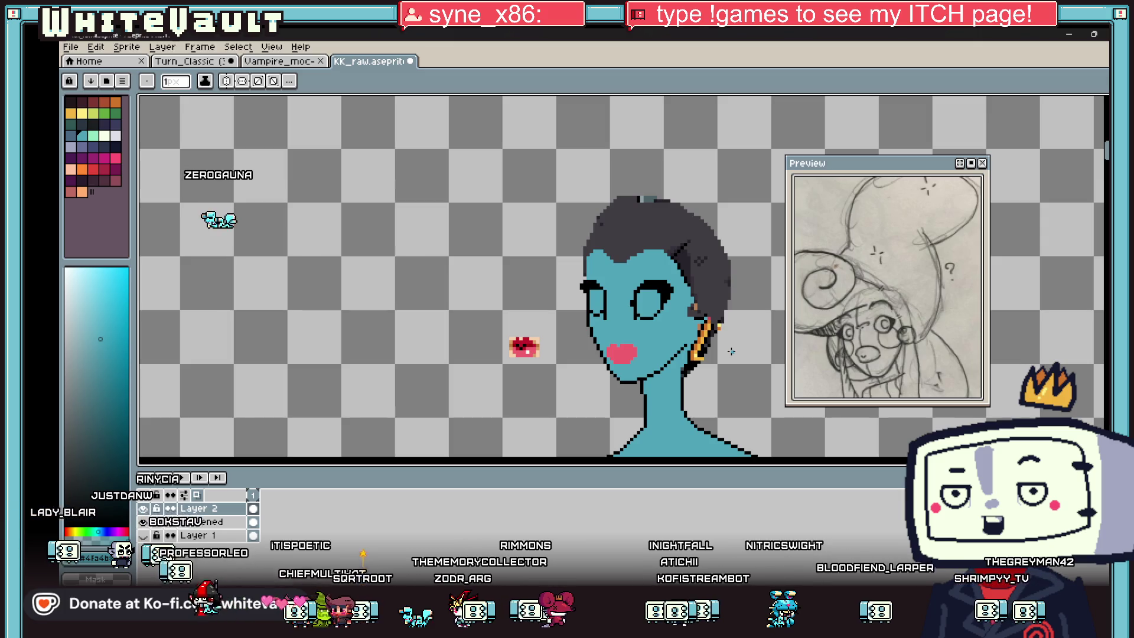
pyautogui.scroll(1, 736, 350)
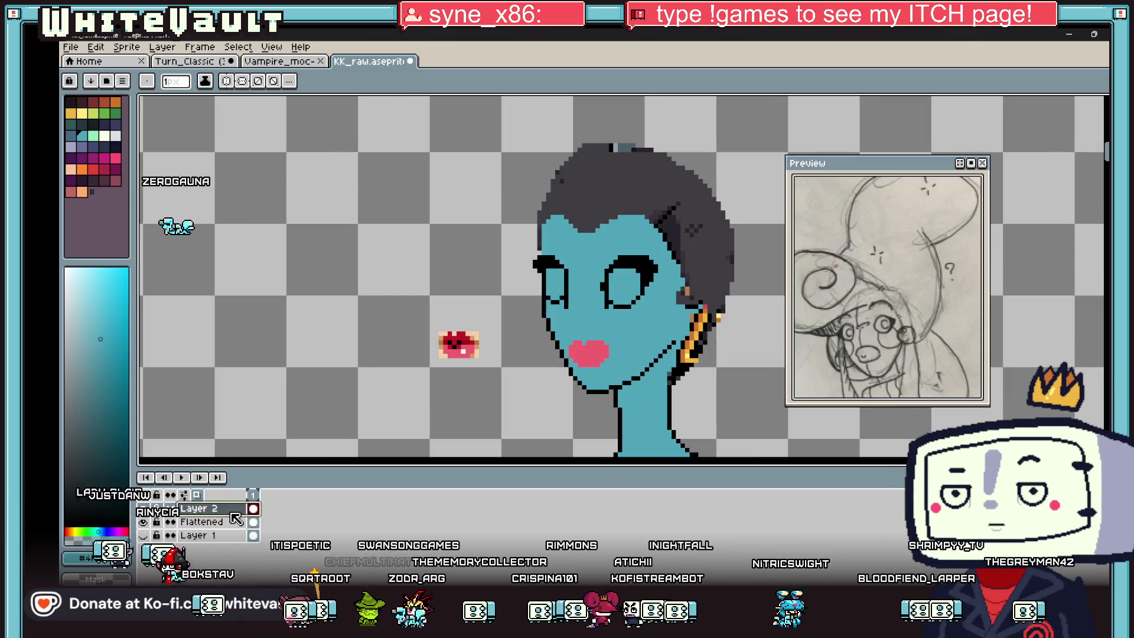
# - Delete Layer 2 and remove the gold earring pixels beside the blue neck
pyautogui.click(270, 528)
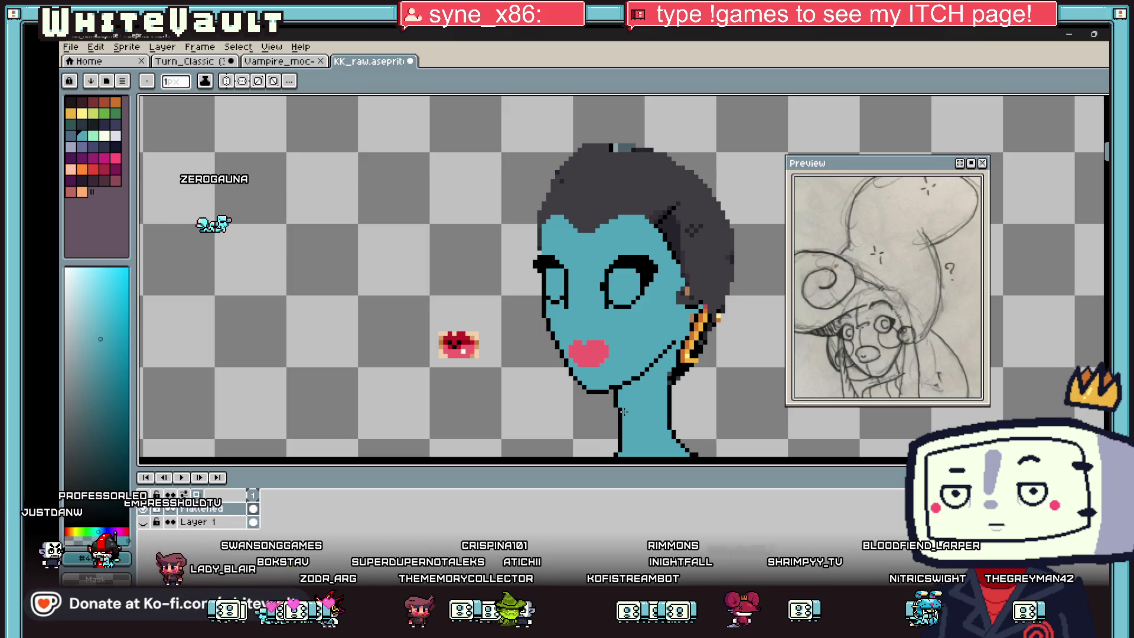
pyautogui.press('b')
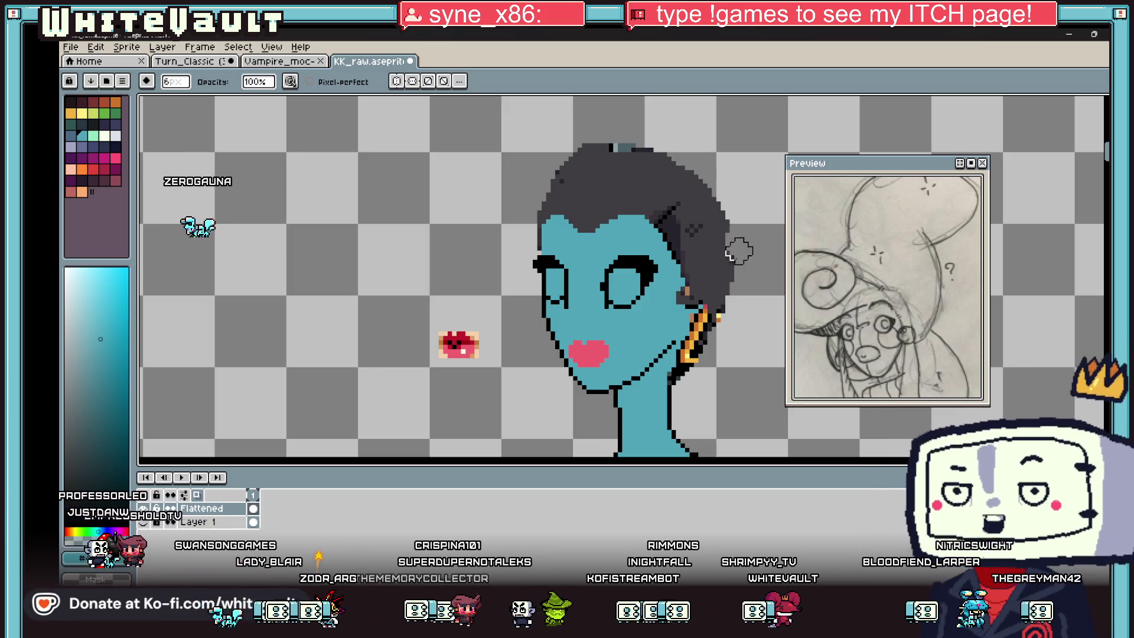
pyautogui.hotkey('ctrl', 'z')
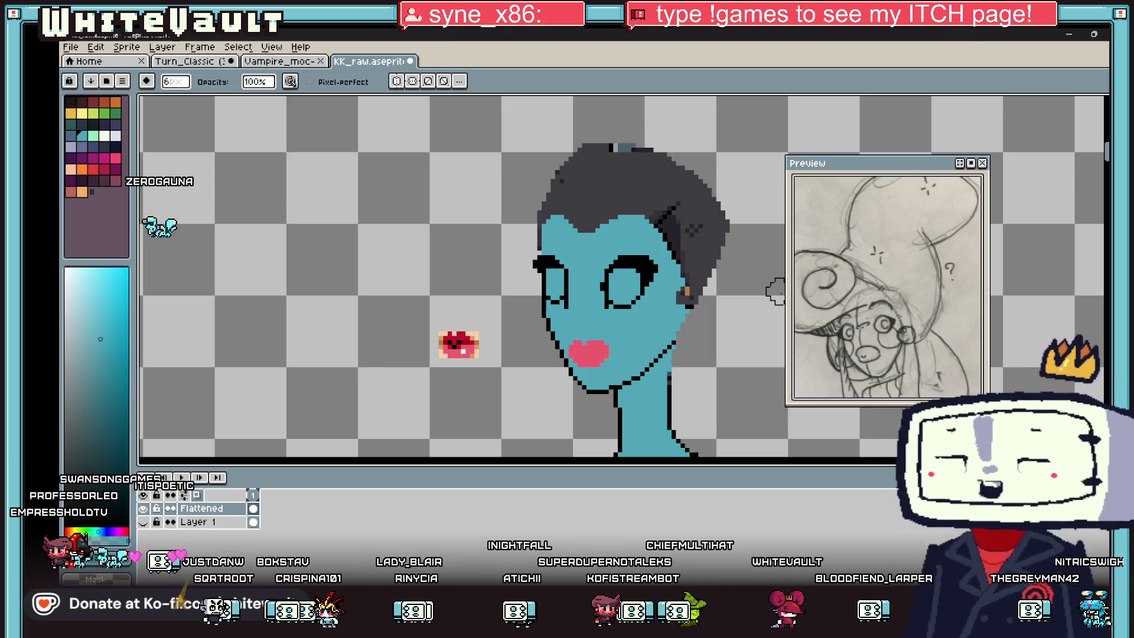
pyautogui.press('i')
pyautogui.scroll(2, 676, 329)
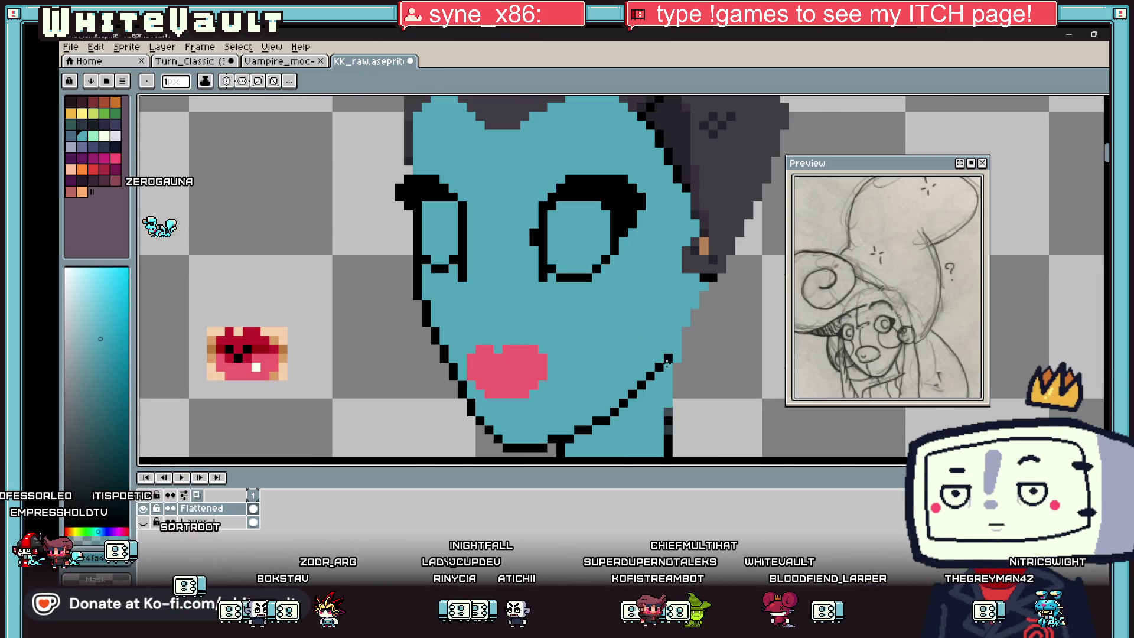
# - Darken the face edge near the ear with the sampled dark hair colour
pyautogui.keyDown('alt'); pyautogui.click(711, 266); pyautogui.keyUp('alt')
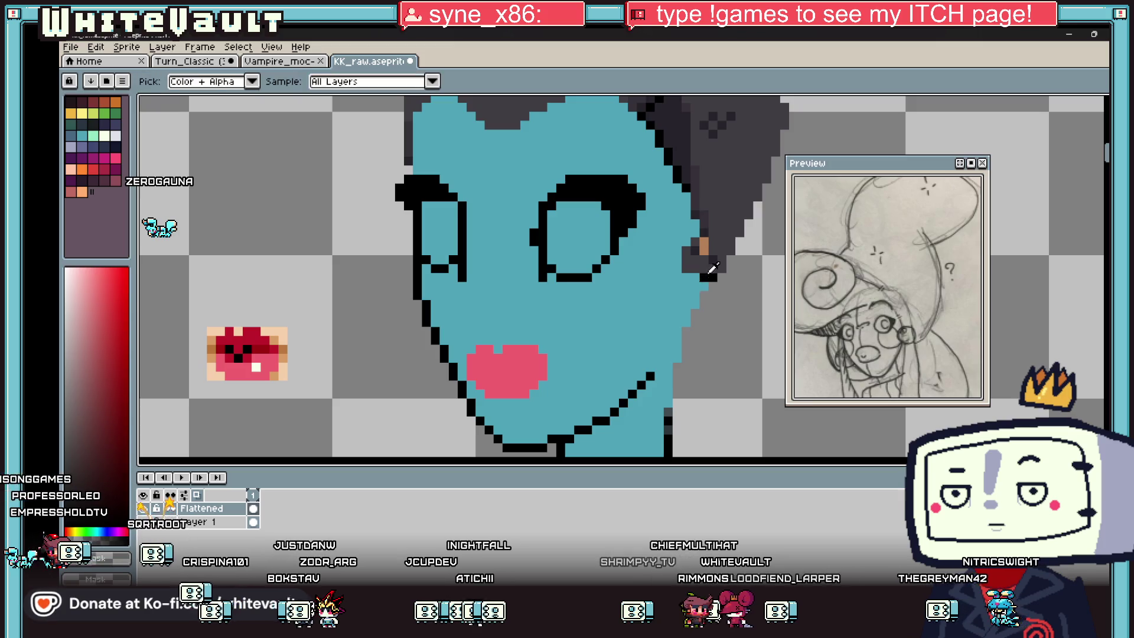
pyautogui.moveTo(711, 270); pyautogui.dragTo(700, 306)
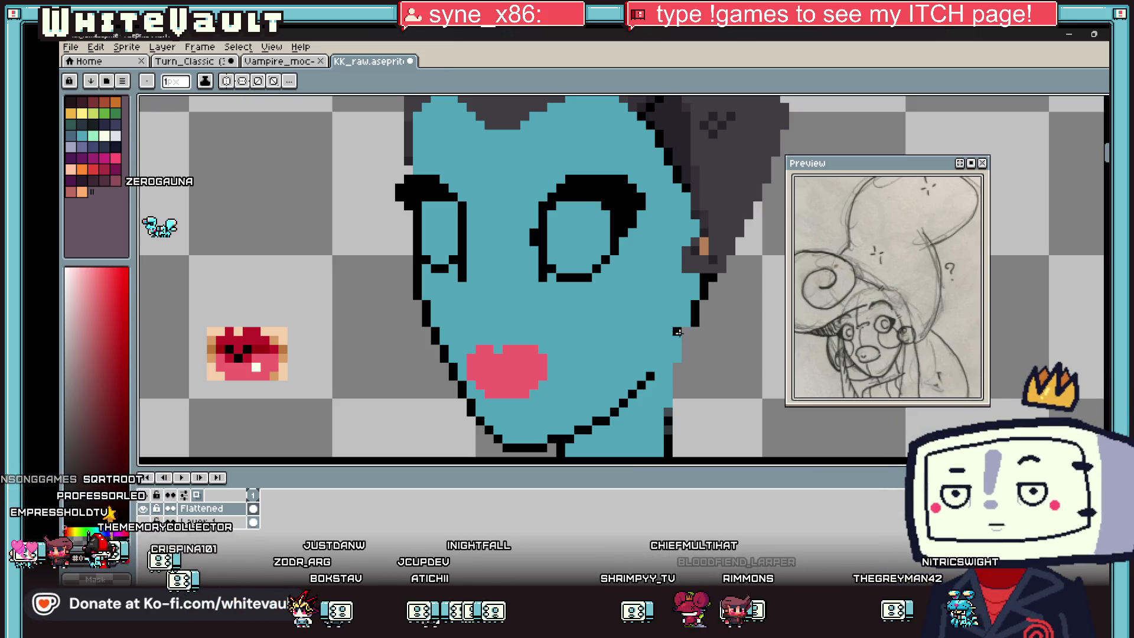
pyautogui.scroll(-2, 687, 357)
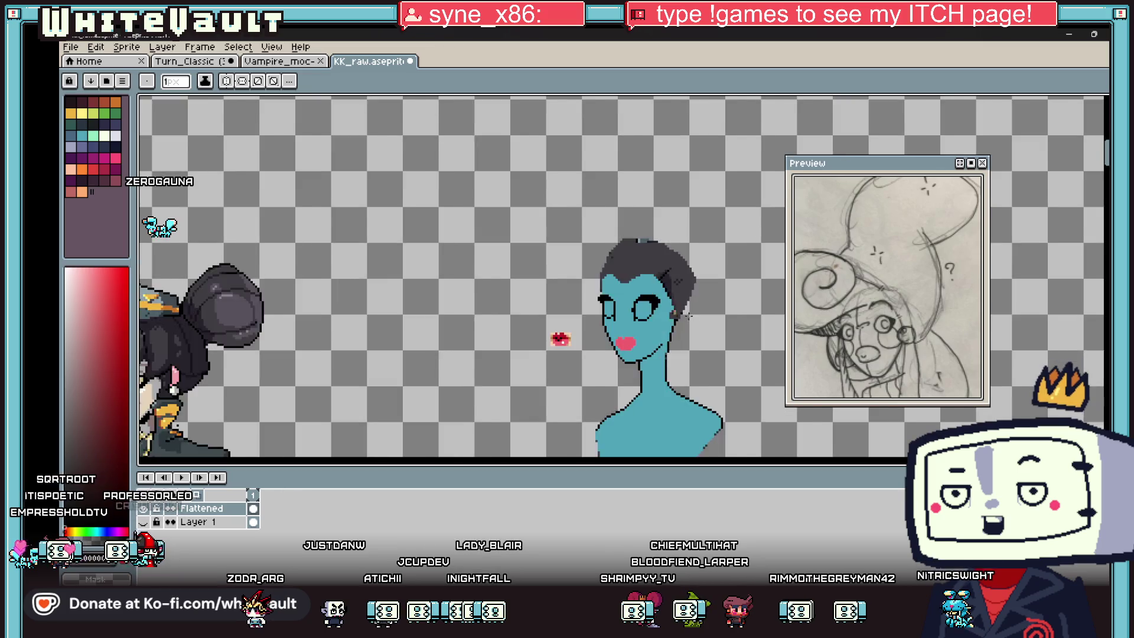
pyautogui.scroll(-1, 692, 314)
pyautogui.scroll(1, 692, 316)
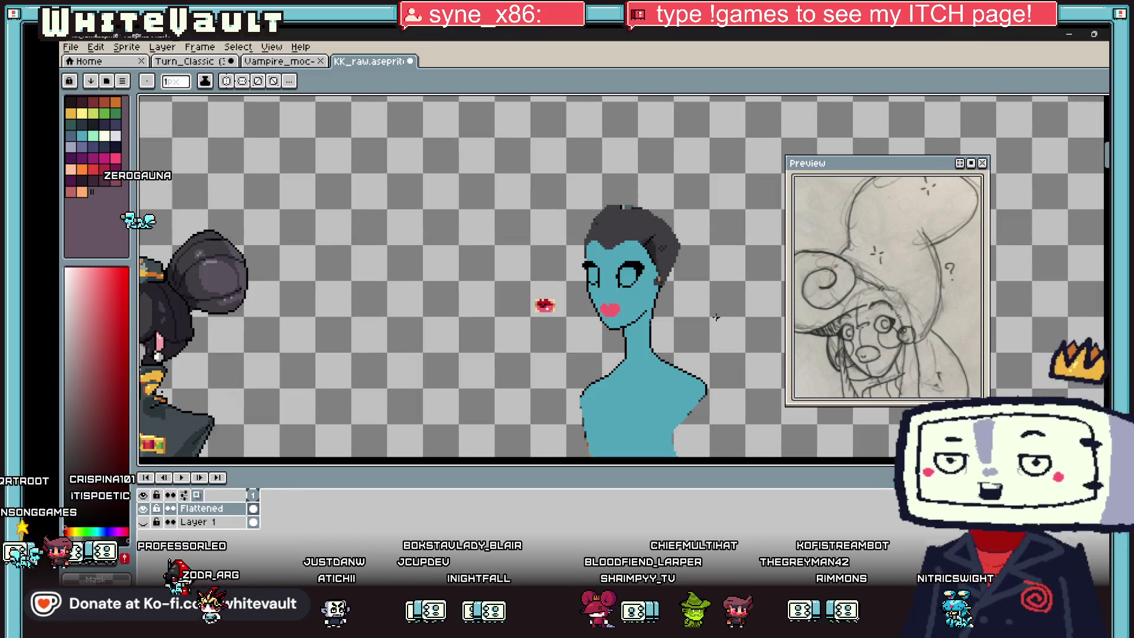
pyautogui.press('alt')
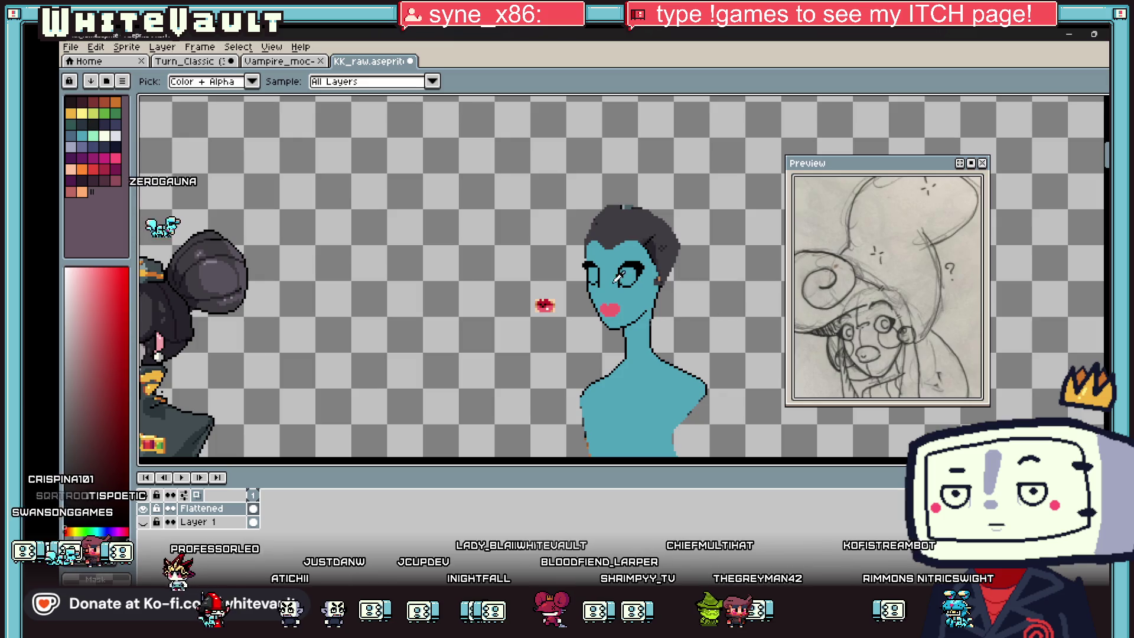
pyautogui.scroll(2, 652, 306)
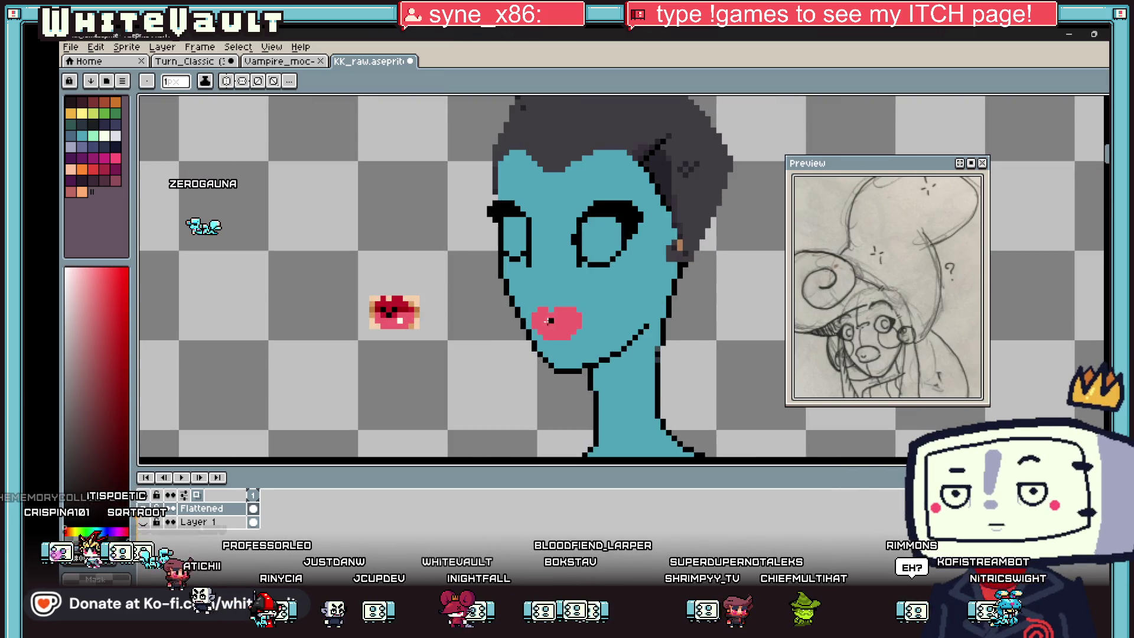
pyautogui.scroll(2, 538, 317)
# - Add a black pixel and sampled deep red across the pink lips as a mouth line
pyautogui.click(563, 320)
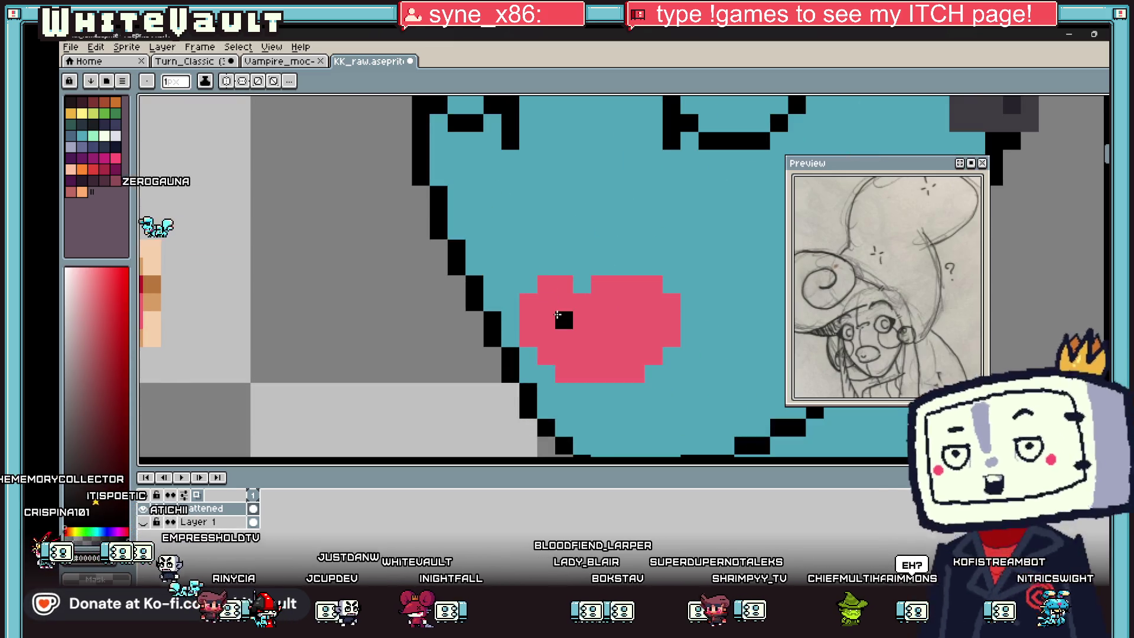
pyautogui.scroll(-2, 603, 315)
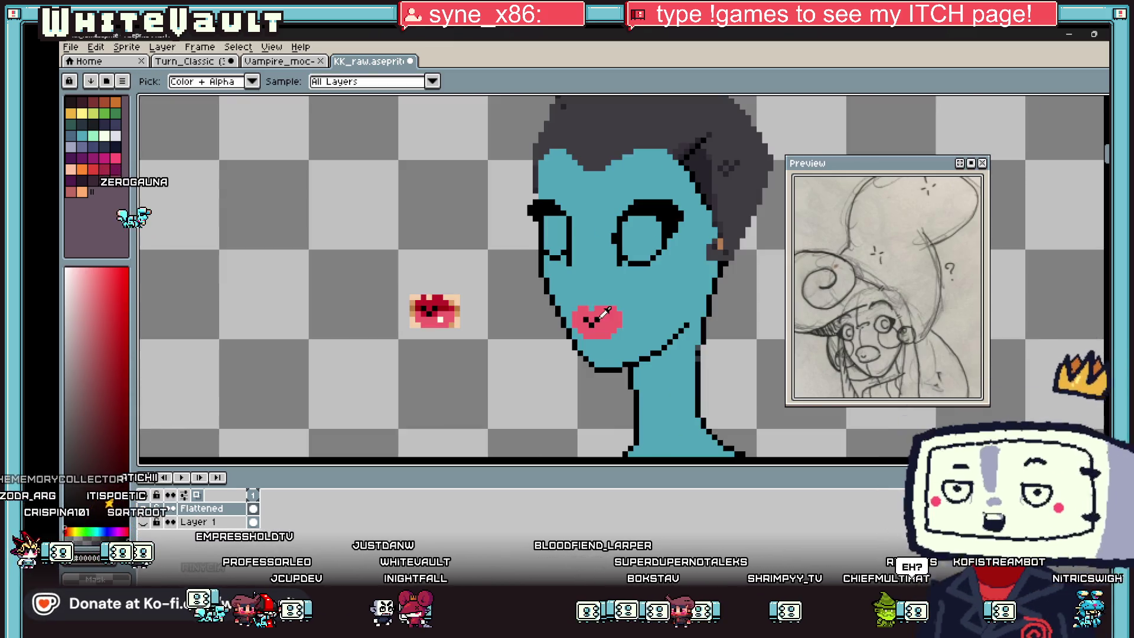
pyautogui.click(449, 302)
pyautogui.scroll(2, 595, 316)
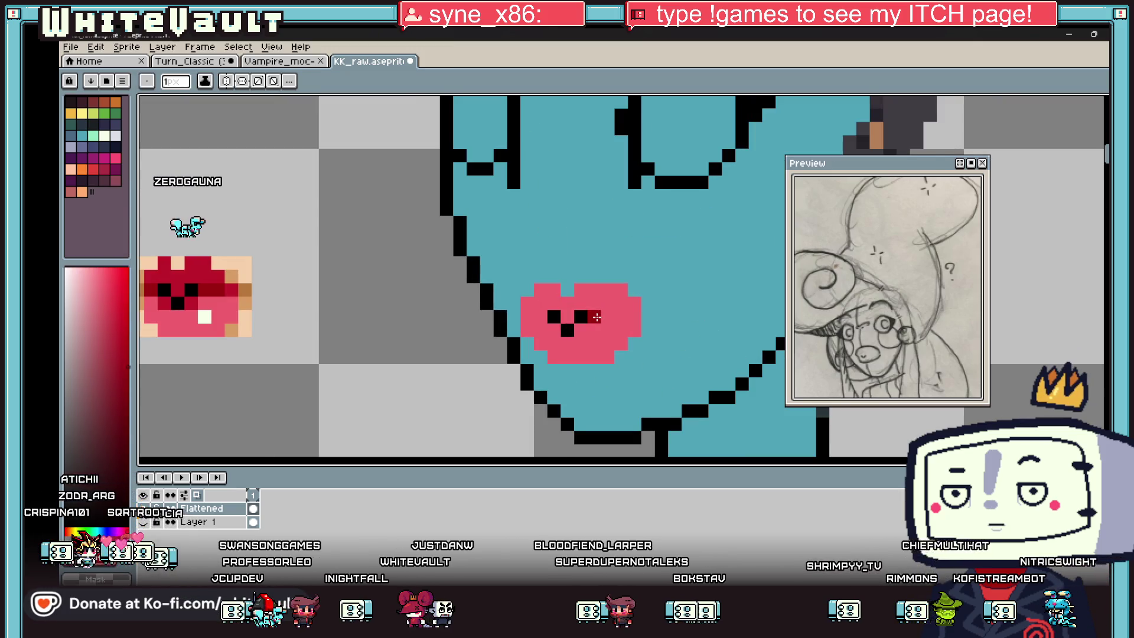
pyautogui.press('alt')
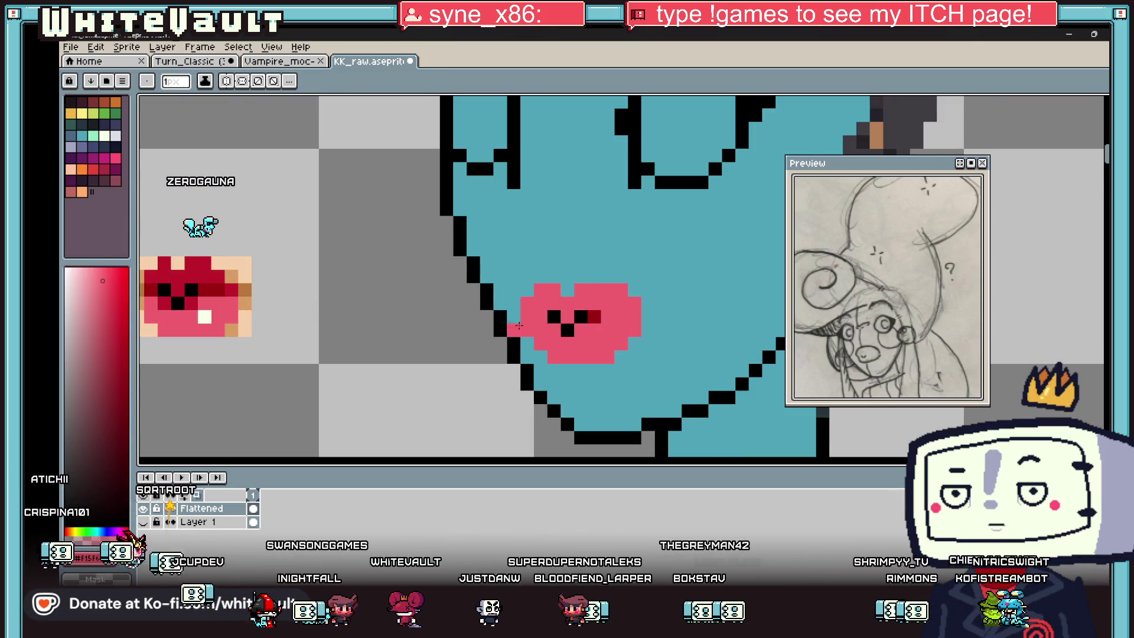
pyautogui.keyDown('alt'); pyautogui.click(592, 317); pyautogui.keyUp('alt')
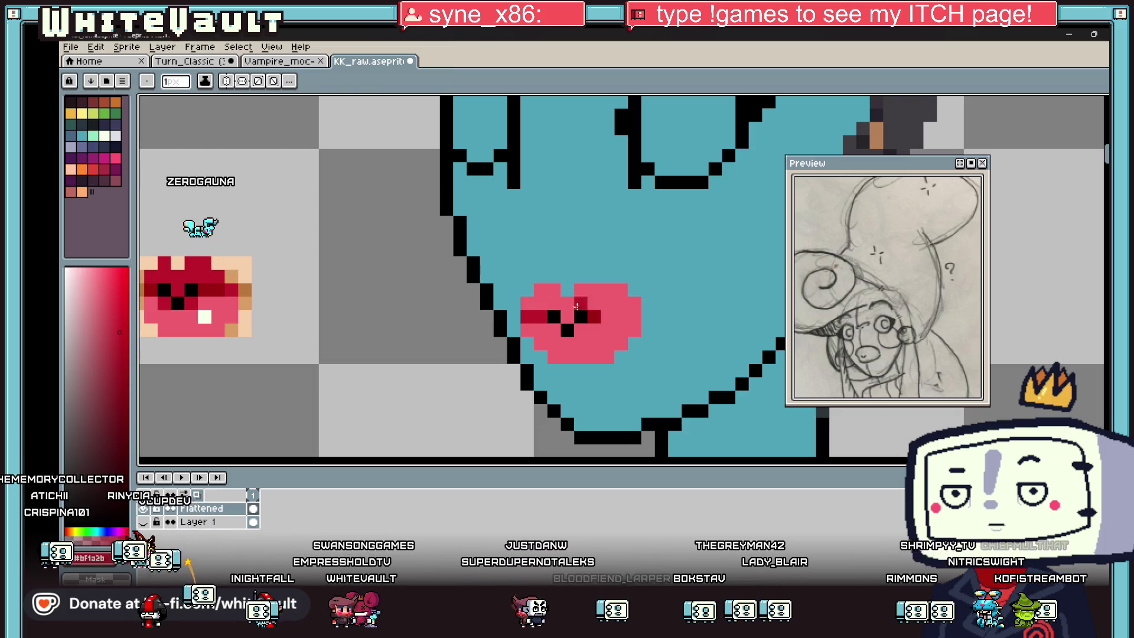
pyautogui.press('v')
pyautogui.scroll(-5, 577, 306)
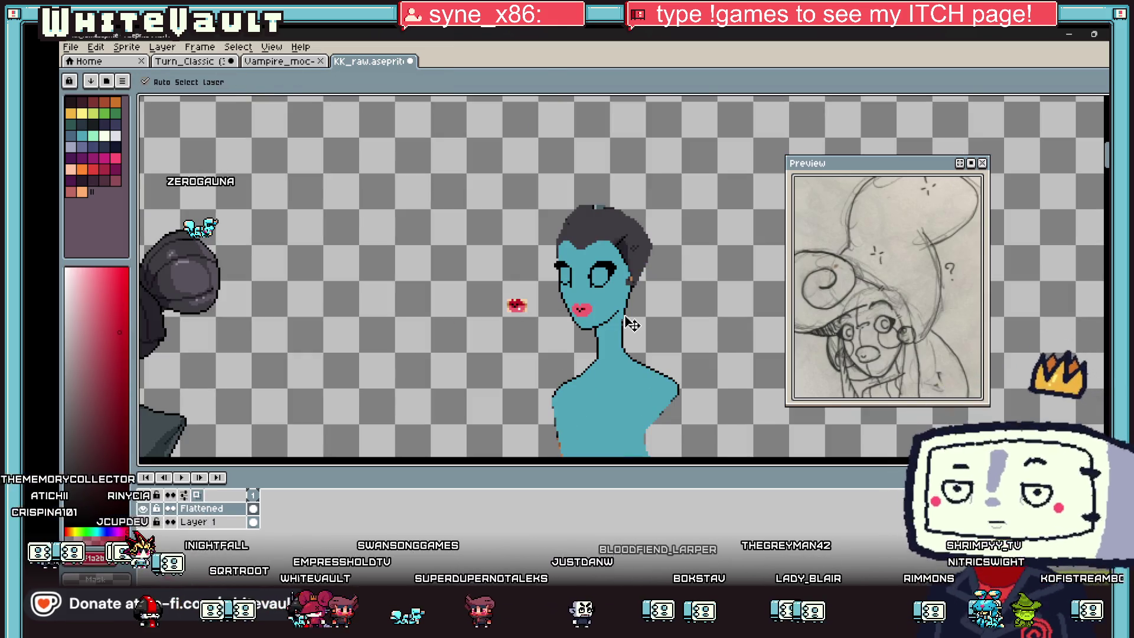
# - Fill the upper left eye black for a heavy lid and paint teal pixels back into the eye
pyautogui.press('w')
pyautogui.scroll(-3, 900, 317)
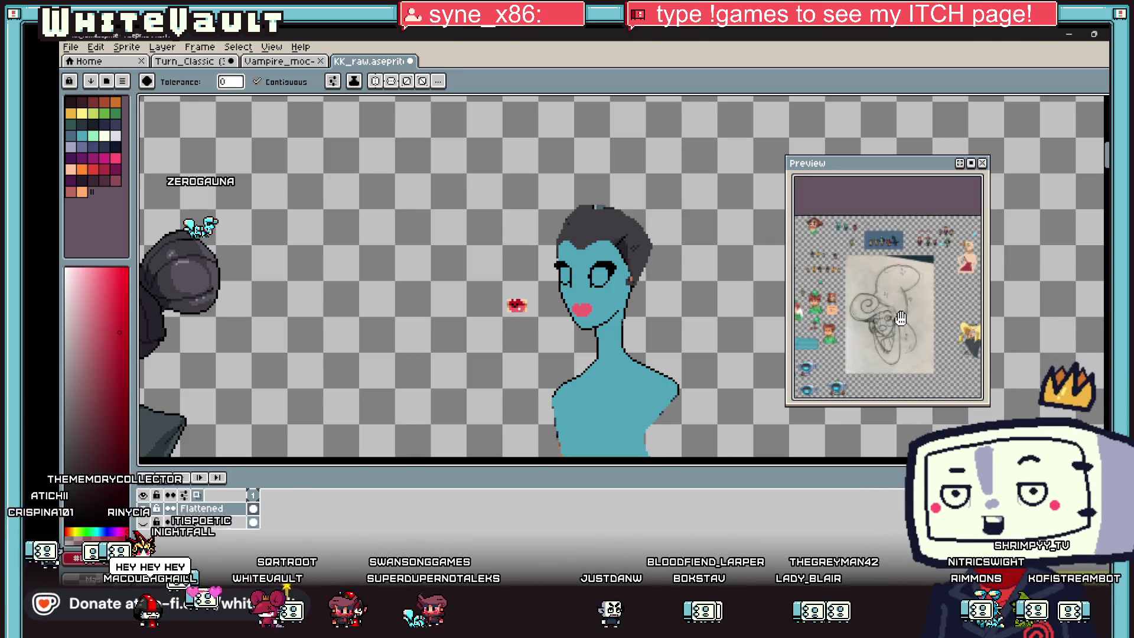
pyautogui.scroll(1, 900, 317)
pyautogui.scroll(1, 898, 321)
pyautogui.scroll(1, 896, 326)
pyautogui.scroll(2, 894, 334)
pyautogui.scroll(2, 894, 334)
pyautogui.scroll(1, 893, 335)
pyautogui.scroll(2, 604, 268)
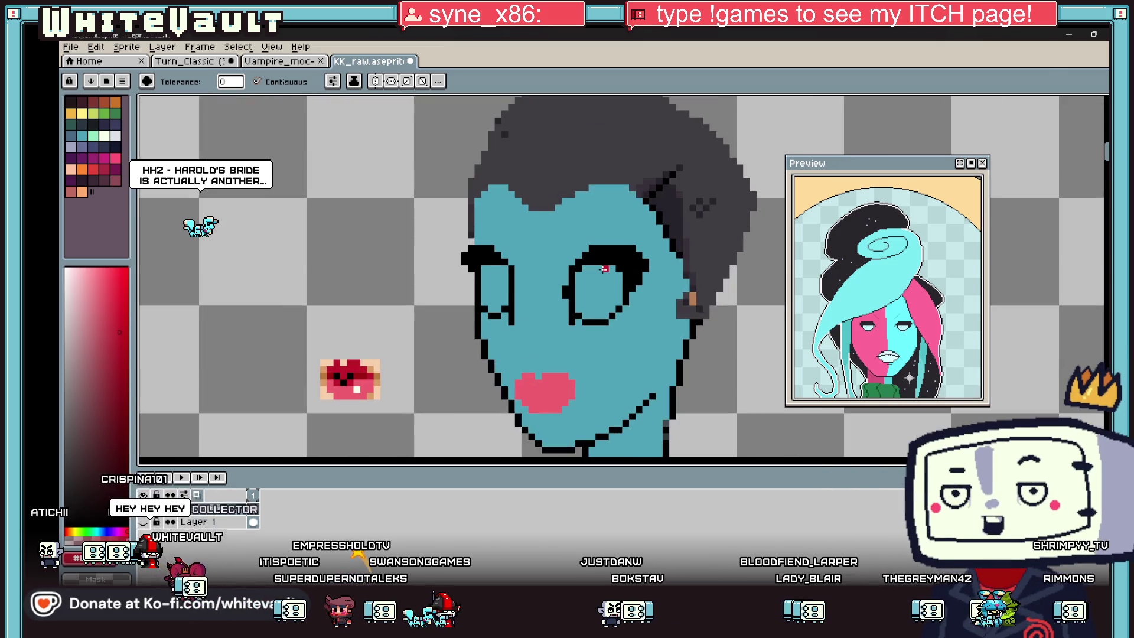
pyautogui.press('b')
pyautogui.scroll(2, 577, 280)
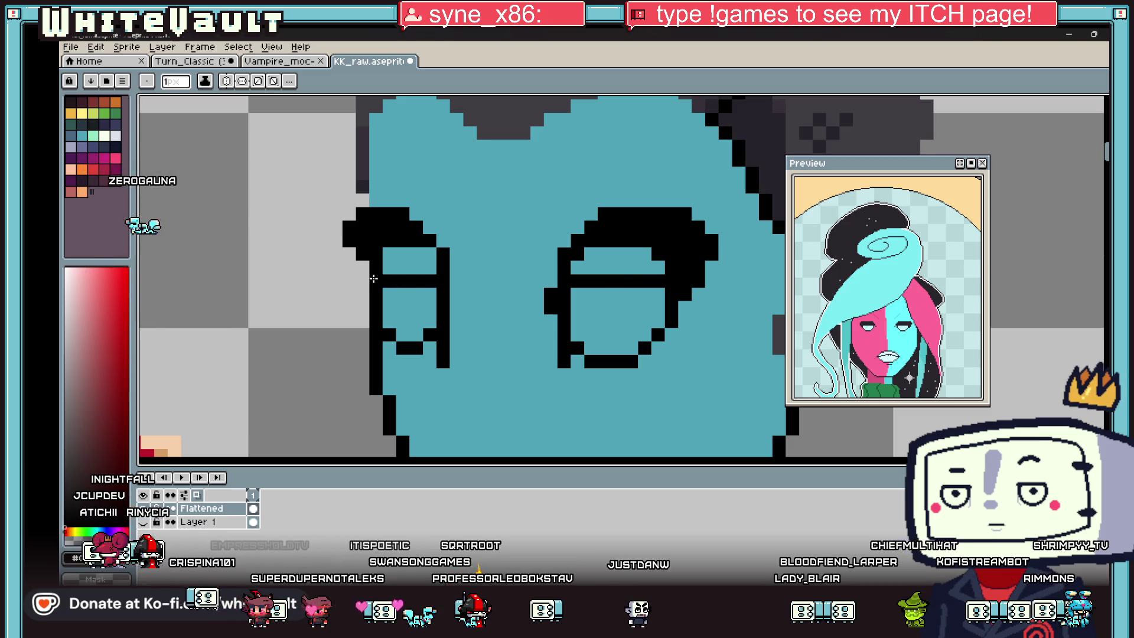
pyautogui.press('g')
pyautogui.click(402, 268)
pyautogui.scroll(-3, 607, 260)
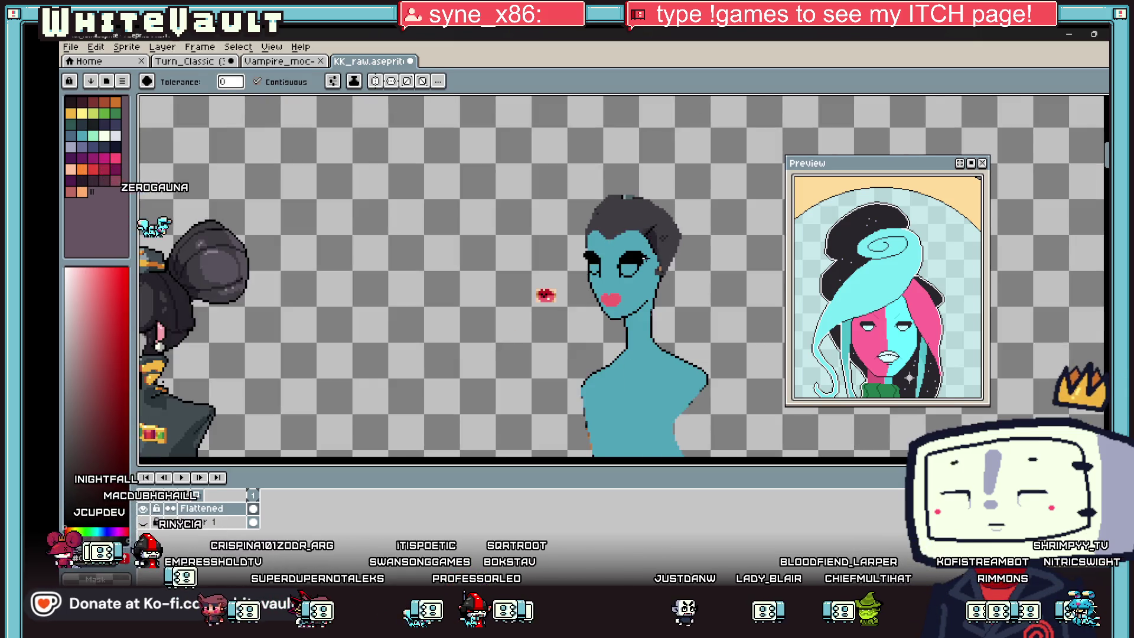
pyautogui.press('b')
pyautogui.scroll(1, 608, 260)
pyautogui.keyDown('alt'); pyautogui.click(620, 337); pyautogui.keyUp('alt')
pyautogui.scroll(2, 612, 278)
pyautogui.moveTo(584, 279); pyautogui.dragTo(727, 278)
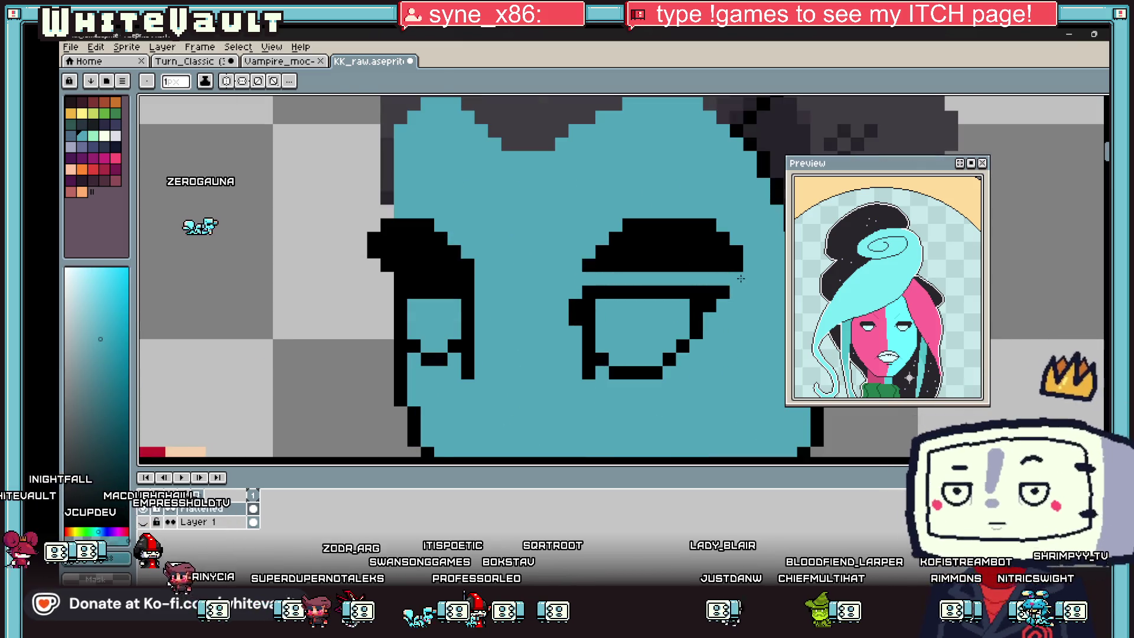
# - Repaint parts of the black upper lids back to teal on both eyes
pyautogui.press('g')
pyautogui.click(673, 248)
pyautogui.press('b')
pyautogui.moveTo(470, 279); pyautogui.dragTo(415, 275)
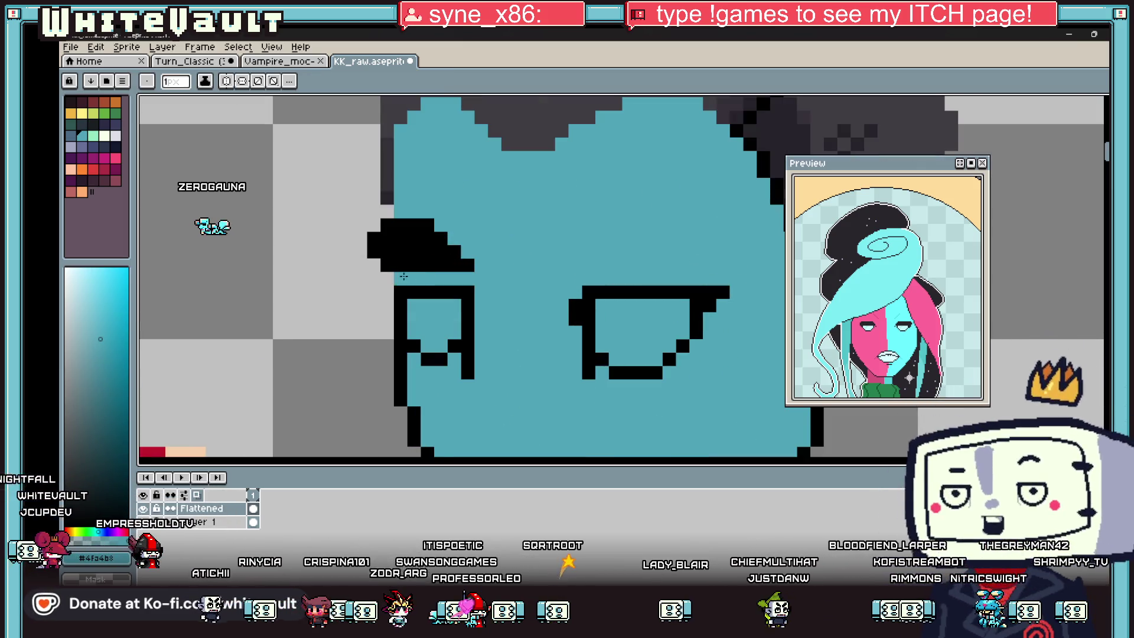
pyautogui.press('g')
pyautogui.click(415, 257)
pyautogui.scroll(-2, 532, 266)
pyautogui.scroll(2, 540, 263)
# - Sample a colour from the face and close the gap in the eye outline
pyautogui.press('i')
pyautogui.click(539, 263)
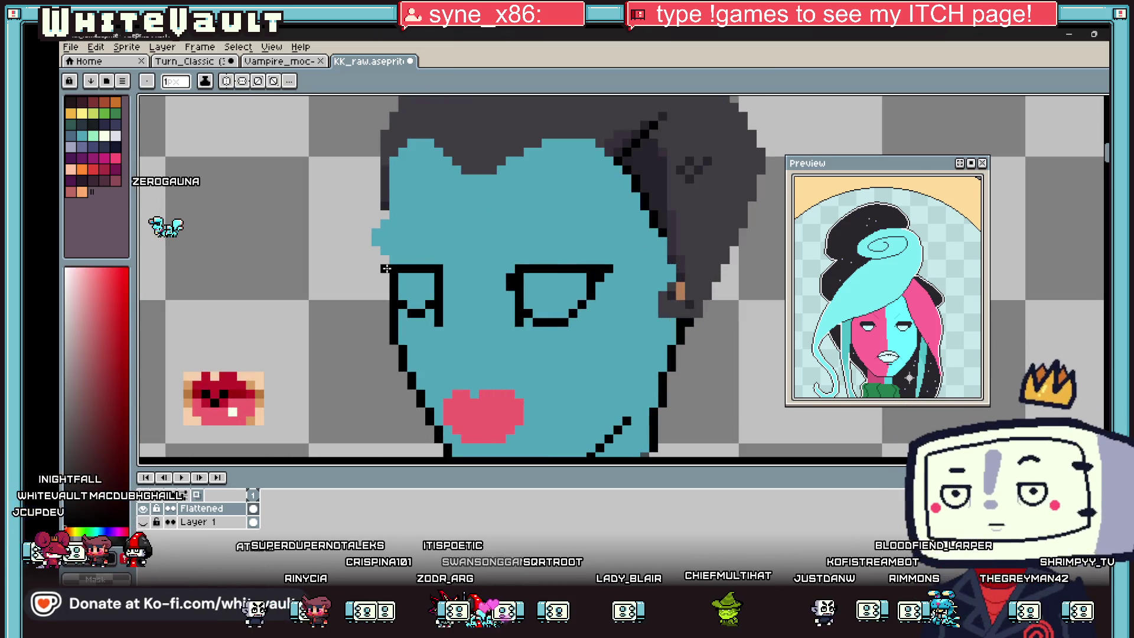
pyautogui.scroll(-2, 558, 270)
pyautogui.scroll(2, 587, 276)
pyautogui.scroll(2, 587, 276)
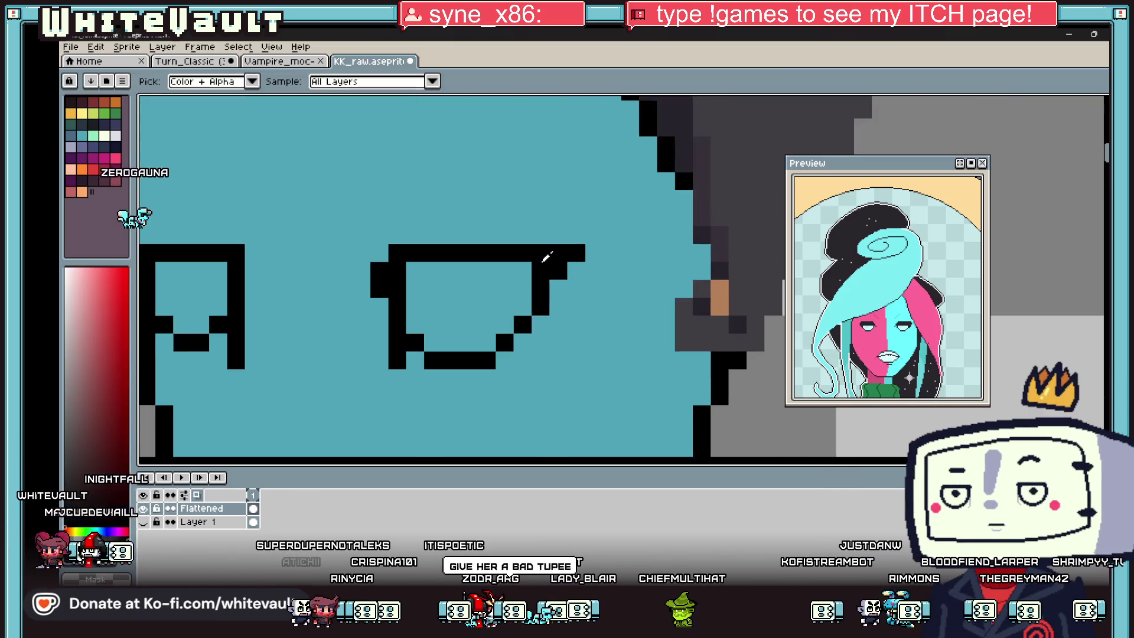
pyautogui.press('b')
pyautogui.moveTo(611, 271)
pyautogui.mouseDown()
pyautogui.moveTo(612, 287)
pyautogui.moveTo(585, 292)
pyautogui.mouseUp()
pyautogui.scroll(-2, 567, 302)
pyautogui.scroll(-1, 531, 284)
# - Paint a black winged lash flick and line beside the left eye's outer corner
pyautogui.press('i')
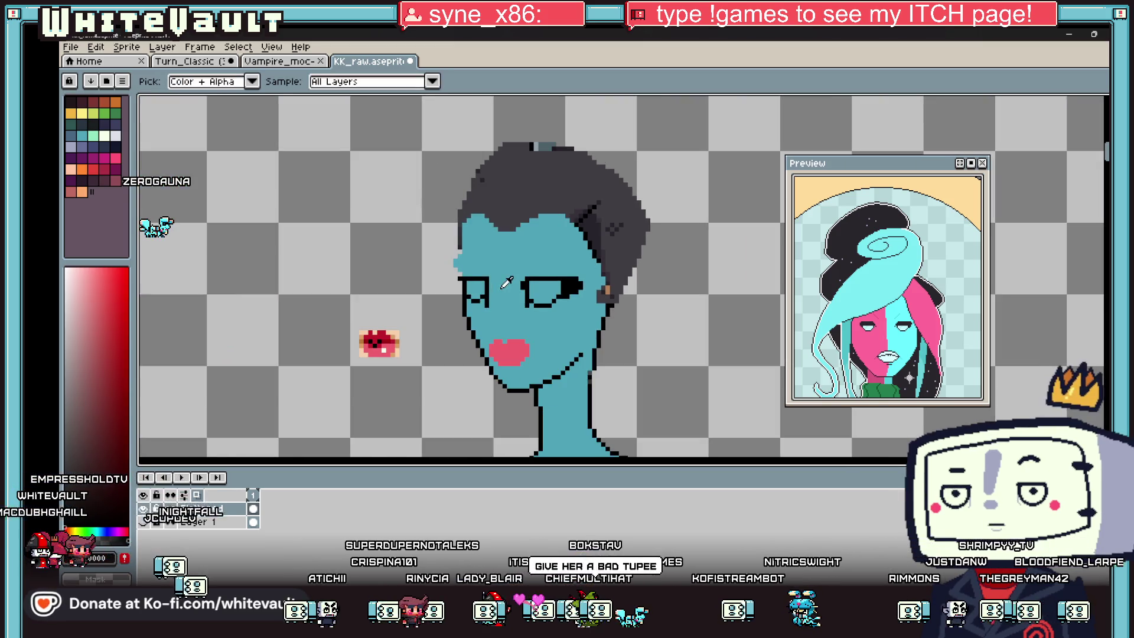
pyautogui.scroll(2, 475, 268)
pyautogui.press('b')
pyautogui.scroll(2, 461, 282)
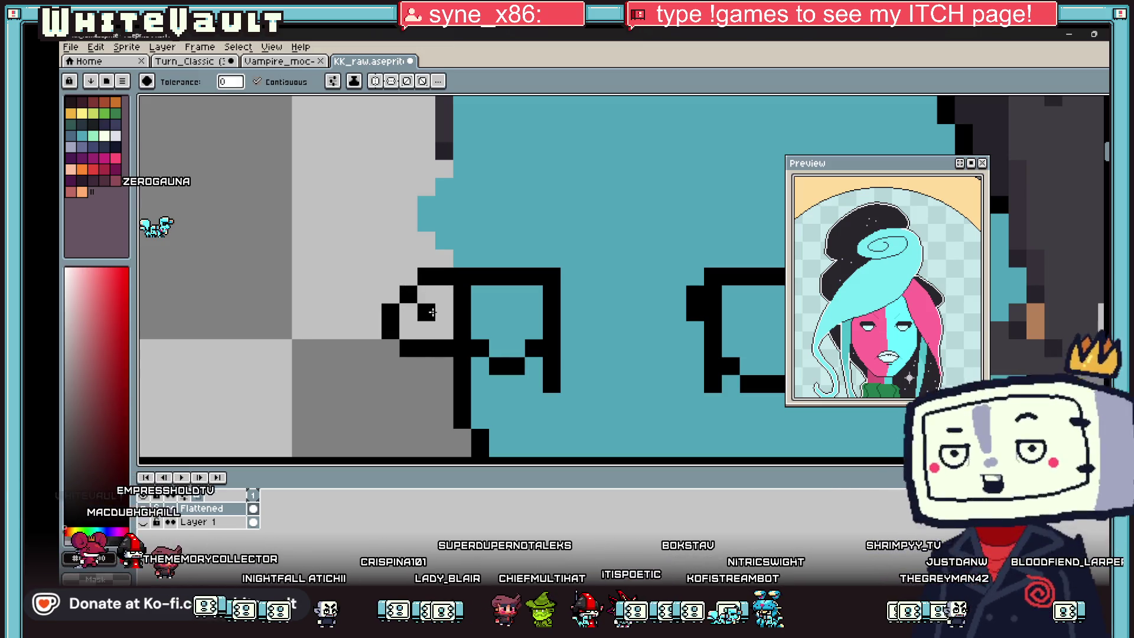
pyautogui.moveTo(395, 302); pyautogui.dragTo(425, 328)
pyautogui.press('i')
pyautogui.press('b')
pyautogui.moveTo(373, 240); pyautogui.dragTo(354, 299)
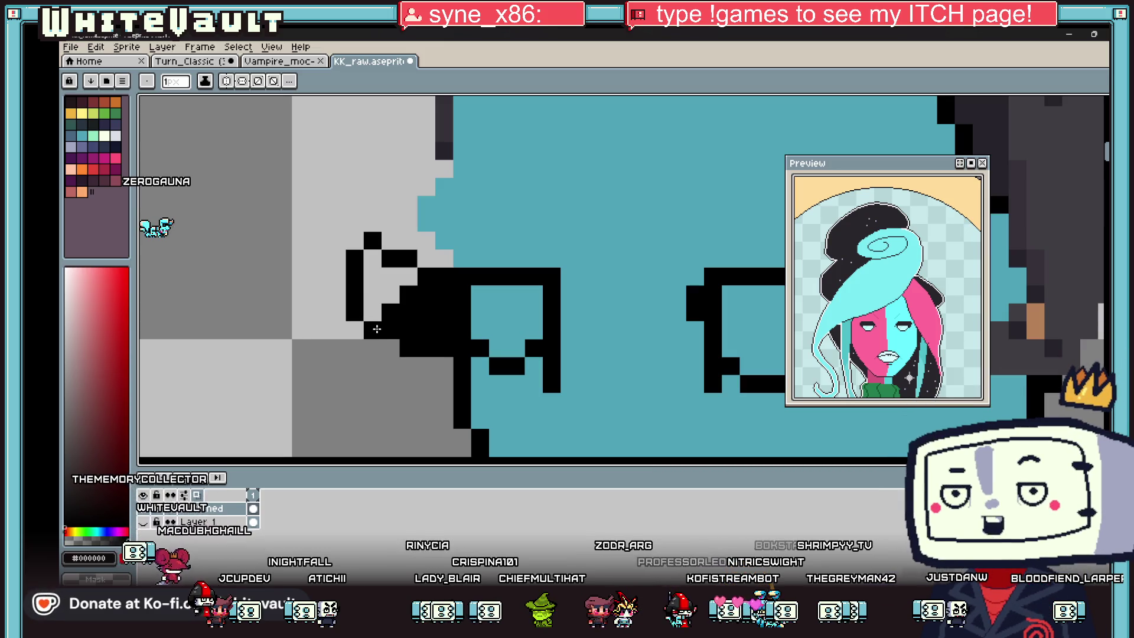
pyautogui.press('i')
pyautogui.scroll(-3, 453, 296)
pyautogui.scroll(-2, 454, 297)
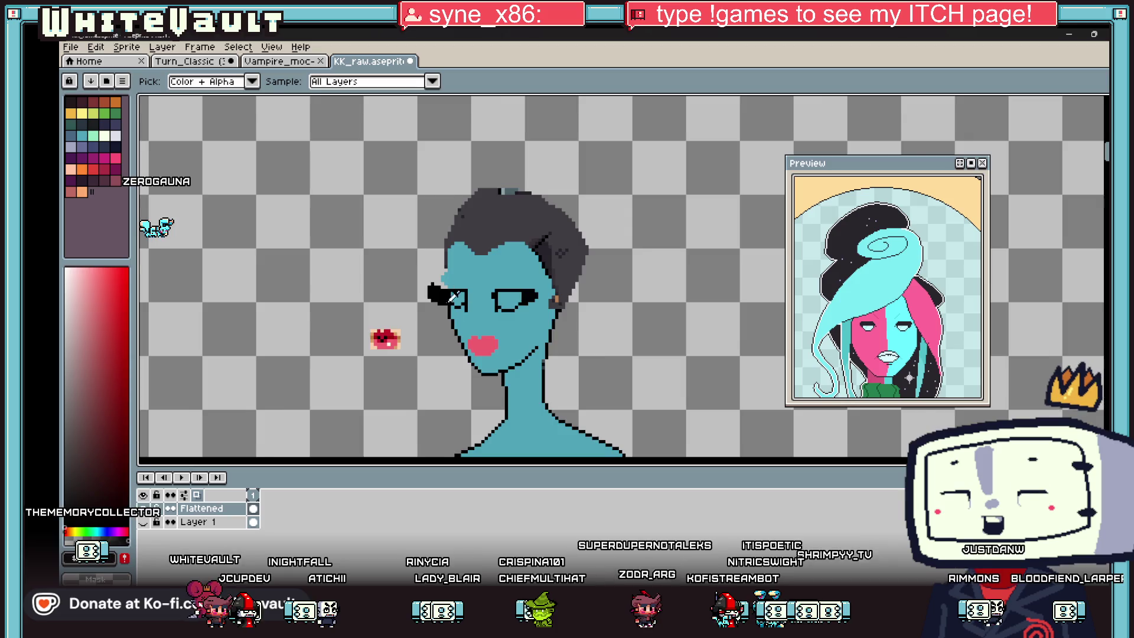
pyautogui.scroll(2, 454, 296)
pyautogui.press('b')
pyautogui.scroll(1, 475, 299)
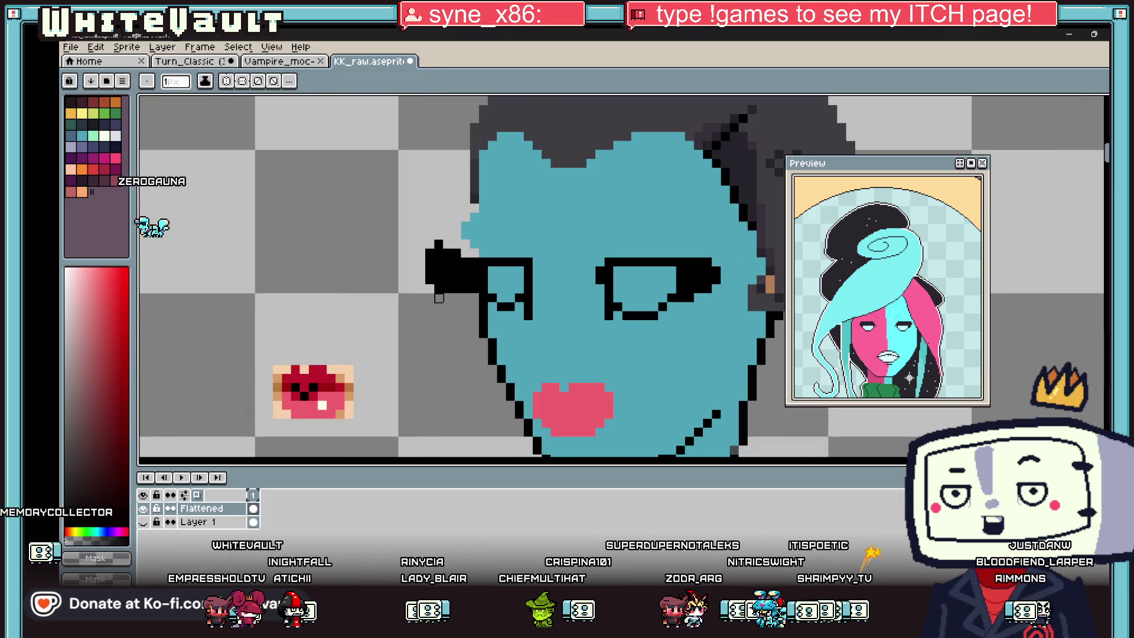
pyautogui.press('v')
pyautogui.scroll(-2, 635, 310)
pyautogui.scroll(-2, 635, 310)
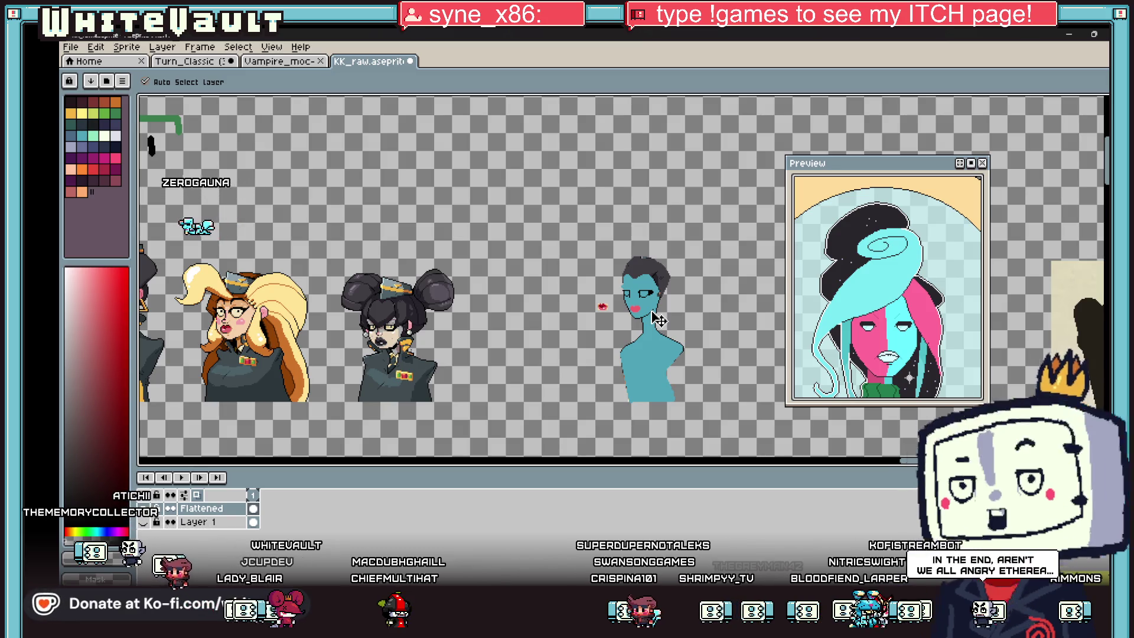
# - Scan the neighbouring busts with the eyedropper active, then restore the thick eyelash strokes on the blue face
pyautogui.press('i')
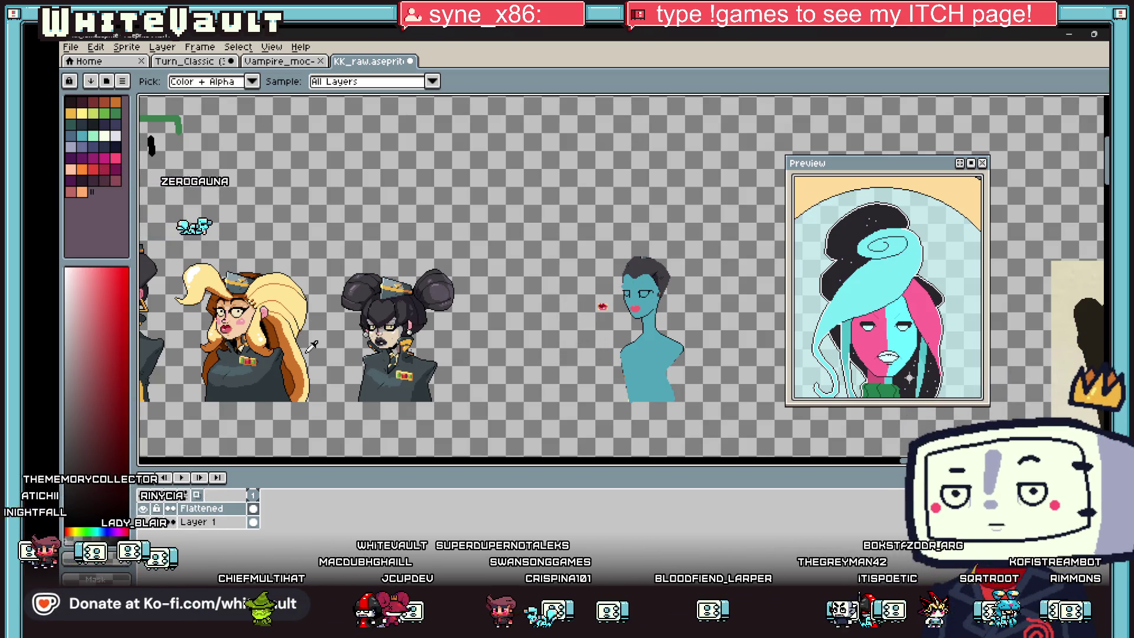
pyautogui.hscroll(-3, 901, 467)
pyautogui.hscroll(-5, 901, 467)
pyautogui.hscroll(-5, 886, 464)
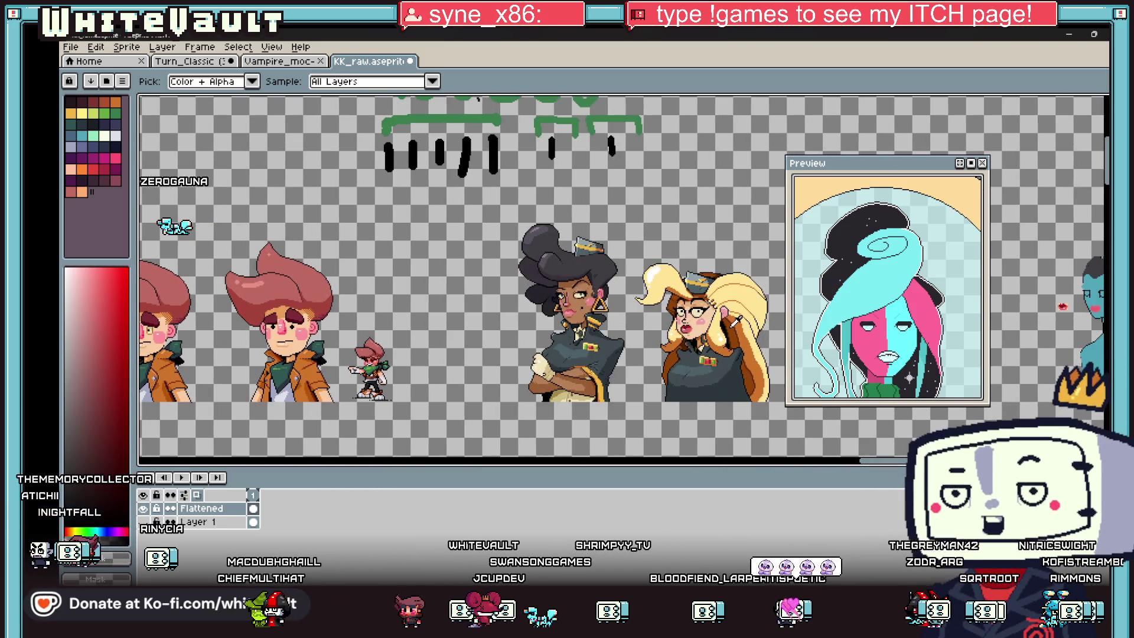
pyautogui.hscroll(5, 876, 465)
pyautogui.hscroll(3, 875, 465)
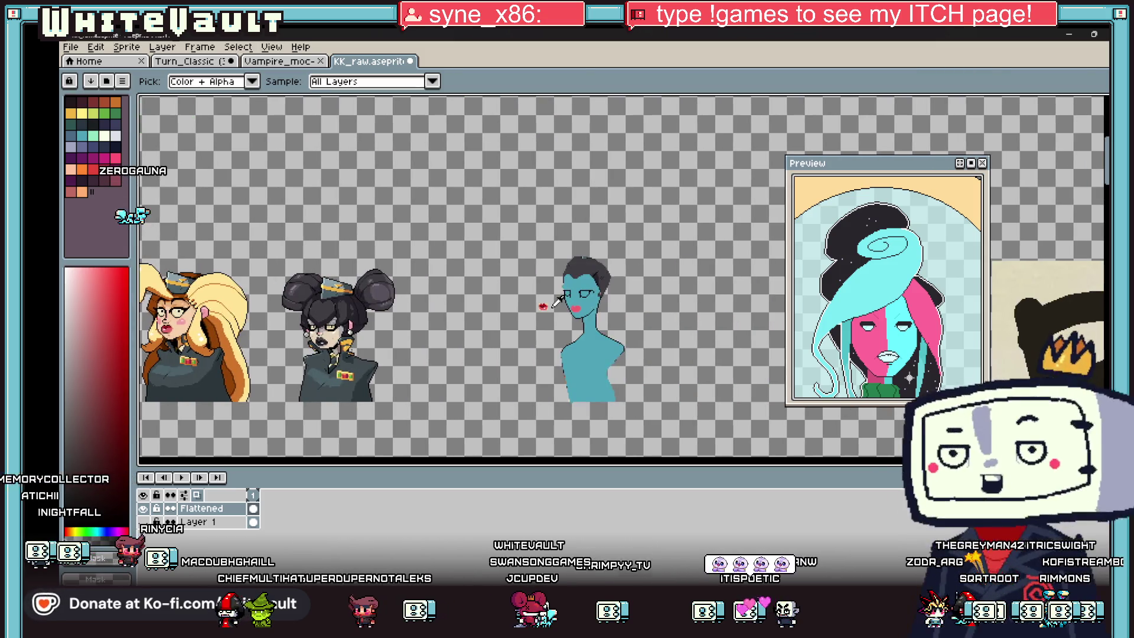
pyautogui.scroll(3, 591, 302)
pyautogui.press('v')
pyautogui.hotkey('ctrl', 'z')
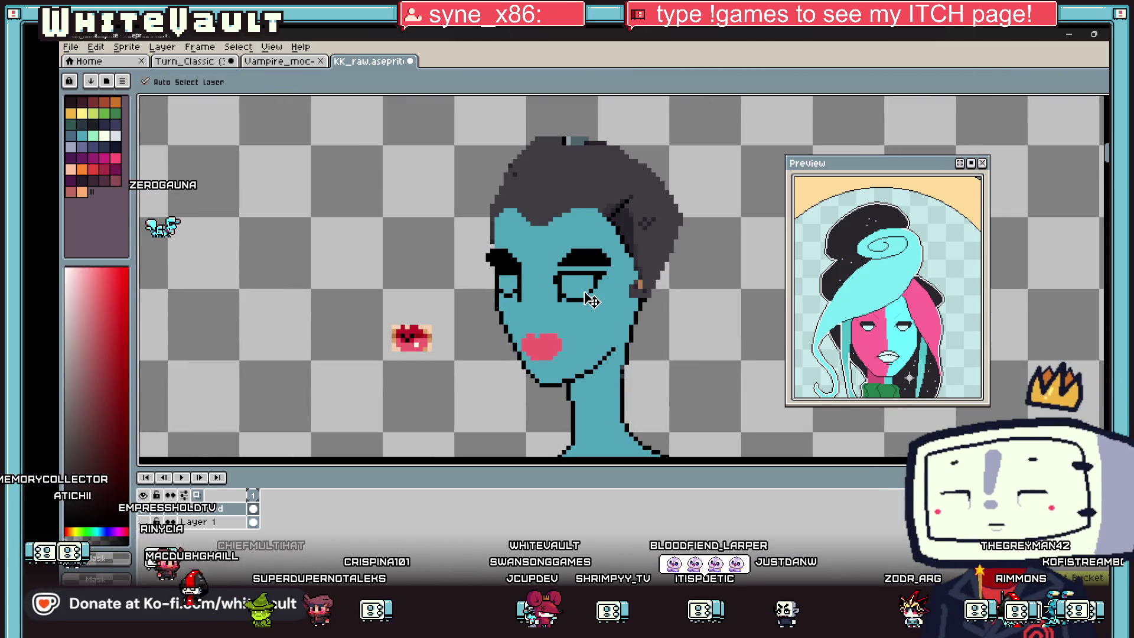
# - Toggle the gold earring and extra hair pixels back and away again, ending without them
pyautogui.hotkey('ctrl', 'z')
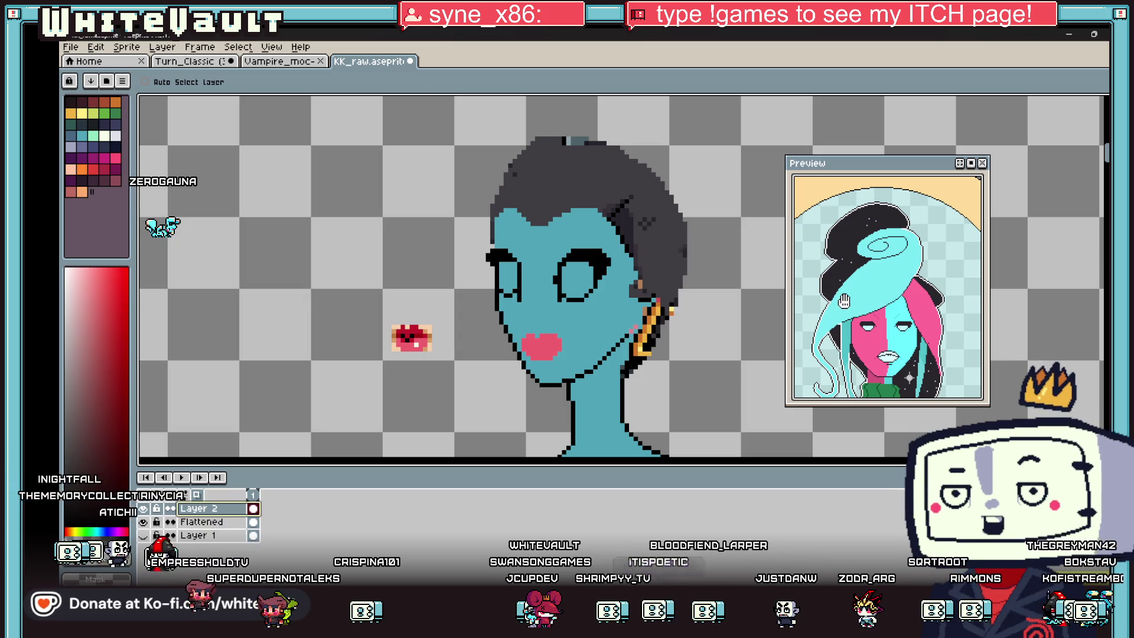
pyautogui.press('i')
pyautogui.hotkey('ctrl', 'z')
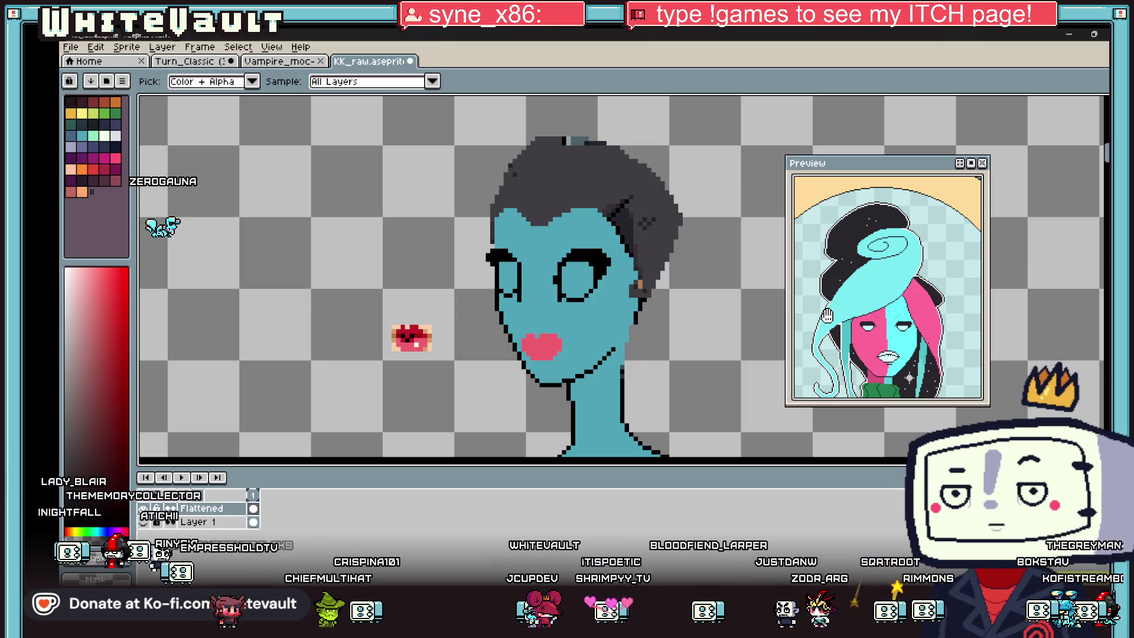
pyautogui.press('v')
pyautogui.press('i')
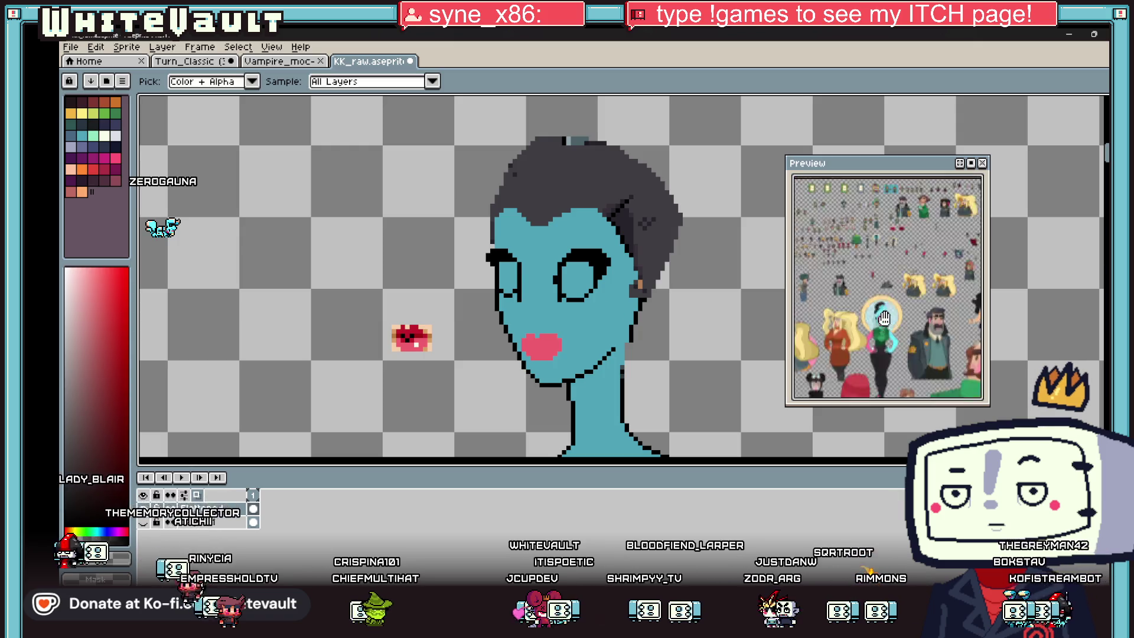
pyautogui.scroll(3, 887, 280)
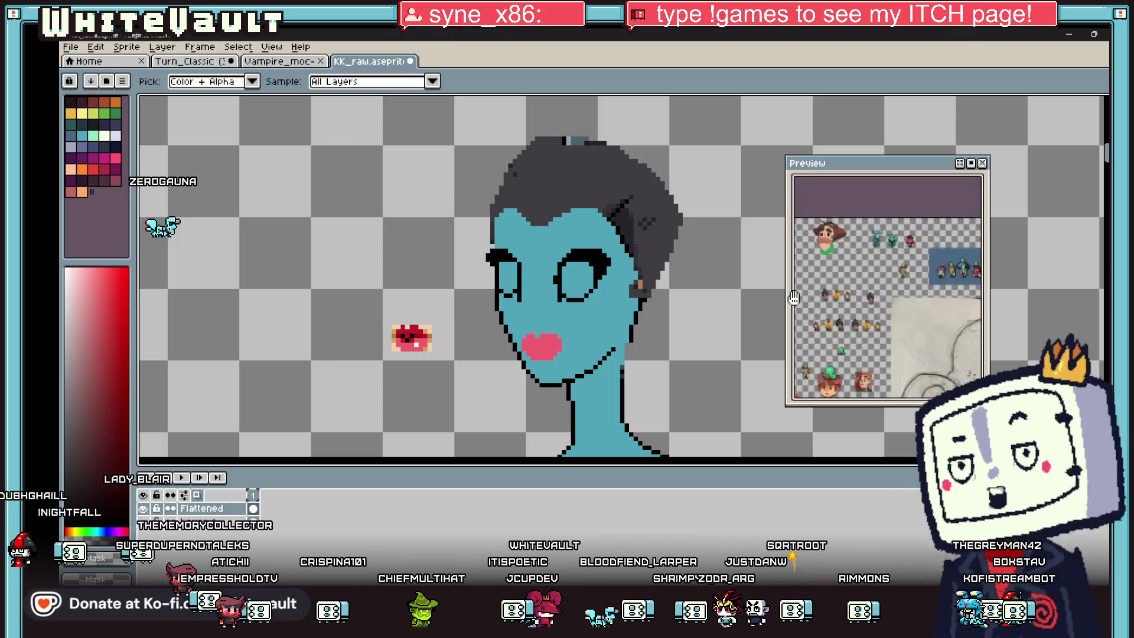
# - Pan the Preview window across the sheet onto the twin-bun dark-haired portrait
pyautogui.moveTo(879, 271); pyautogui.dragTo(805, 300)
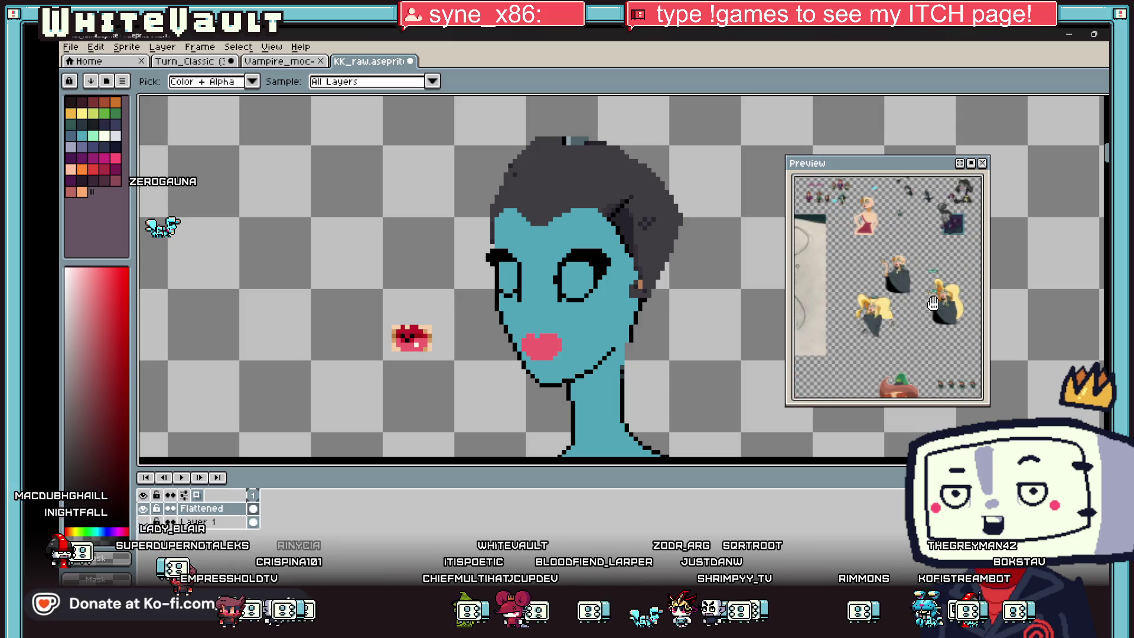
pyautogui.moveTo(933, 302); pyautogui.dragTo(967, 349)
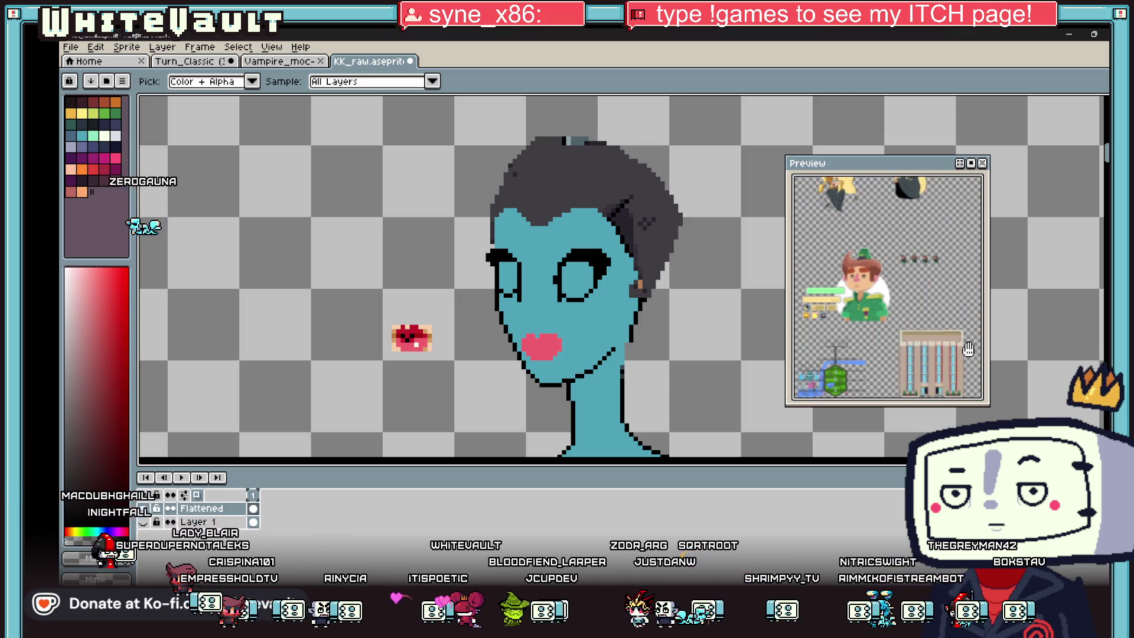
pyautogui.moveTo(900, 280)
pyautogui.mouseDown()
pyautogui.moveTo(941, 298)
pyautogui.moveTo(795, 325)
pyautogui.moveTo(941, 329)
pyautogui.mouseUp()
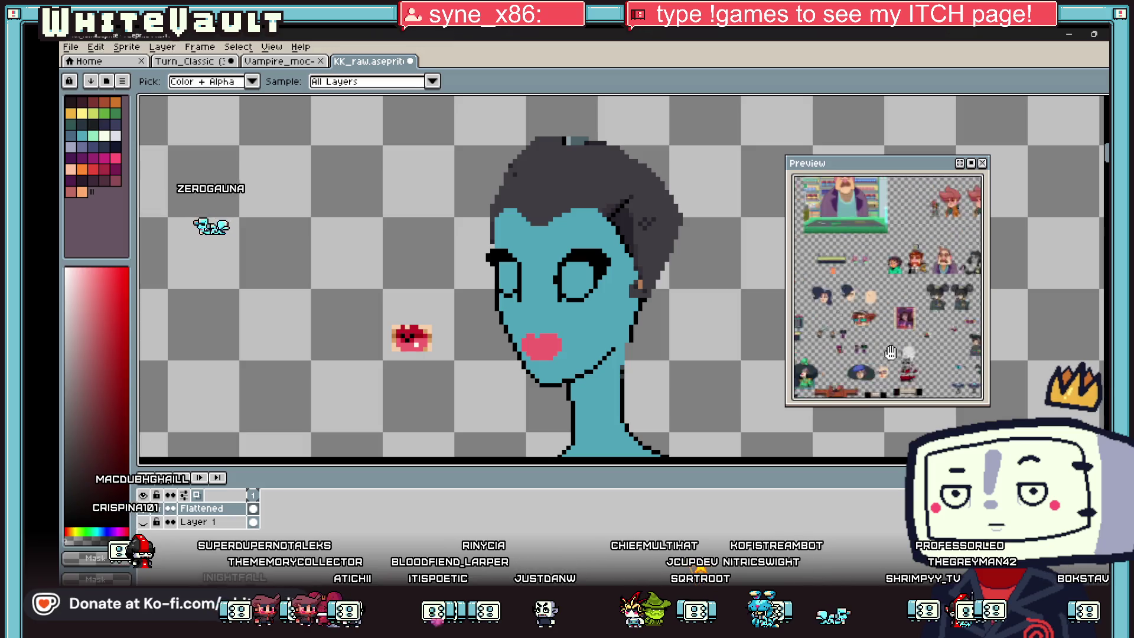
pyautogui.scroll(4, 942, 330)
pyautogui.scroll(-1, 930, 322)
pyautogui.scroll(-2, 913, 314)
pyautogui.scroll(3, 900, 310)
pyautogui.scroll(1, 568, 301)
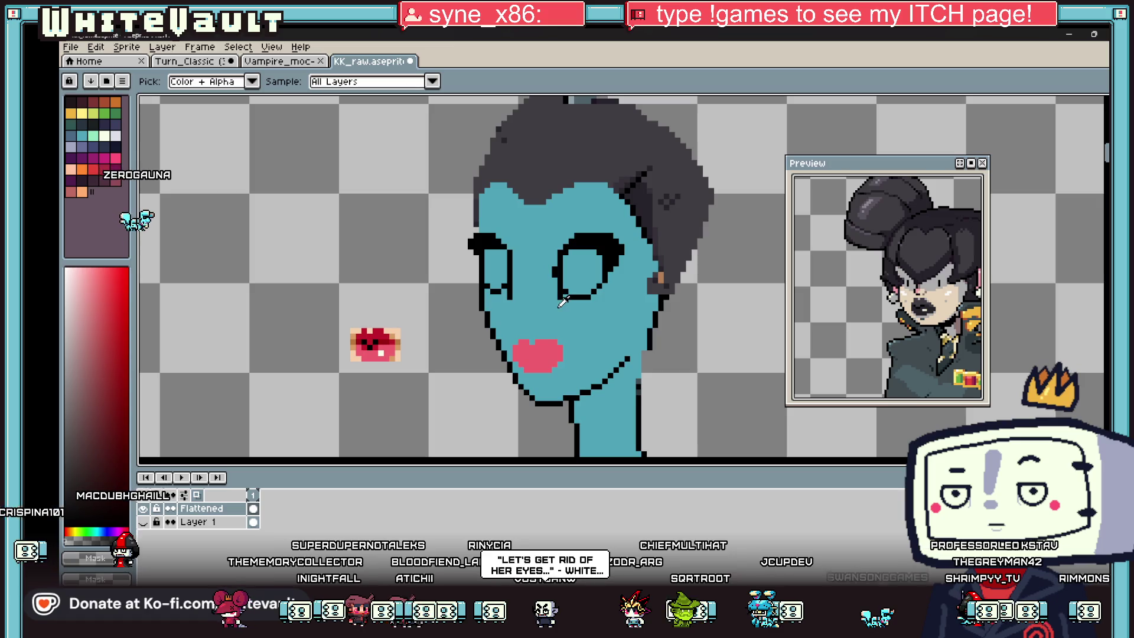
pyautogui.scroll(-1, 567, 301)
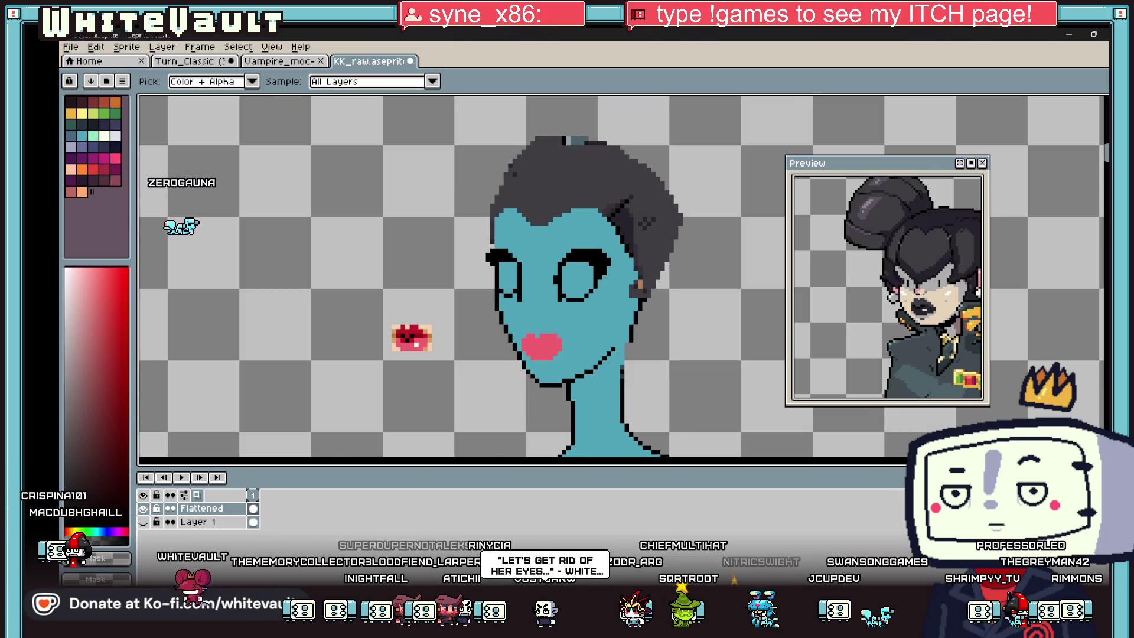
# - Marquee-select the hair and upper head and nudge it one pixel down, then deselect
pyautogui.click(1098, 105)
pyautogui.moveTo(482, 124); pyautogui.dragTo(729, 299)
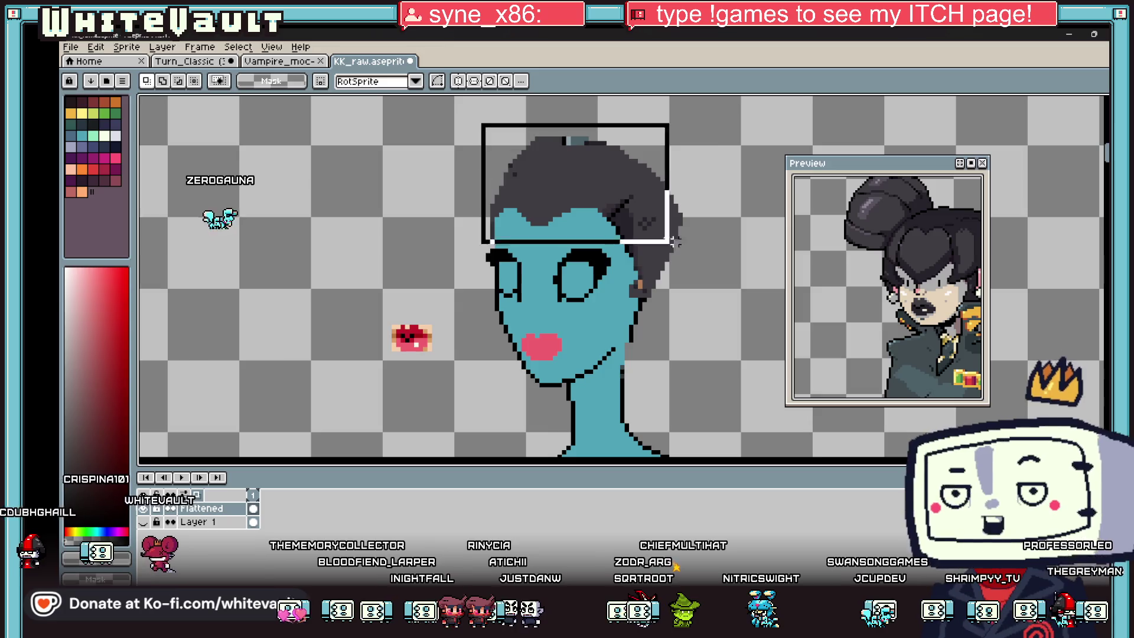
pyautogui.press('Down')
pyautogui.press('Down')
pyautogui.press('Down')
pyautogui.click(743, 357)
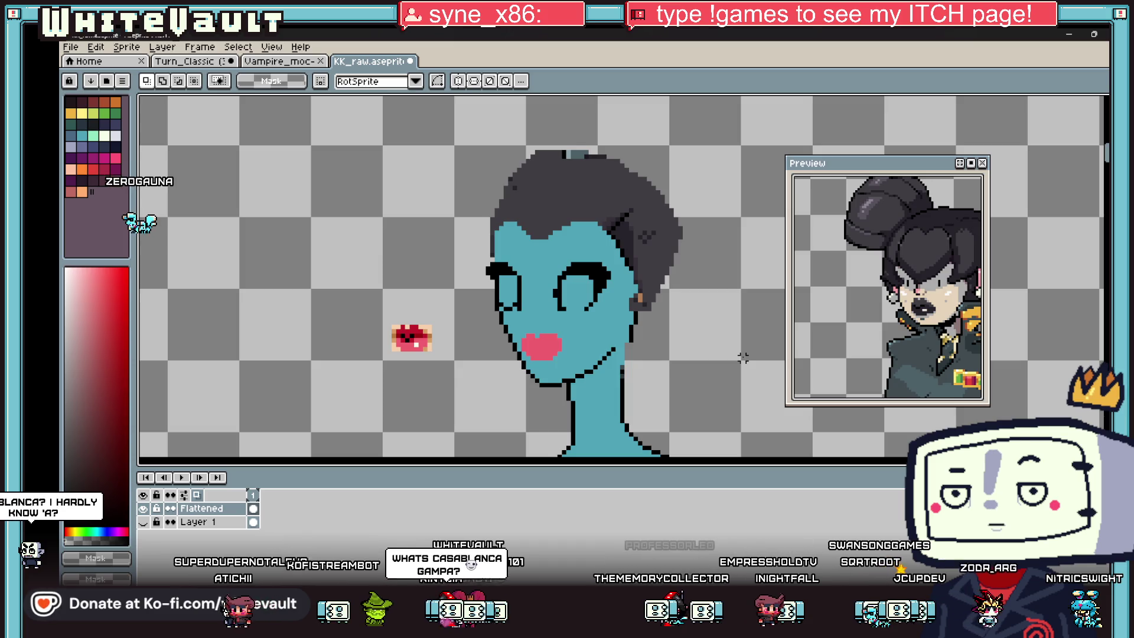
# - Paint over the eyes with the sampled teal skin, then erase the left part of the dark hair
pyautogui.keyDown('alt'); pyautogui.click(577, 245); pyautogui.keyUp('alt')
pyautogui.moveTo(602, 277); pyautogui.dragTo(516, 306)
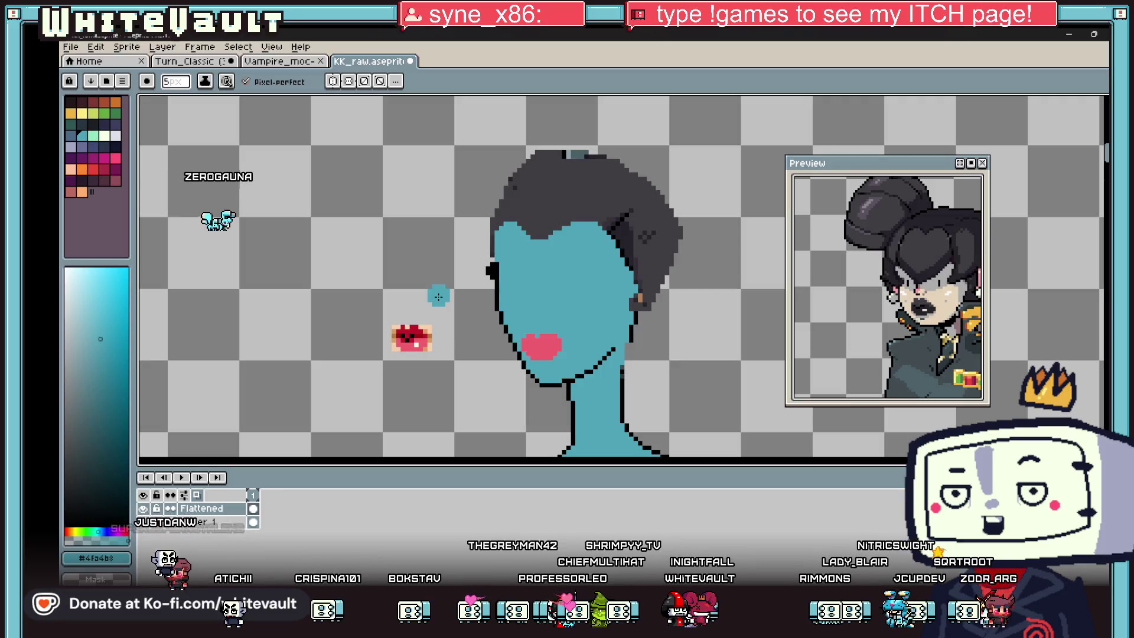
pyautogui.keyDown('alt'); pyautogui.click(488, 269); pyautogui.keyUp('alt')
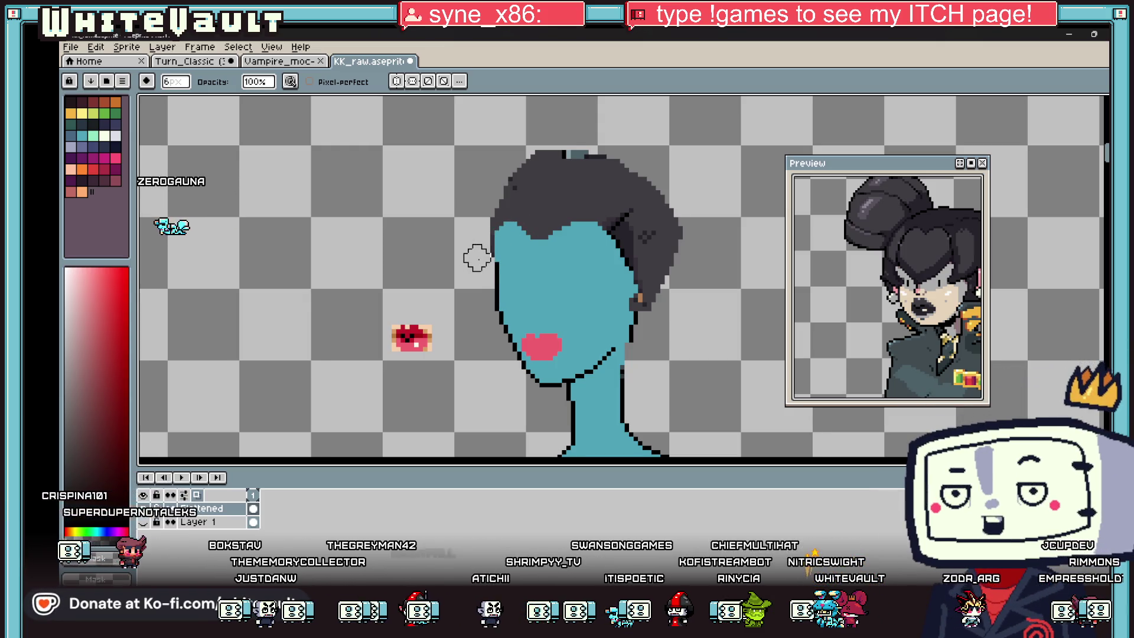
pyautogui.moveTo(494, 222)
pyautogui.mouseDown()
pyautogui.moveTo(532, 173)
pyautogui.moveTo(479, 253)
pyautogui.moveTo(525, 171)
pyautogui.mouseUp()
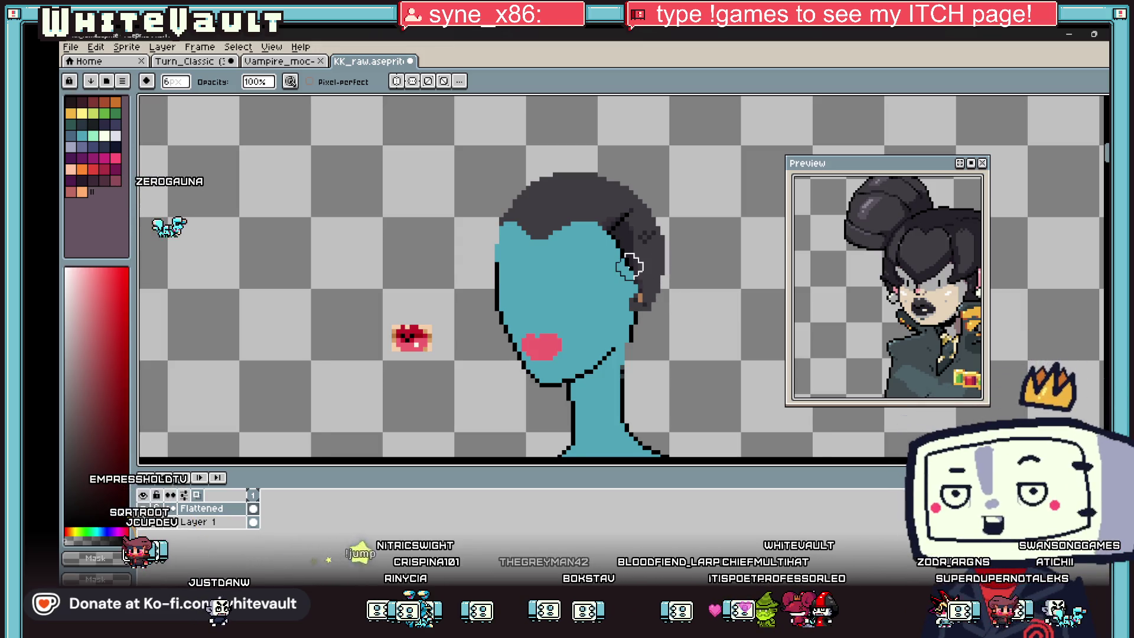
pyautogui.scroll(-1, 632, 266)
# - Select the hair and head and shift them a few pixels down
pyautogui.press('m')
pyautogui.moveTo(489, 187)
pyautogui.mouseDown()
pyautogui.moveTo(679, 286)
pyautogui.moveTo(665, 282)
pyautogui.mouseUp()
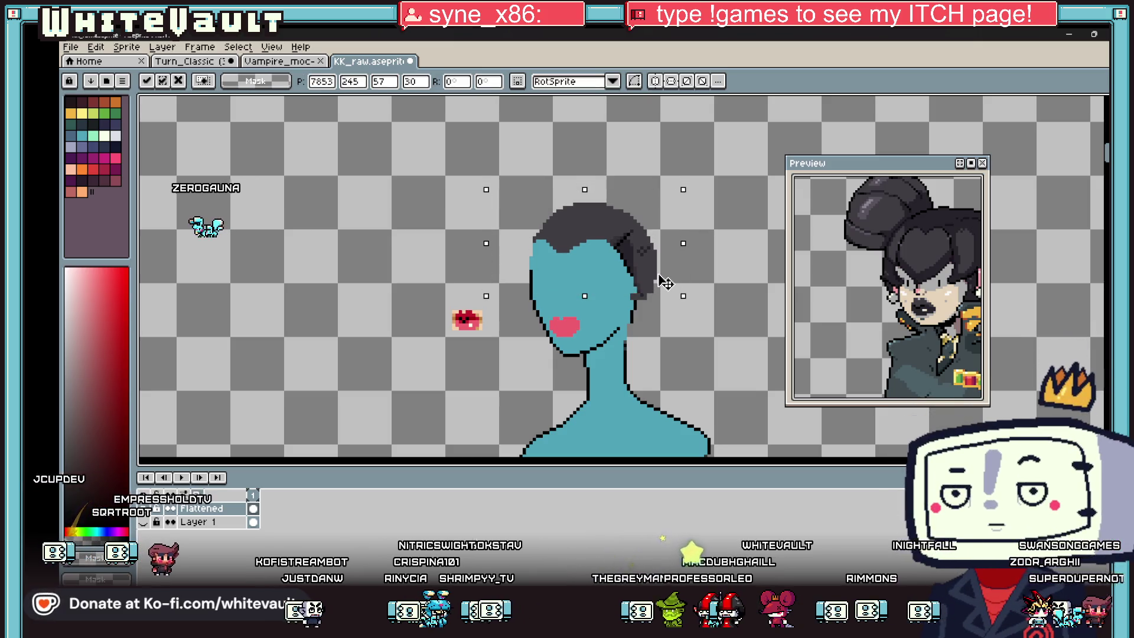
pyautogui.hotkey('ctrl', 'd')
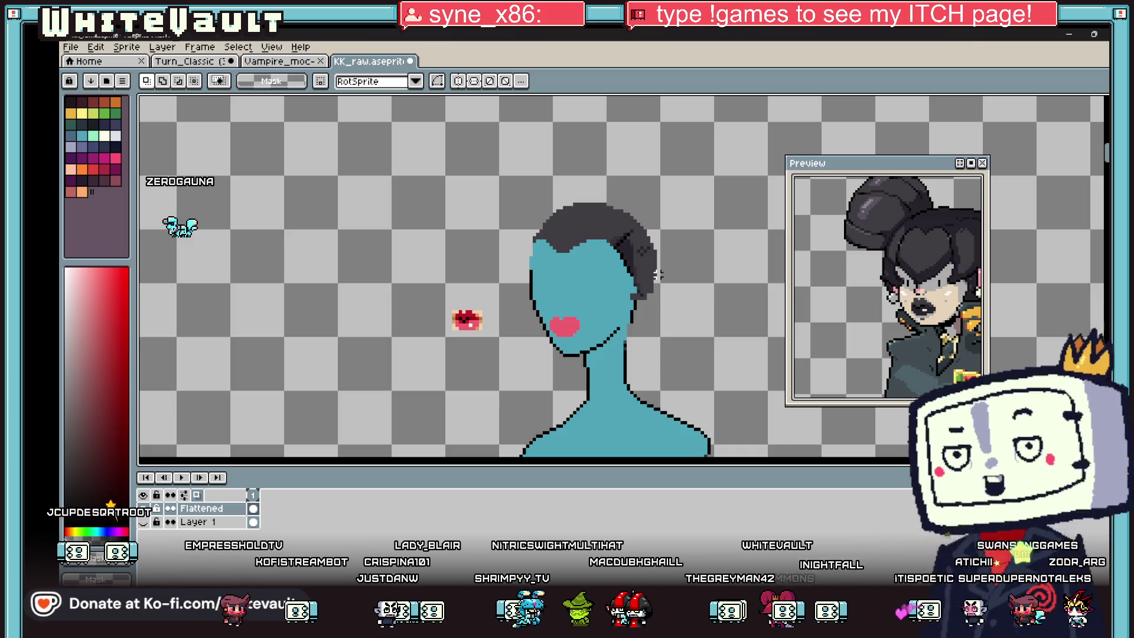
# - Sample the dark blue-grey #414d52 beside the neck as the pencil colour
pyautogui.press('i')
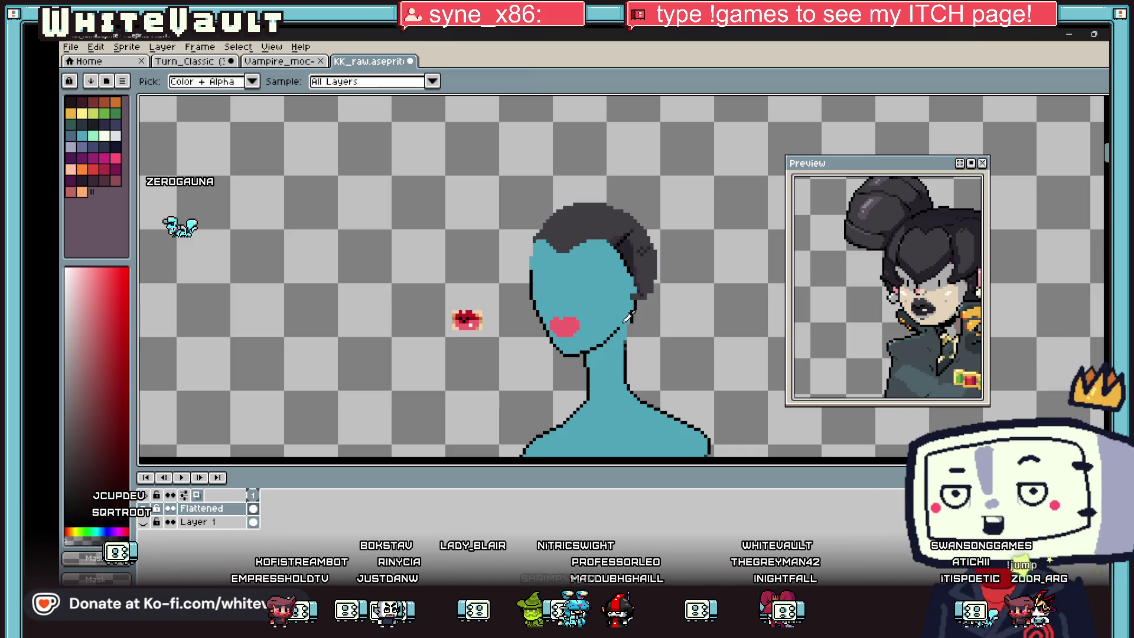
pyautogui.scroll(1, 631, 321)
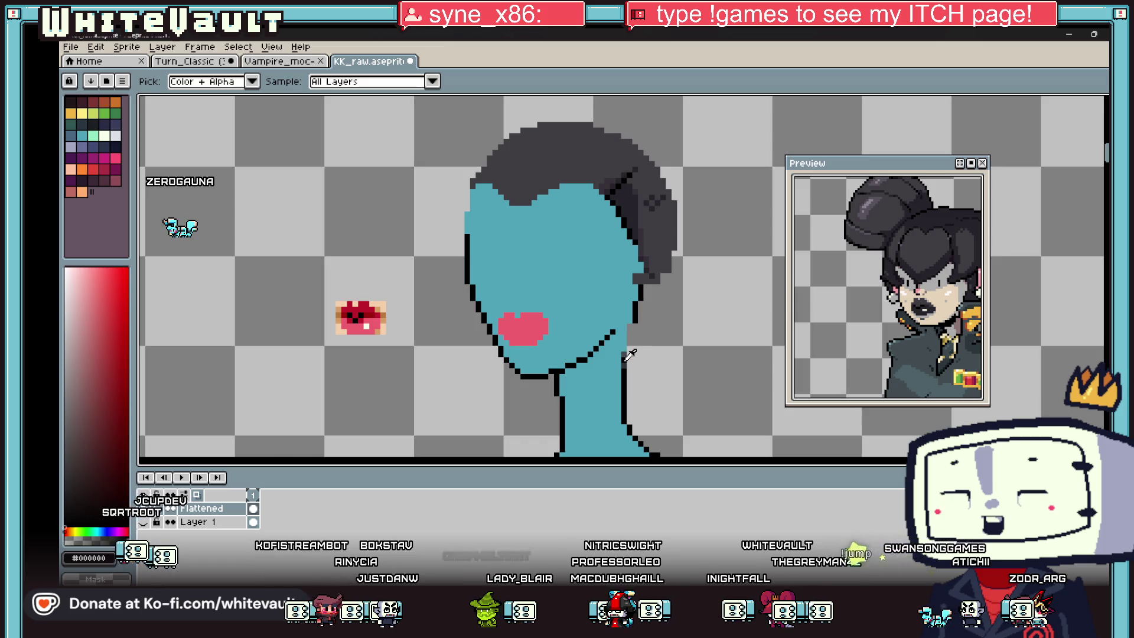
pyautogui.press('b')
pyautogui.scroll(1, 629, 350)
pyautogui.scroll(1, 627, 330)
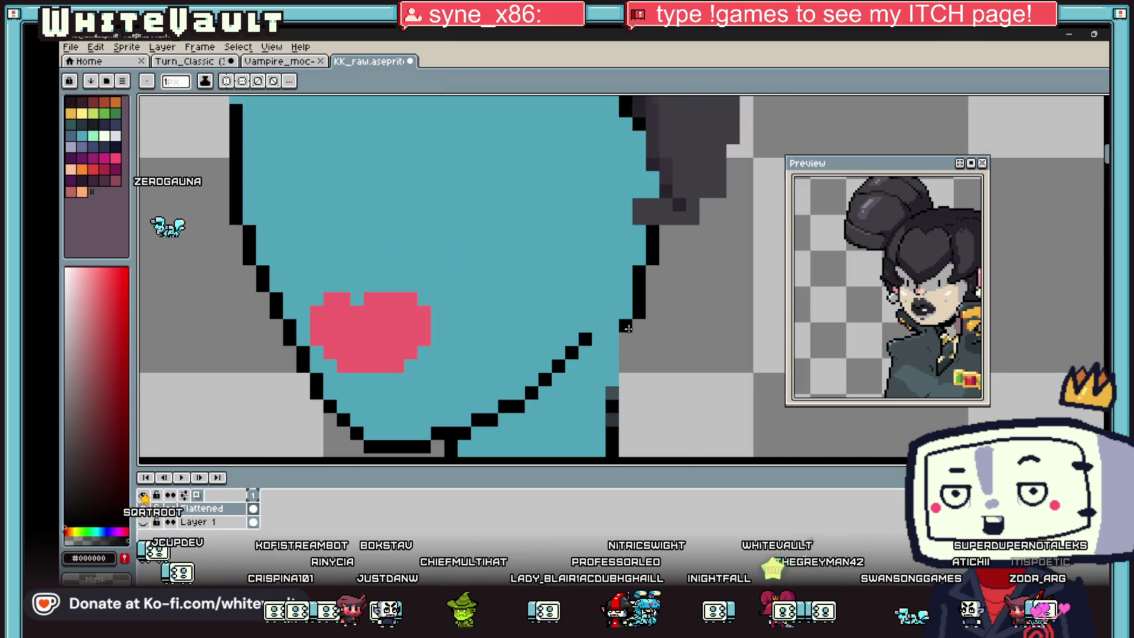
pyautogui.keyDown('alt'); pyautogui.click(611, 368); pyautogui.keyUp('alt')
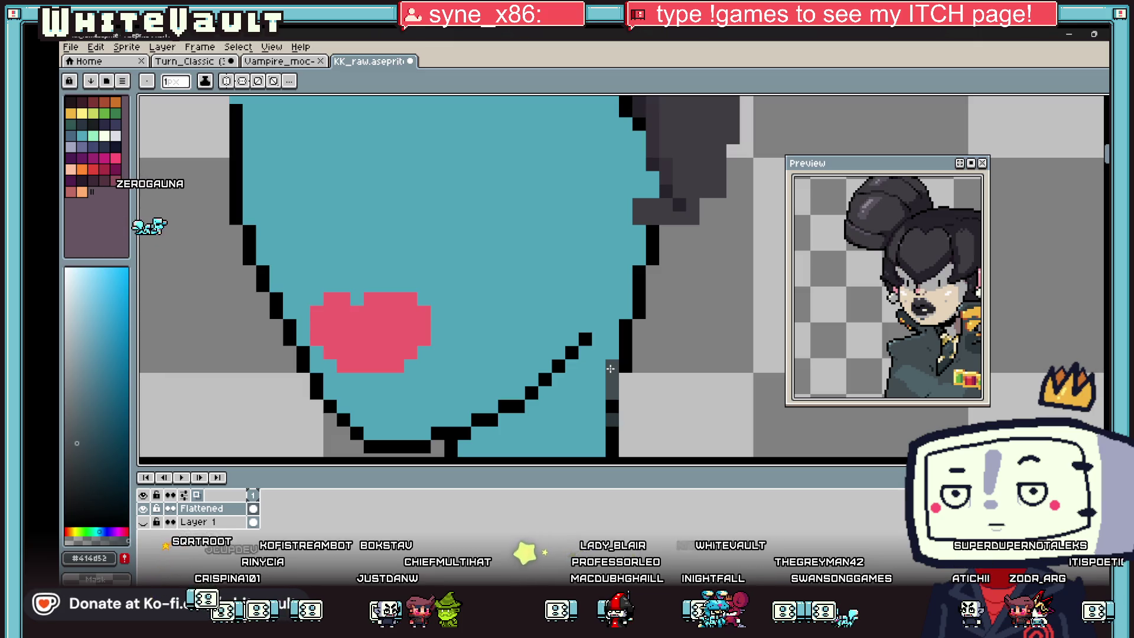
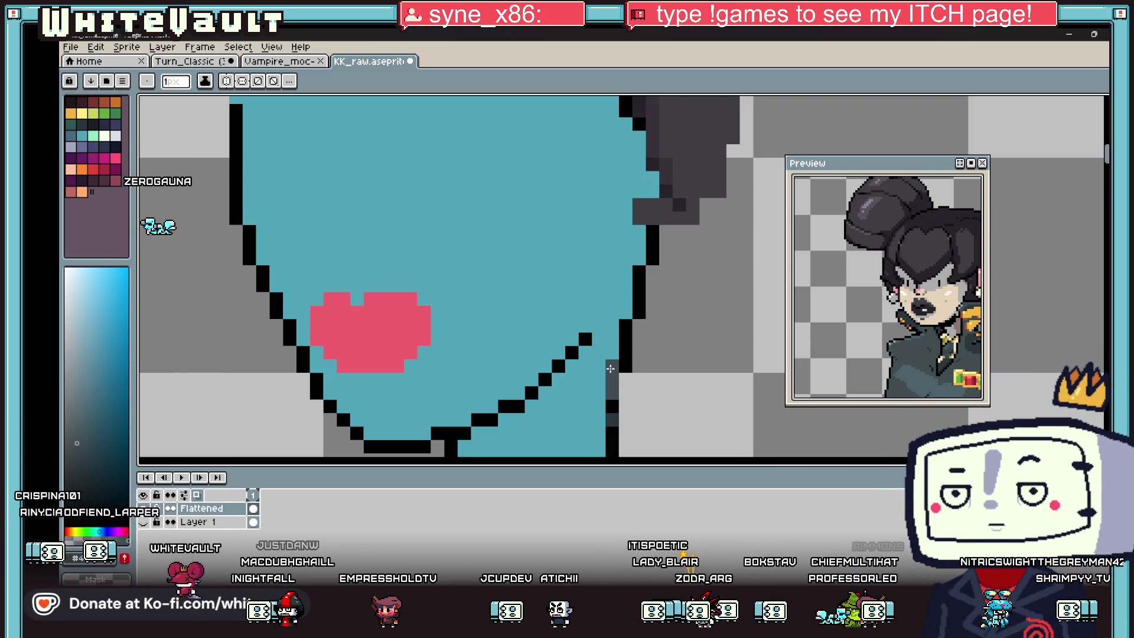
pyautogui.scroll(-2, 610, 368)
pyautogui.scroll(-1, 496, 319)
pyautogui.scroll(1, 486, 306)
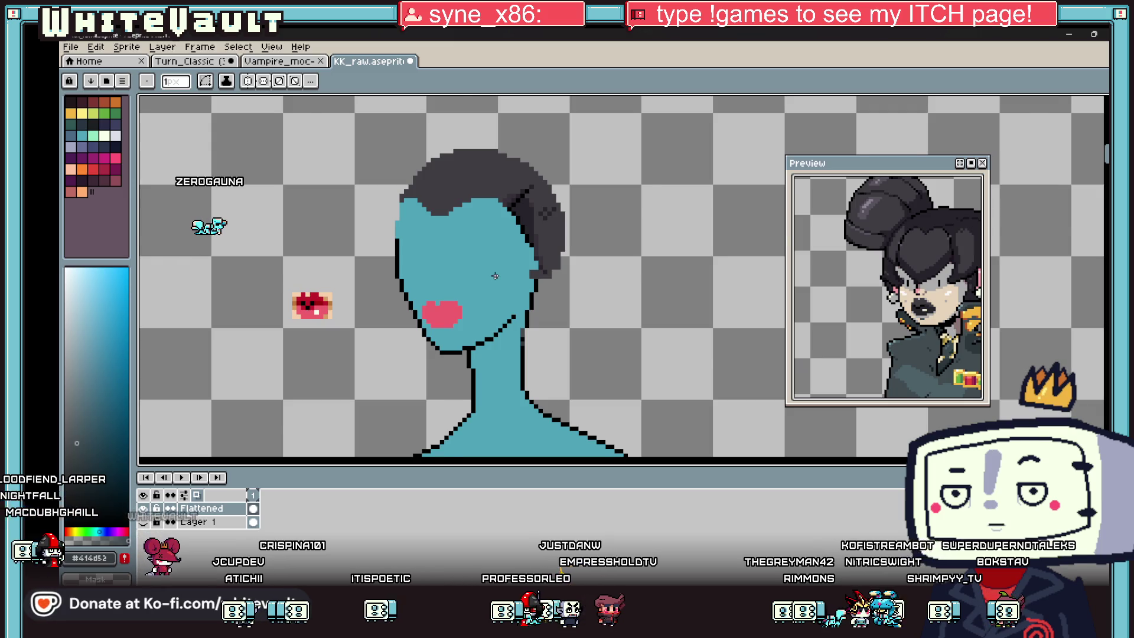
pyautogui.scroll(-2, 486, 307)
pyautogui.scroll(1, 532, 293)
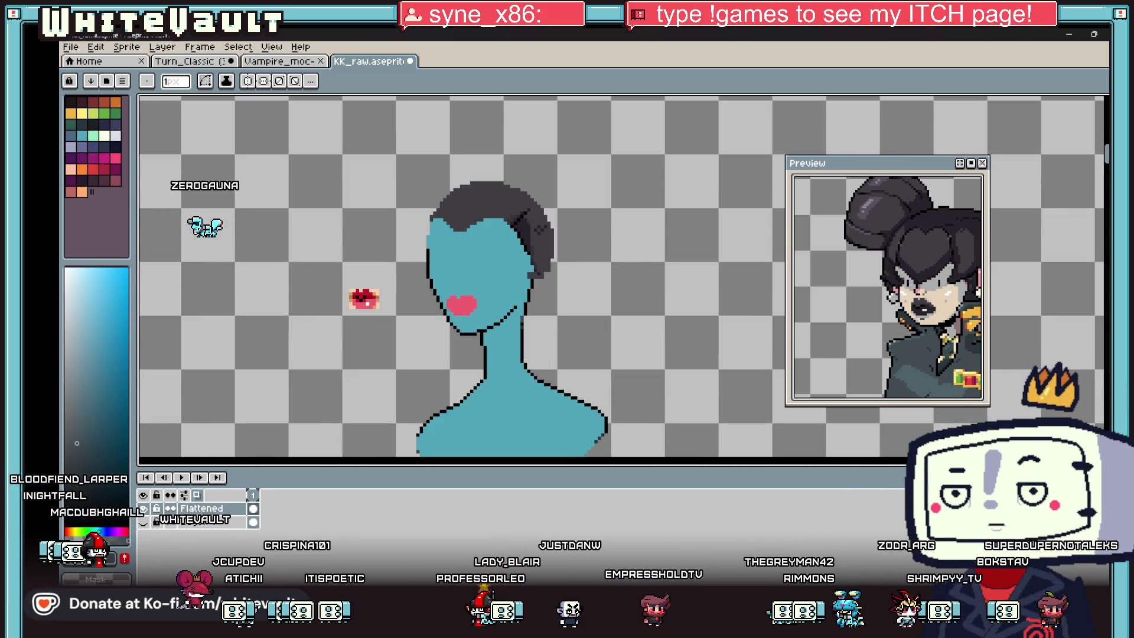
# - Shift the whole teal head slightly down on the neck and commit its new position
pyautogui.press('m')
pyautogui.moveTo(389, 147); pyautogui.dragTo(606, 351)
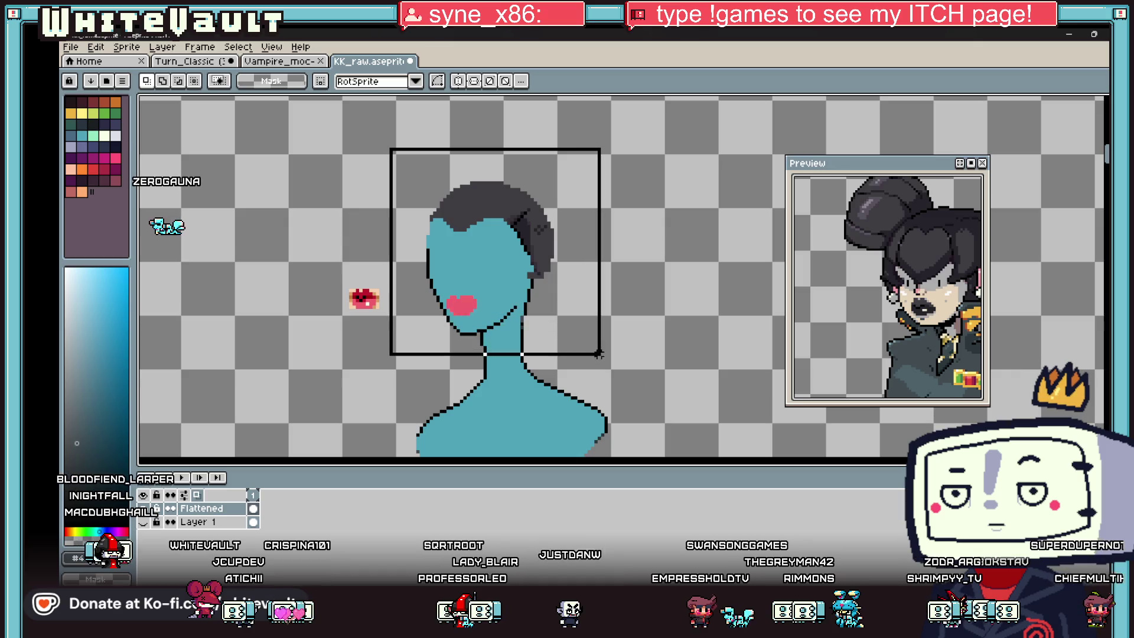
pyautogui.moveTo(545, 317); pyautogui.dragTo(560, 334)
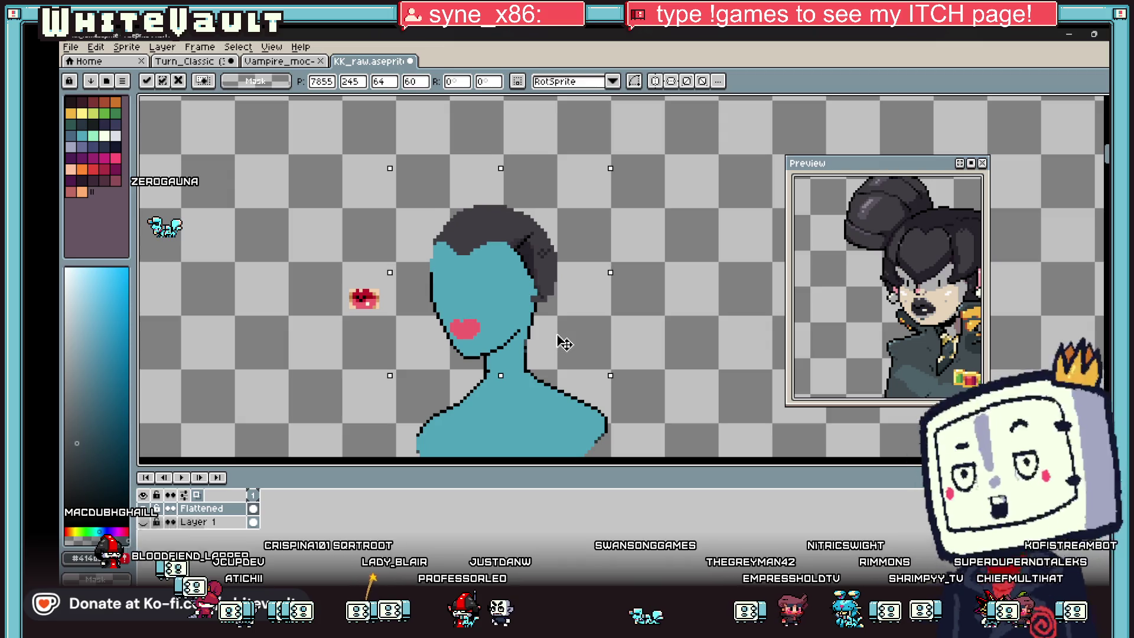
pyautogui.press('Return')
pyautogui.scroll(-2, 555, 321)
pyautogui.scroll(1, 497, 360)
pyautogui.scroll(1, 492, 346)
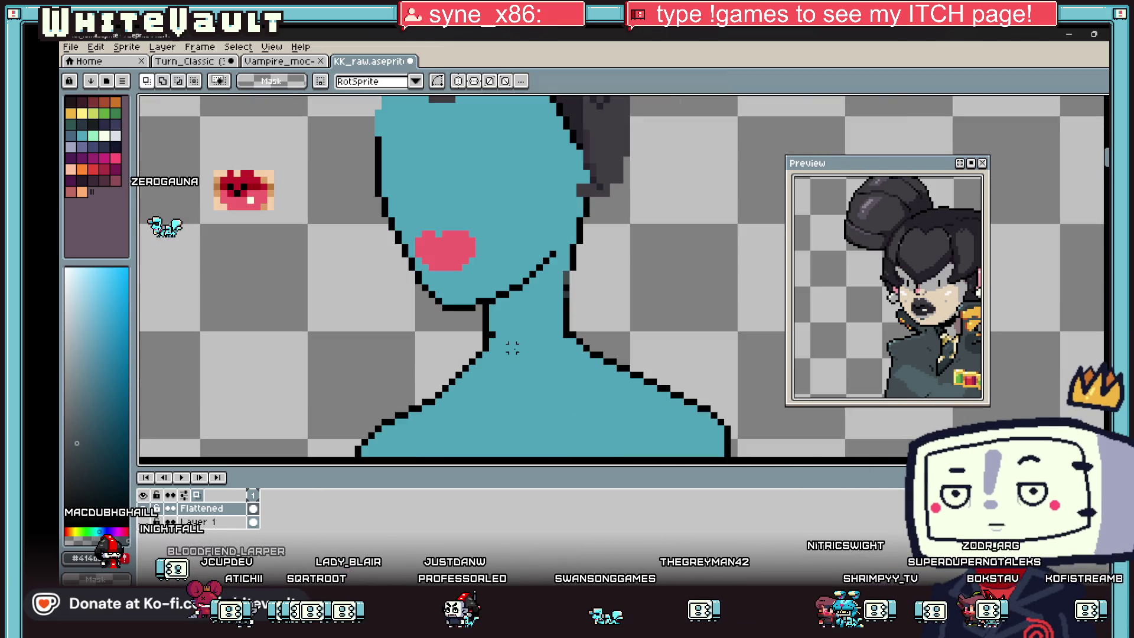
# - Sample colours from the skin, then draw a short black stroke for the left eye
pyautogui.keyDown('alt'); pyautogui.click(486, 333); pyautogui.keyUp('alt')
pyautogui.press('i')
pyautogui.scroll(-3, 486, 334)
pyautogui.scroll(2, 514, 222)
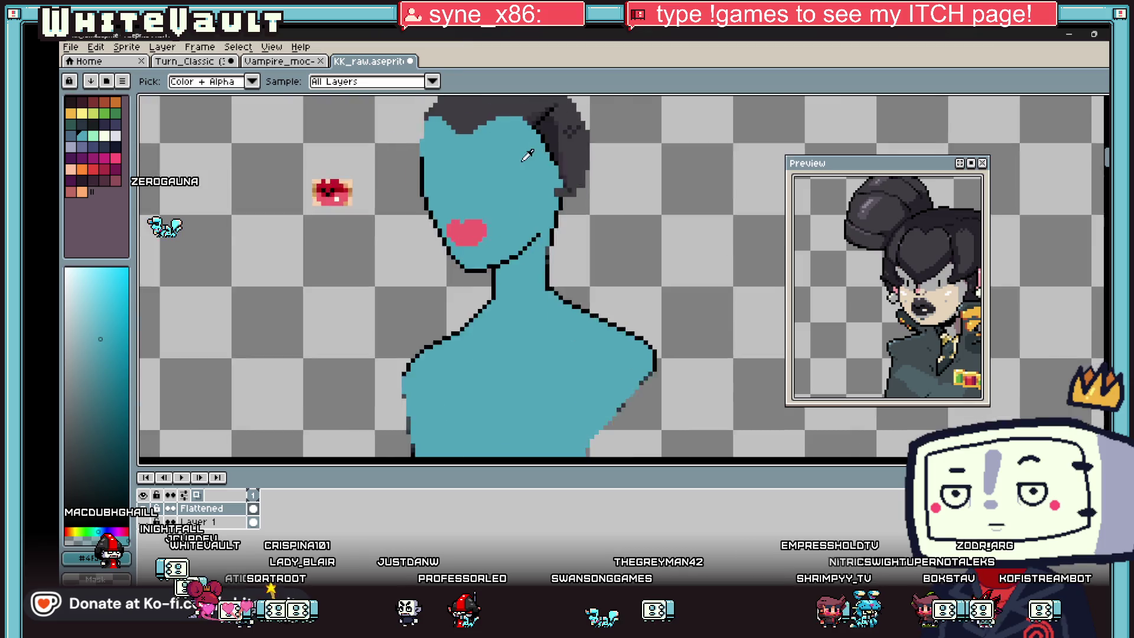
pyautogui.scroll(1, 513, 221)
pyautogui.scroll(-3, 529, 158)
pyautogui.scroll(1, 528, 158)
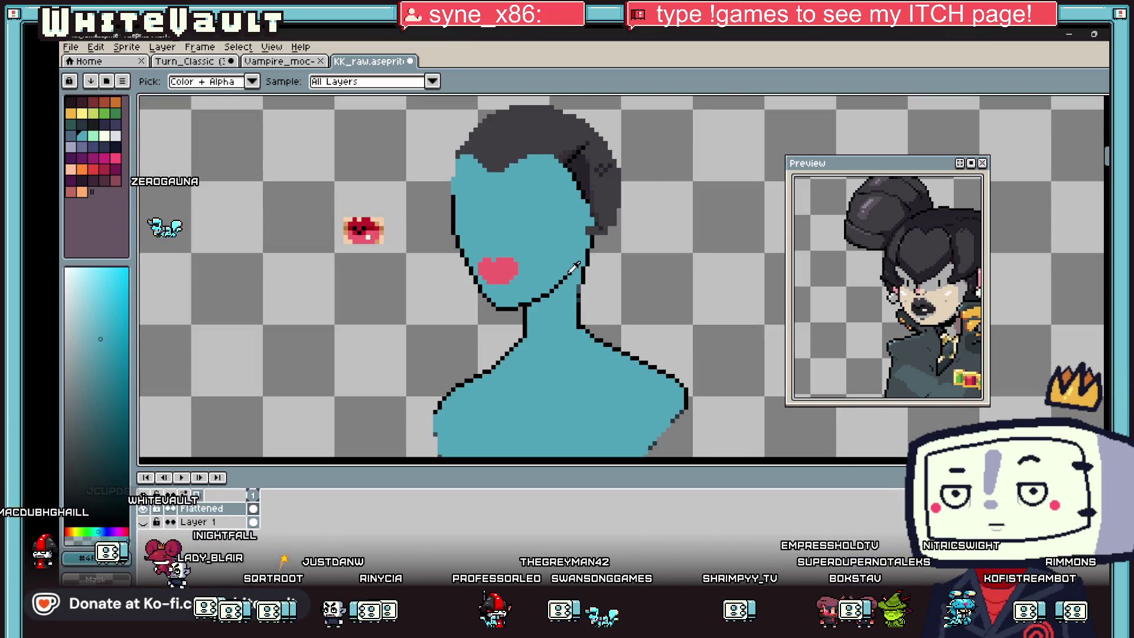
pyautogui.press('b')
pyautogui.scroll(3, 476, 203)
pyautogui.moveTo(425, 233); pyautogui.dragTo(422, 207)
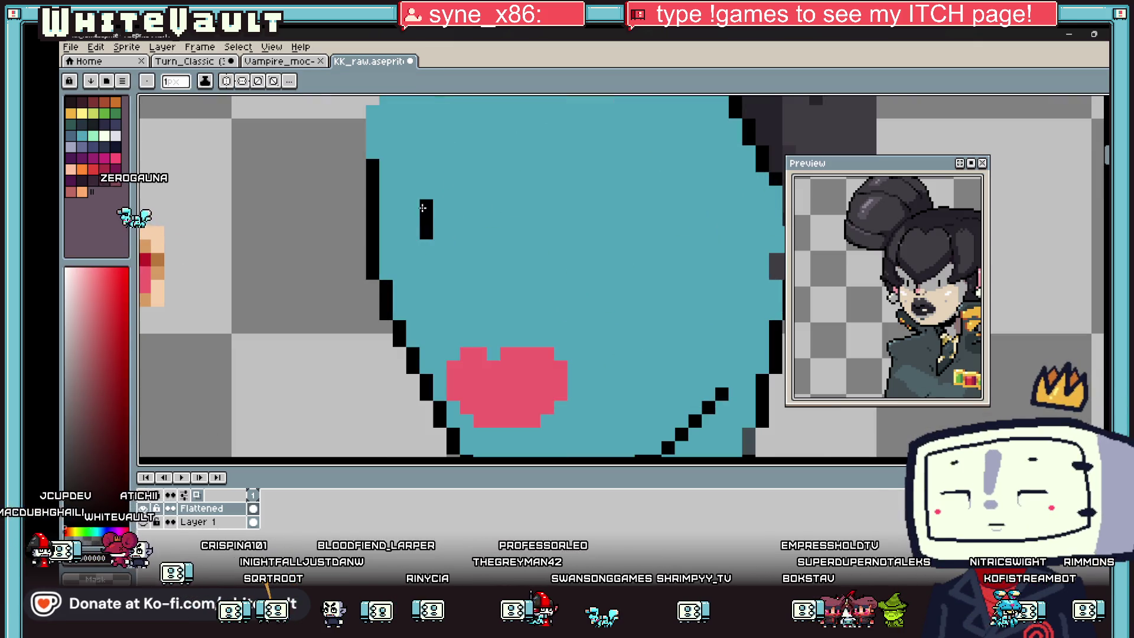
pyautogui.scroll(-3, 879, 322)
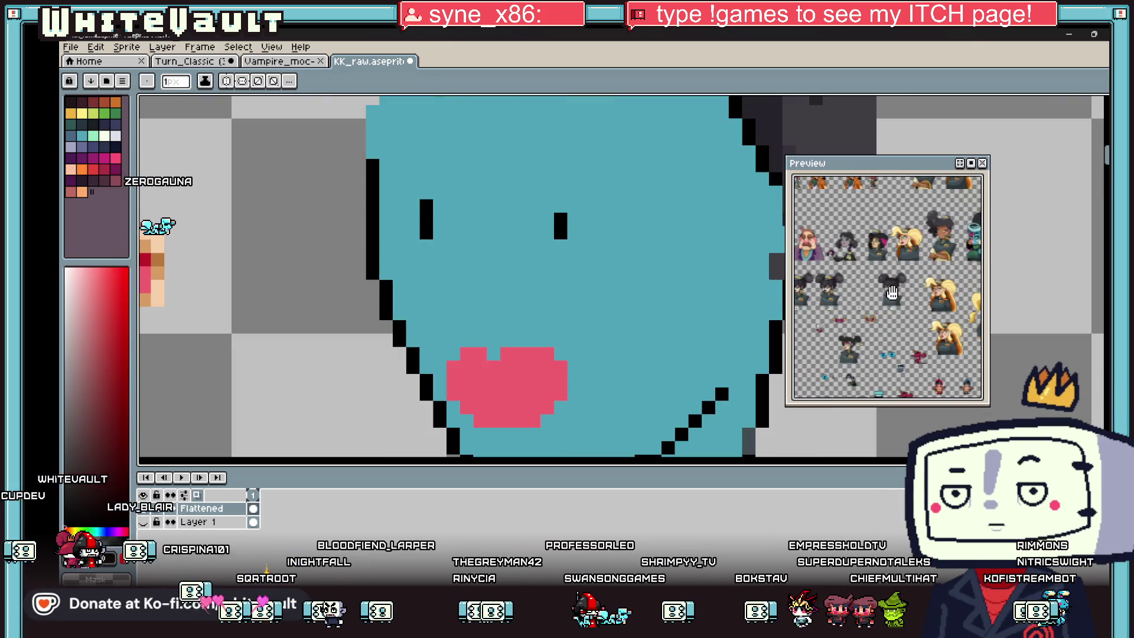
pyautogui.scroll(2, 879, 323)
pyautogui.scroll(1, 878, 322)
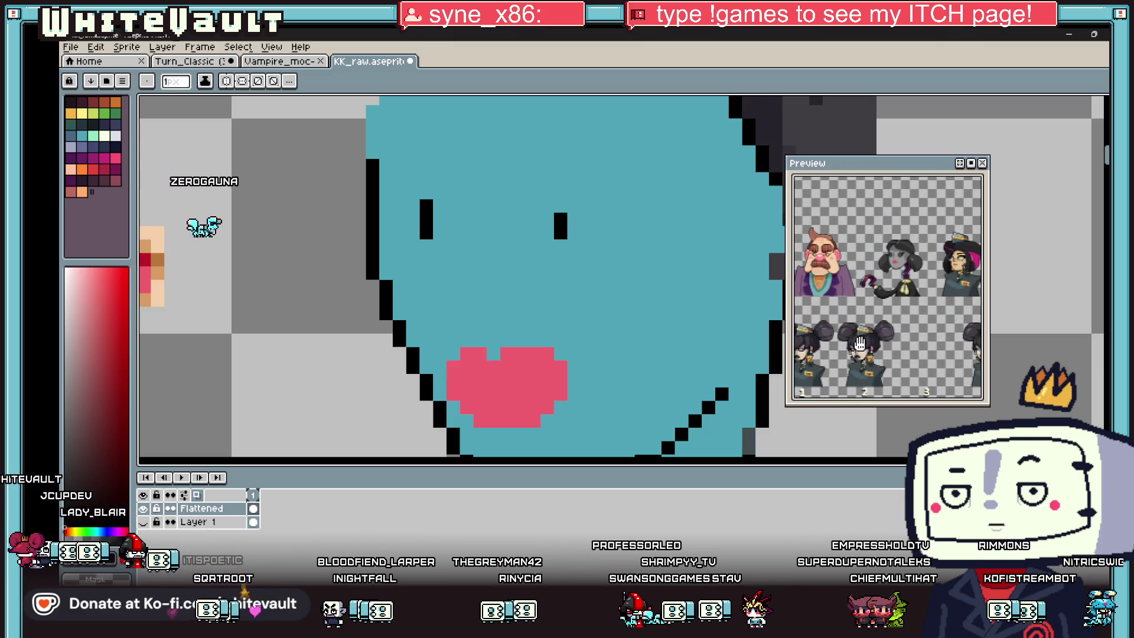
pyautogui.scroll(1, 858, 345)
pyautogui.scroll(1, 857, 345)
# - Cover the stray eye mark with teal and draw the right eye's black upper lid
pyautogui.keyDown('alt'); pyautogui.click(573, 199); pyautogui.keyUp('alt')
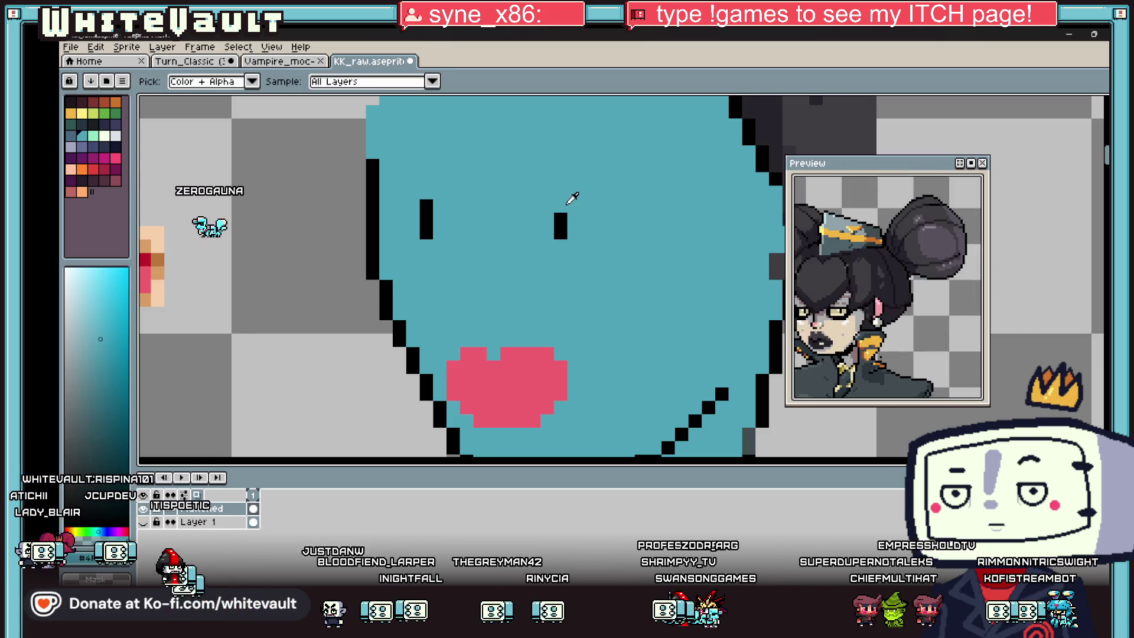
pyautogui.moveTo(560, 215); pyautogui.dragTo(559, 232)
pyautogui.keyDown('alt'); pyautogui.click(426, 217); pyautogui.keyUp('alt')
pyautogui.moveTo(535, 195); pyautogui.dragTo(534, 221)
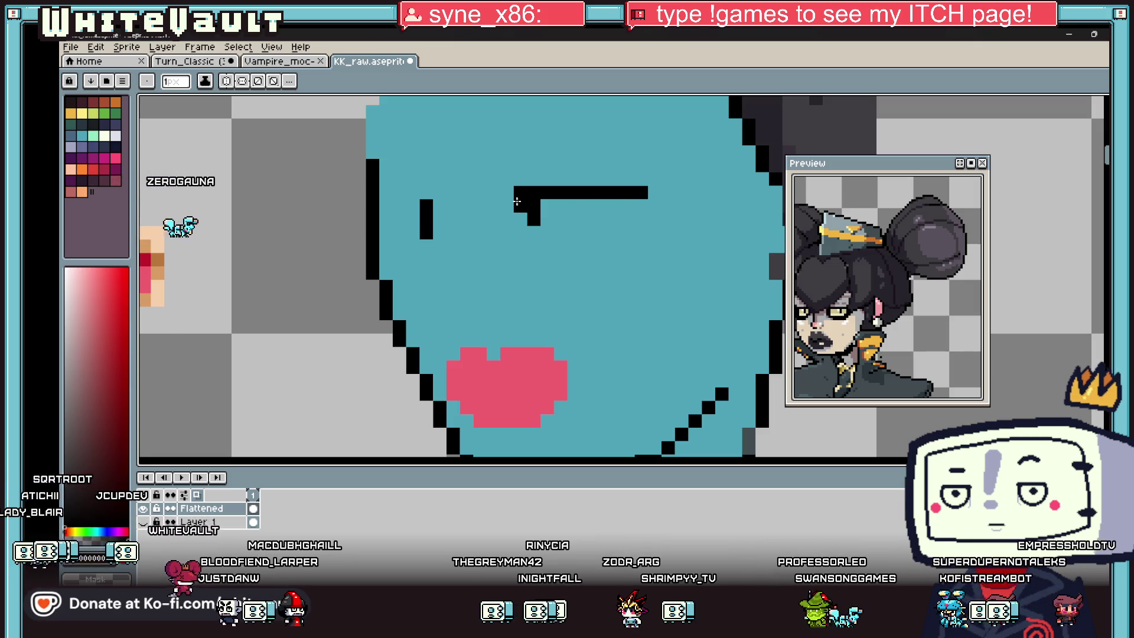
# - Draw the right eye's lower curve and closing side, then sample the teal face colour
pyautogui.moveTo(528, 241); pyautogui.dragTo(627, 247)
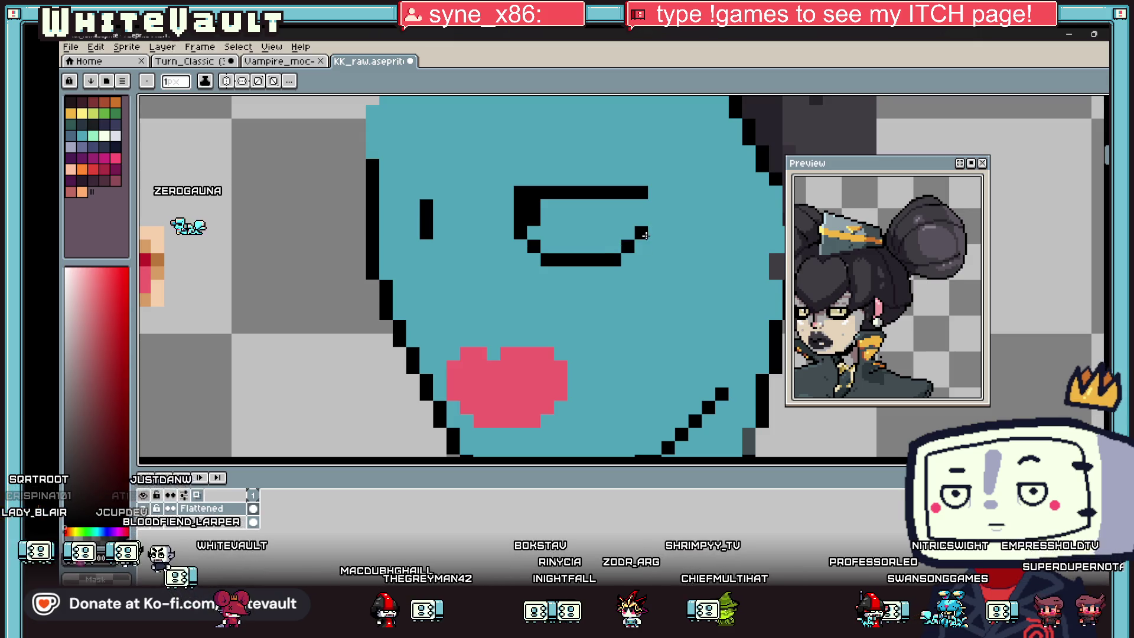
pyautogui.moveTo(644, 233); pyautogui.dragTo(676, 194)
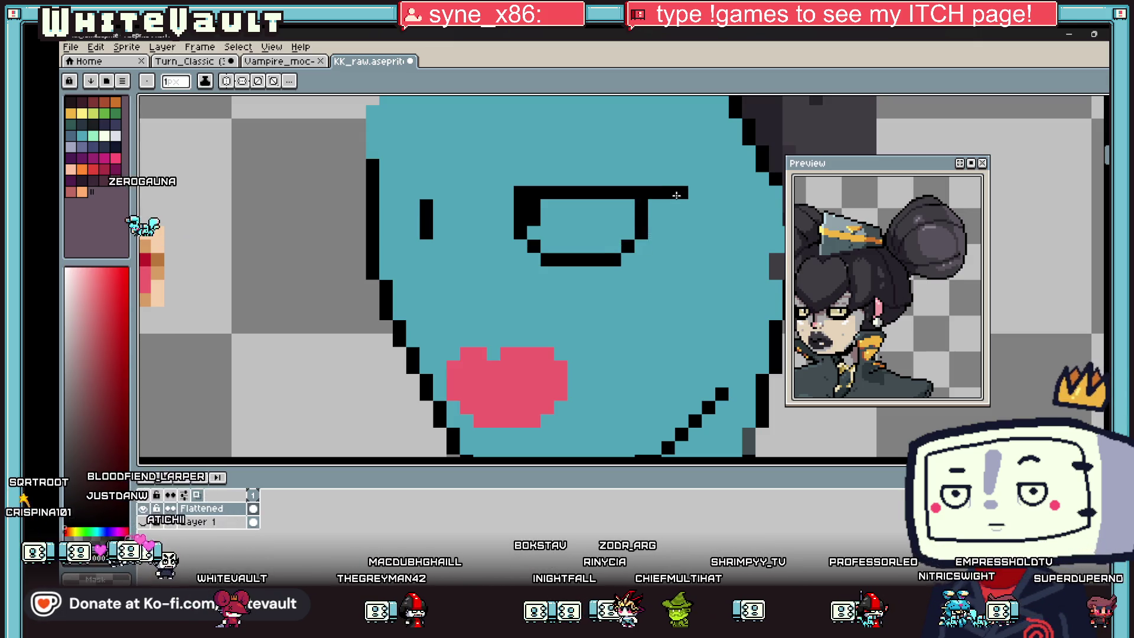
pyautogui.press('alt')
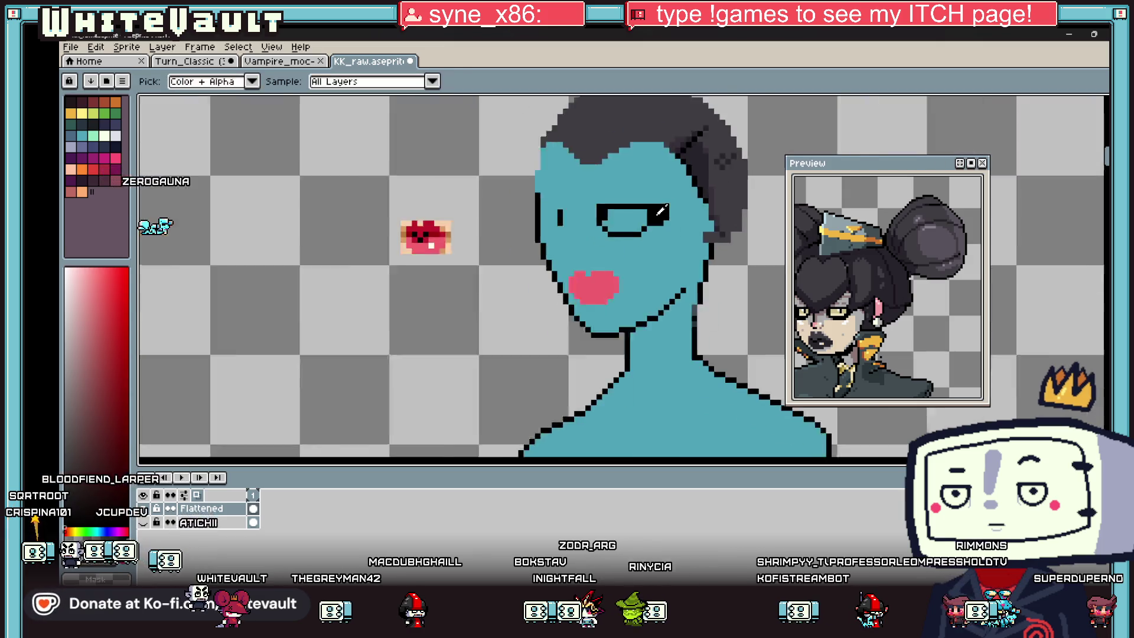
pyautogui.scroll(-2, 677, 213)
pyautogui.scroll(1, 625, 206)
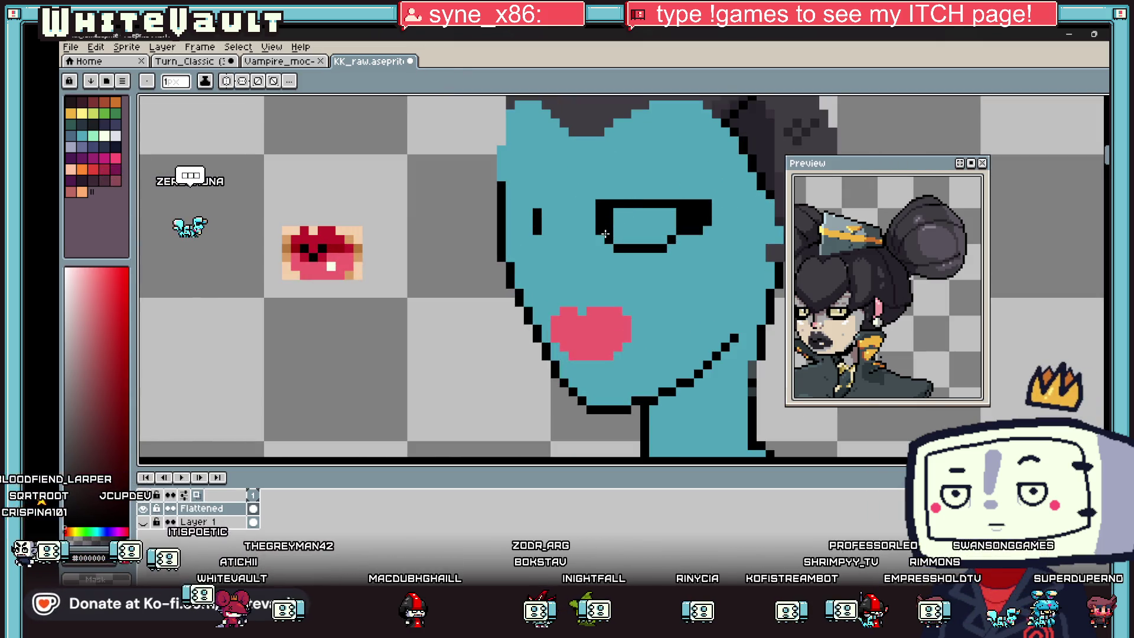
pyautogui.keyDown('alt'); pyautogui.click(616, 195); pyautogui.keyUp('alt')
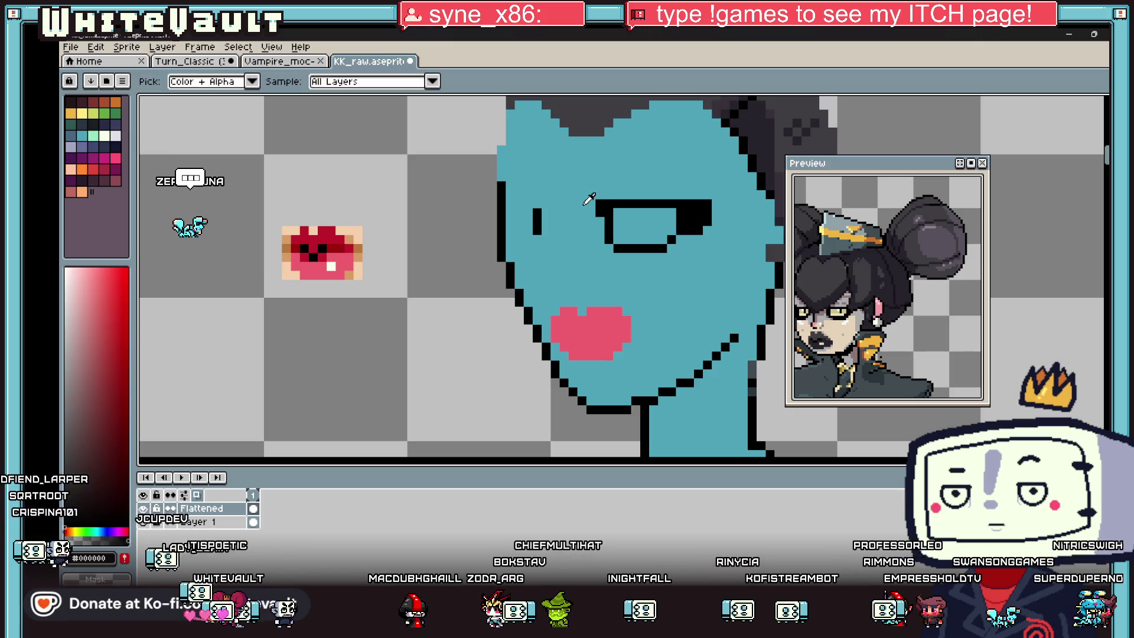
pyautogui.scroll(-2, 622, 217)
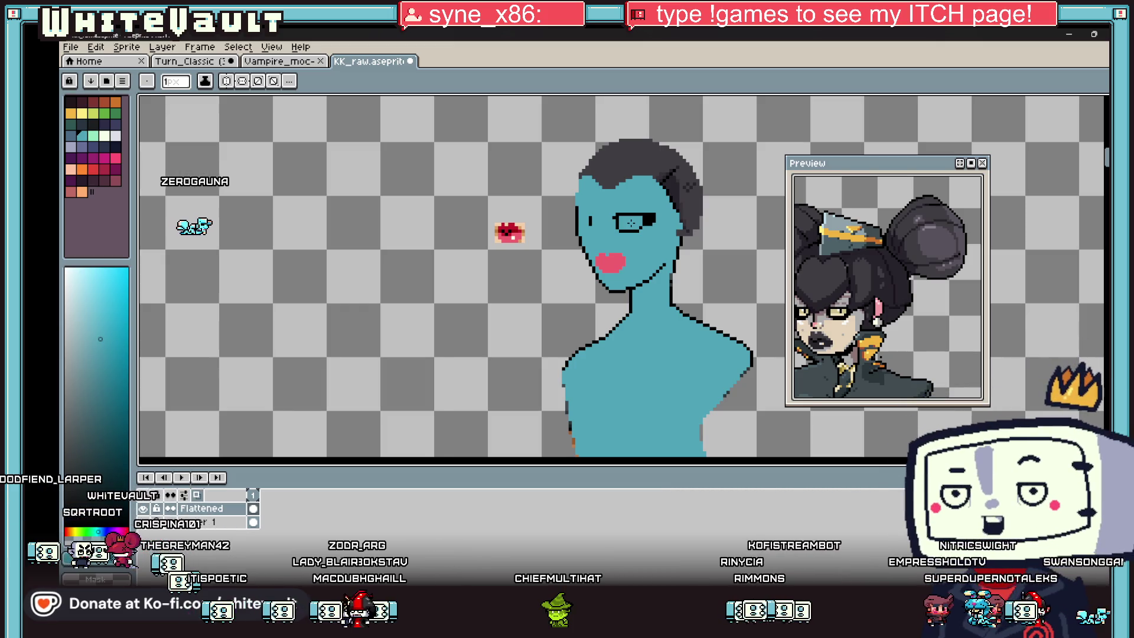
pyautogui.press('i')
pyautogui.scroll(1, 621, 214)
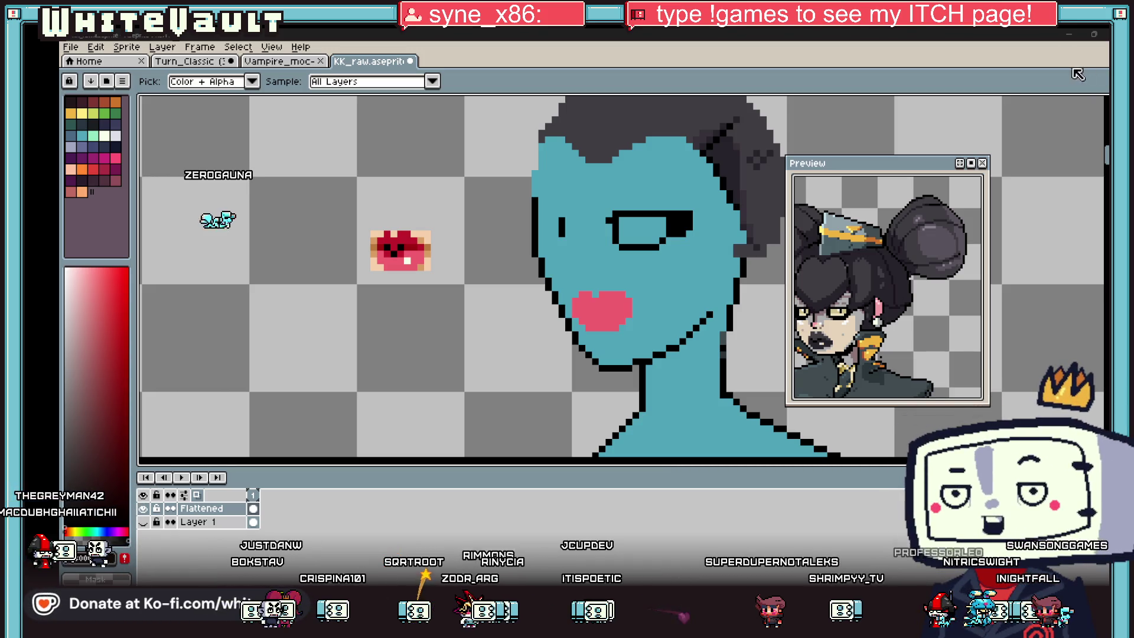
pyautogui.scroll(2, 651, 208)
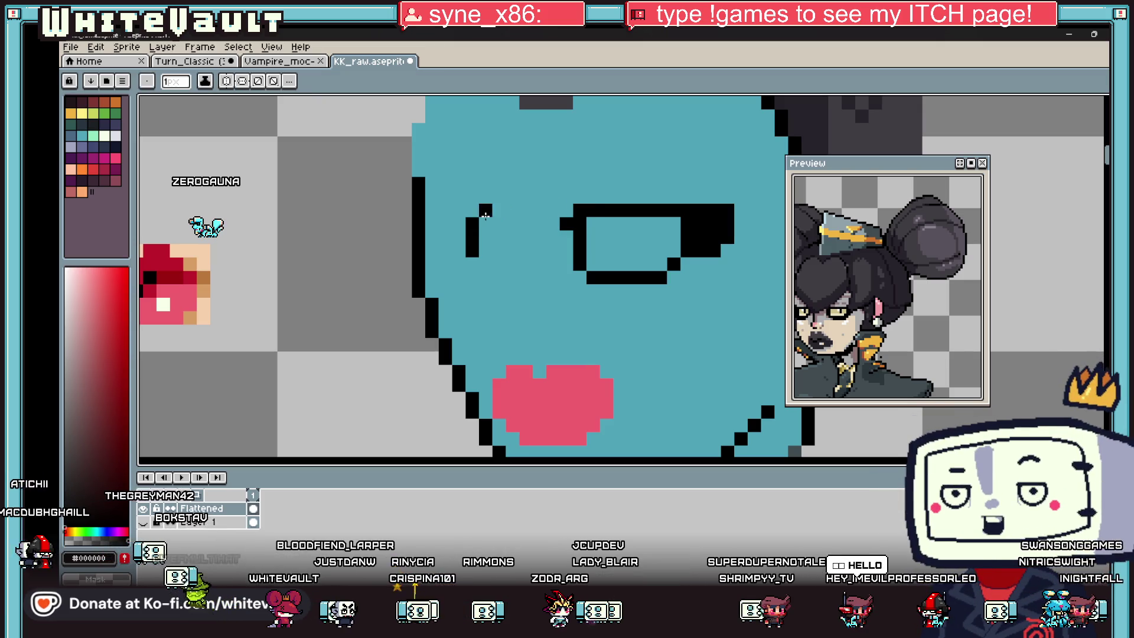
# - Lengthen the left eye's black stroke downward and reshape its outline
pyautogui.press('b')
pyautogui.moveTo(486, 248); pyautogui.dragTo(475, 271)
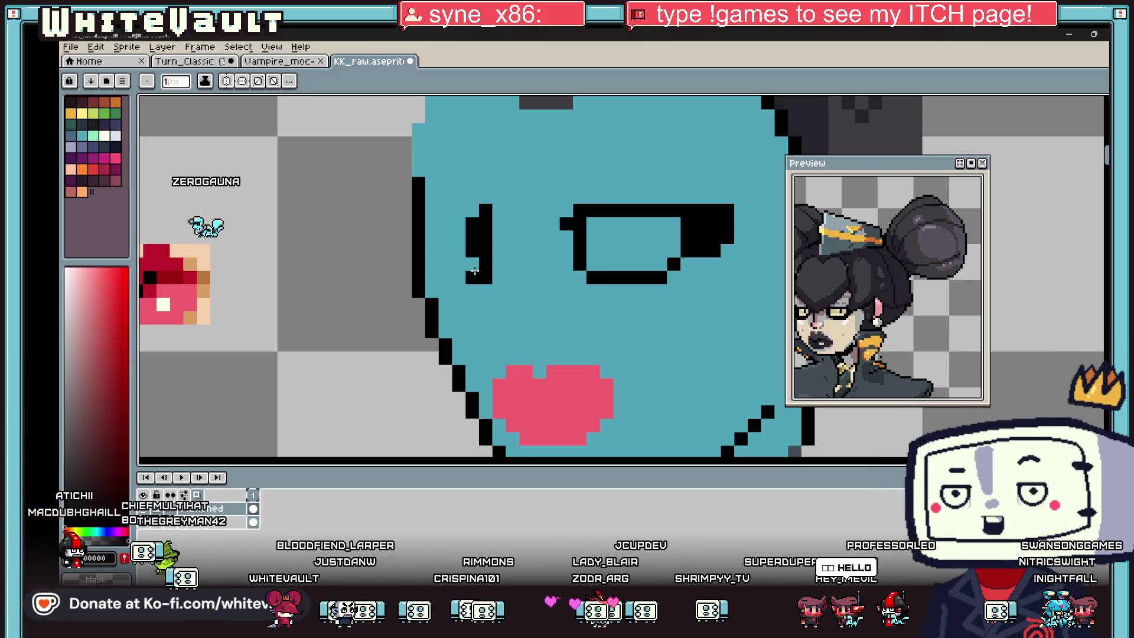
pyautogui.press('i')
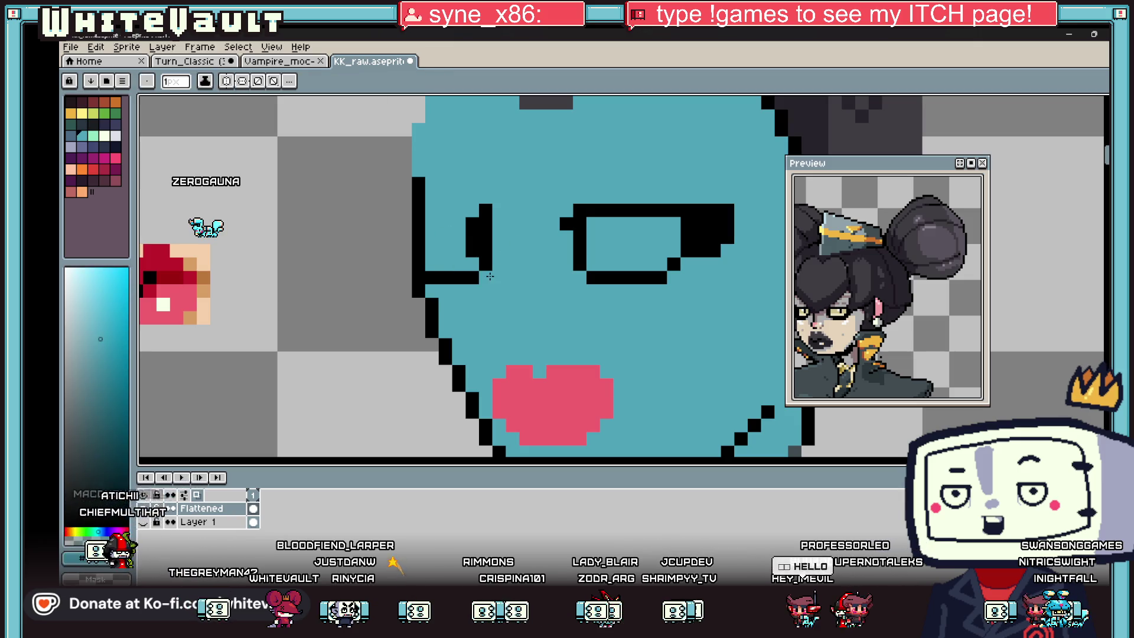
pyautogui.click(497, 246)
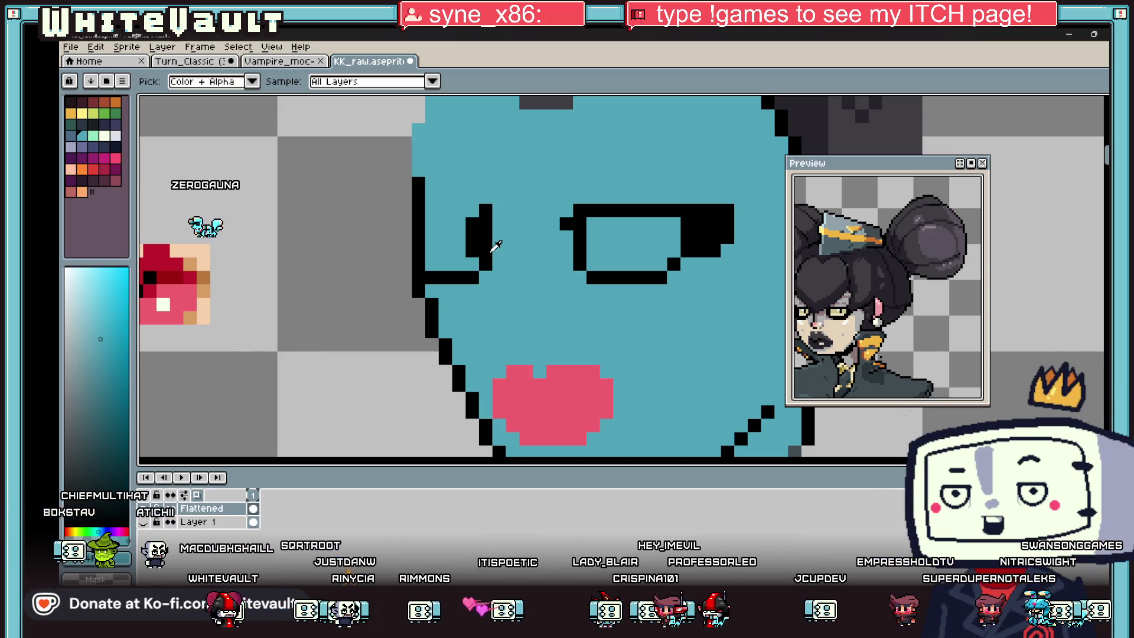
pyautogui.click(486, 209)
pyautogui.press('b')
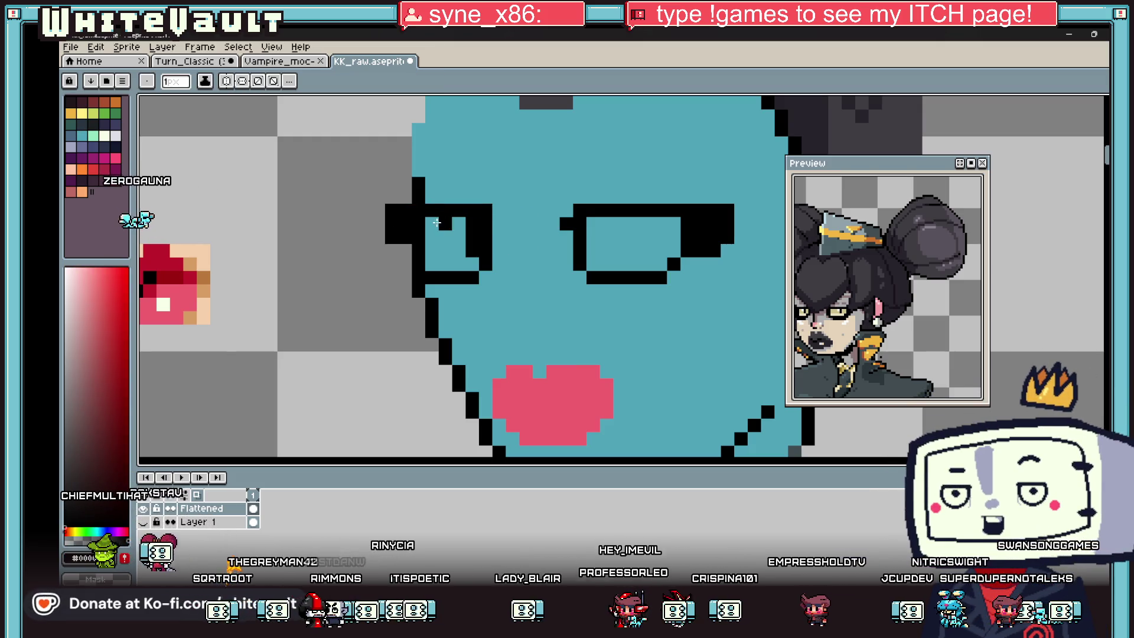
pyautogui.keyDown('alt'); pyautogui.click(436, 223); pyautogui.keyUp('alt')
# - Add a black edge pixel to the left eye and trim it with teal
pyautogui.click(469, 239)
pyautogui.keyDown('alt'); pyautogui.click(486, 213); pyautogui.keyUp('alt')
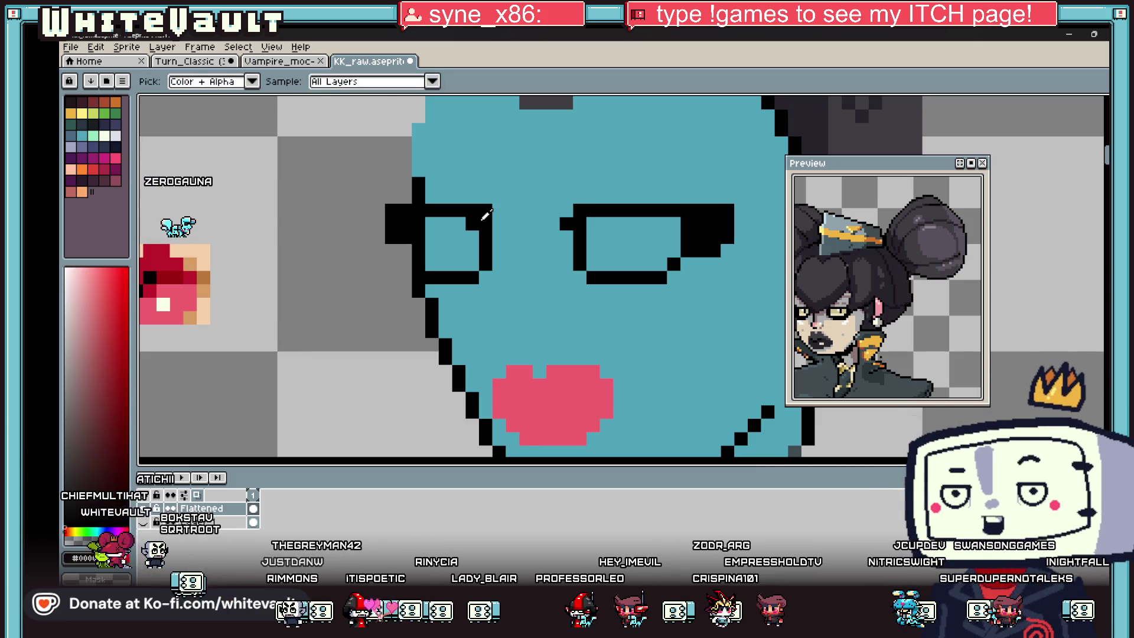
pyautogui.click(494, 222)
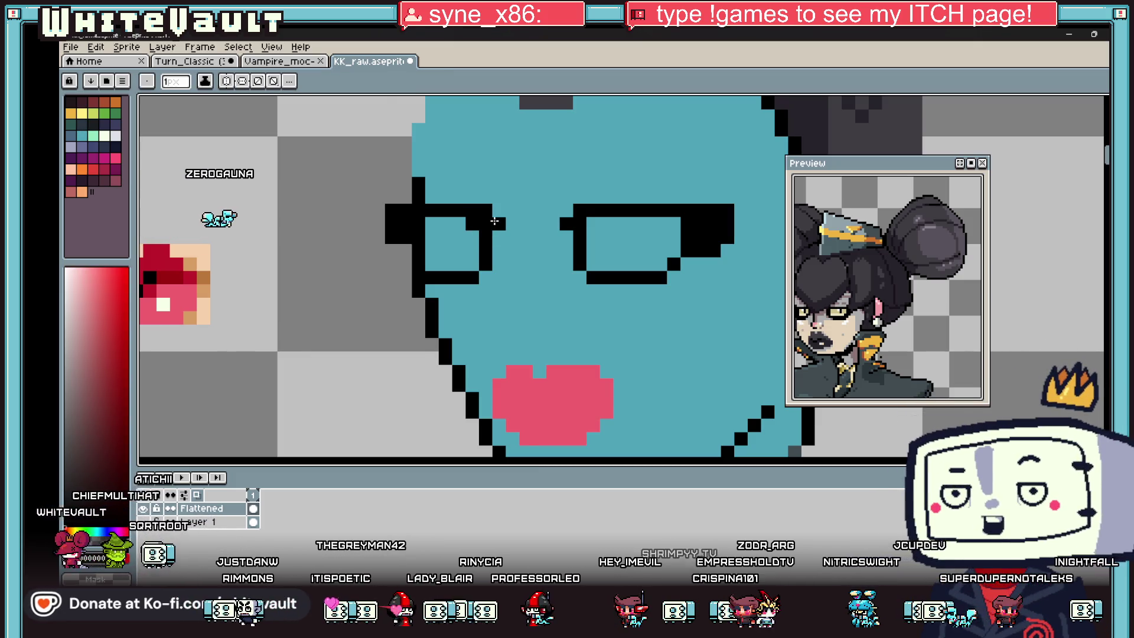
pyautogui.press('alt')
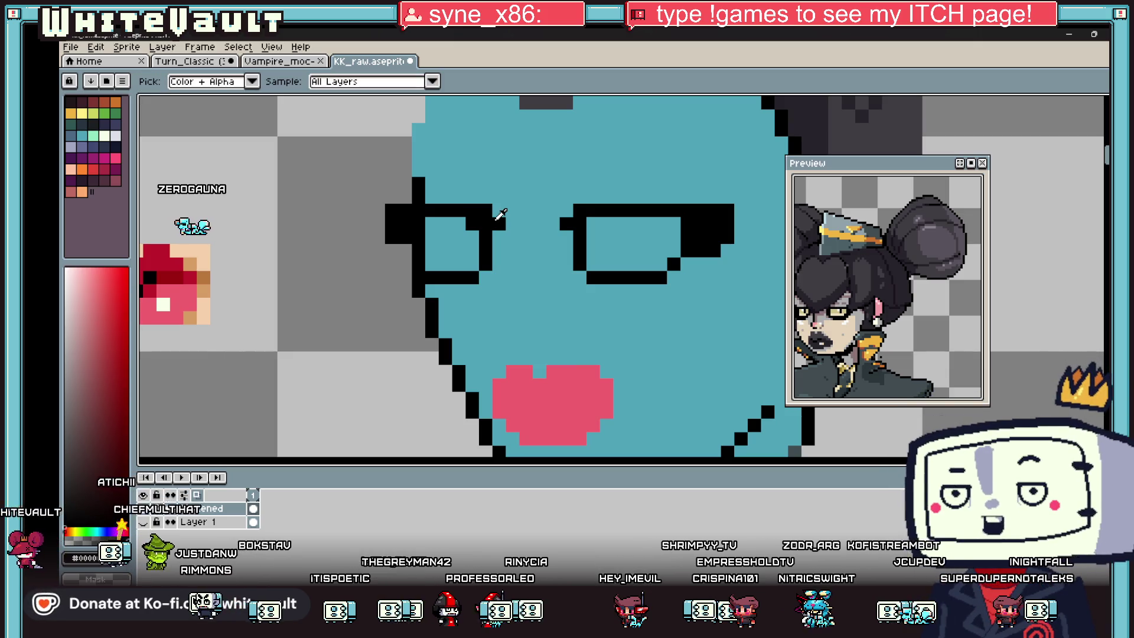
pyautogui.keyDown('alt'); pyautogui.click(499, 215); pyautogui.keyUp('alt')
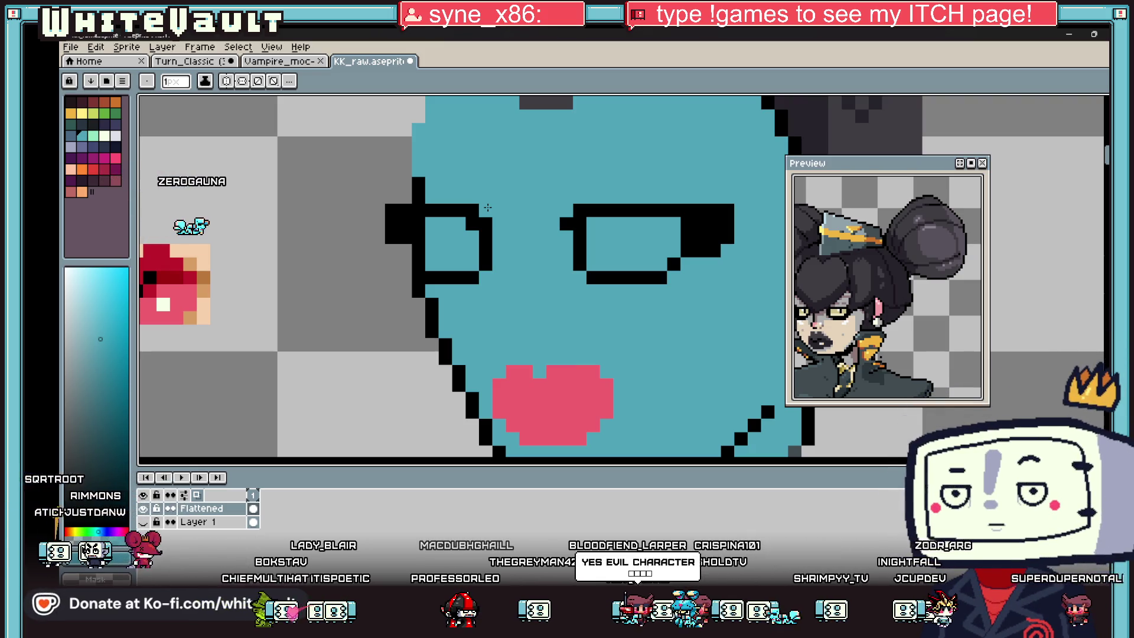
pyautogui.keyDown('alt'); pyautogui.click(401, 251); pyautogui.keyUp('alt')
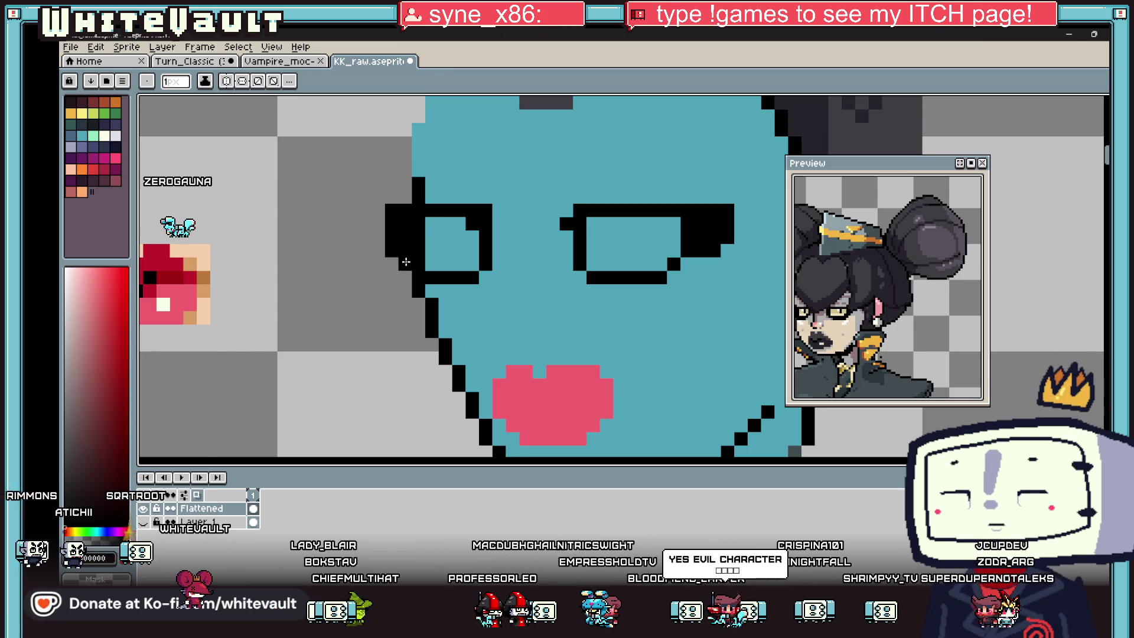
pyautogui.scroll(-2, 405, 262)
pyautogui.scroll(1, 532, 253)
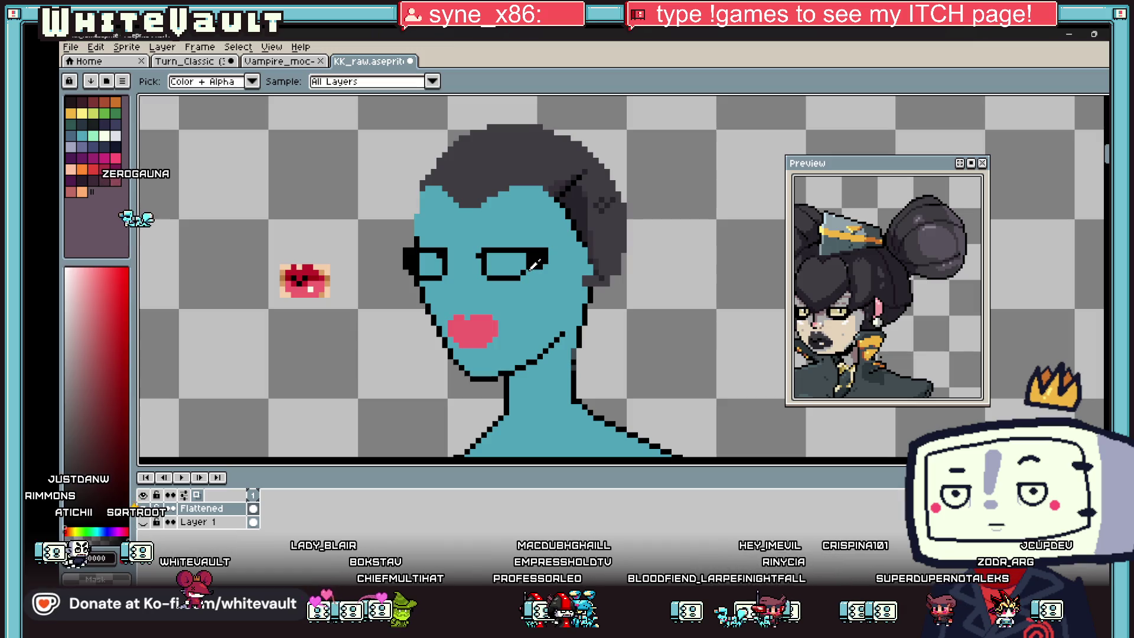
pyautogui.scroll(2, 483, 263)
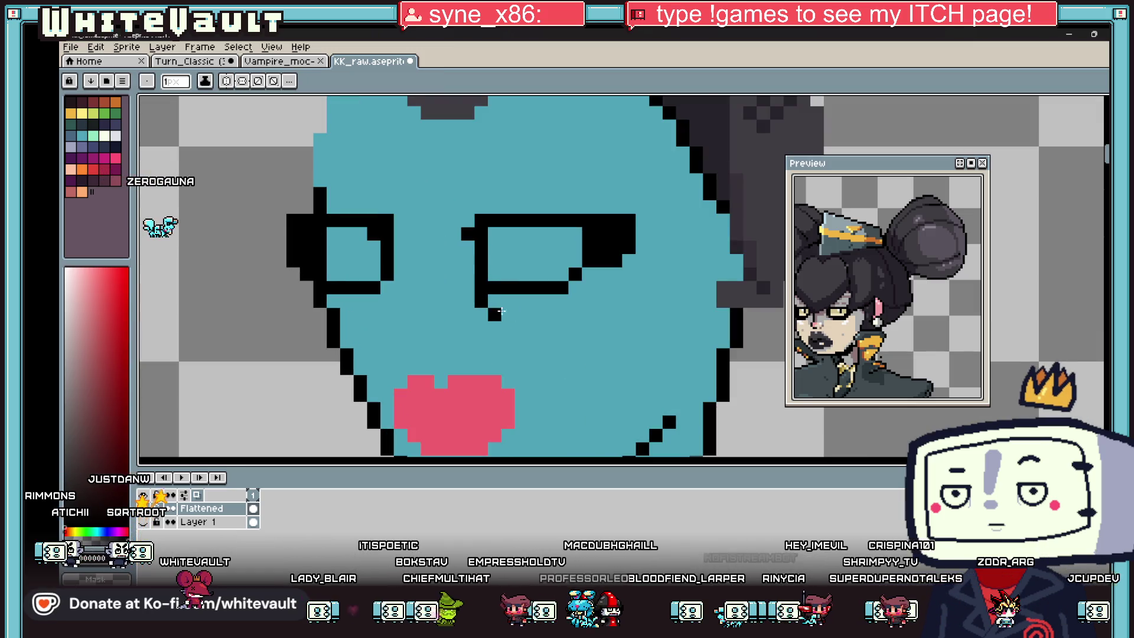
# - Draw a black lower row across the right eye's outline
pyautogui.moveTo(489, 289)
pyautogui.mouseDown()
pyautogui.moveTo(557, 289)
pyautogui.moveTo(489, 288)
pyautogui.mouseUp()
pyautogui.keyDown('alt'); pyautogui.click(560, 289); pyautogui.keyUp('alt')
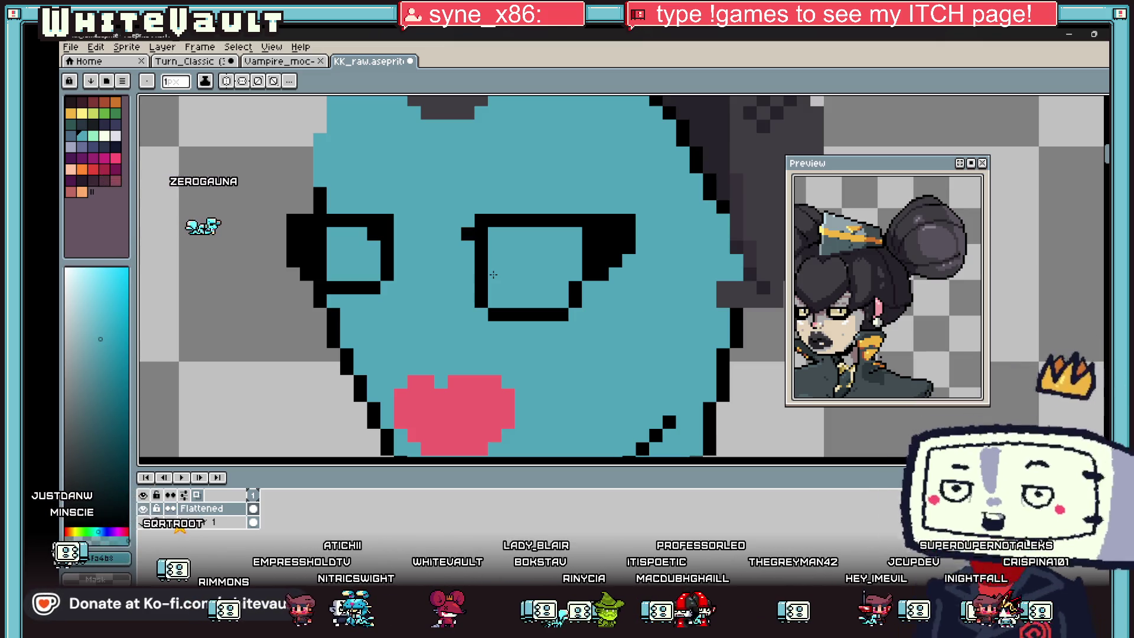
pyautogui.scroll(-3, 507, 273)
pyautogui.scroll(3, 532, 266)
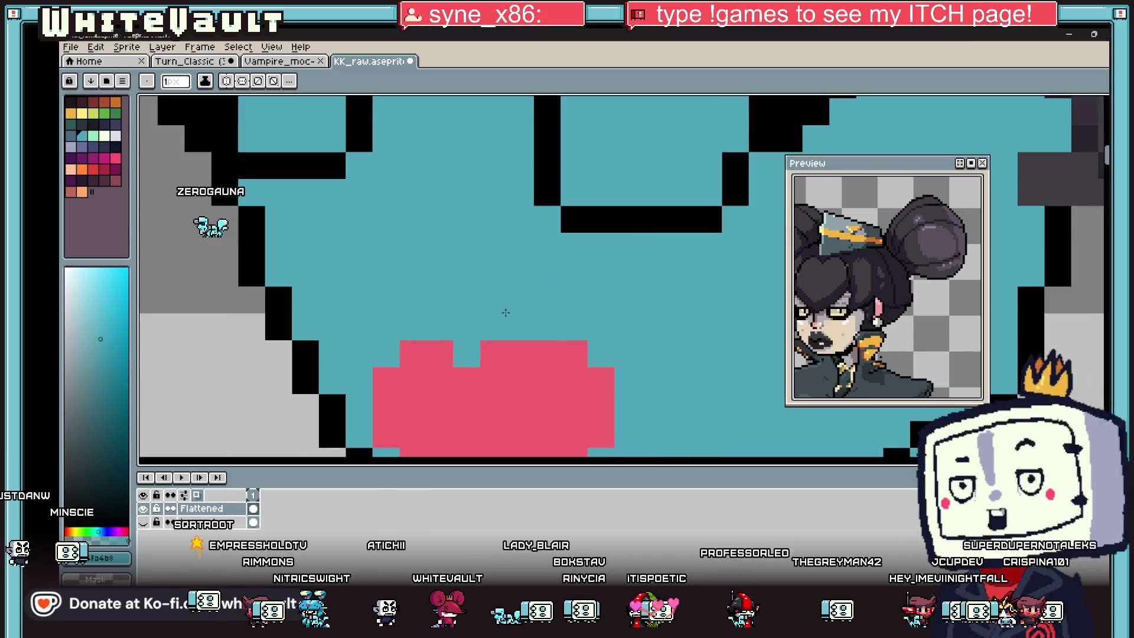
pyautogui.scroll(-1, 644, 258)
# - Redraw the right eye's lower edge one pixel higher and repaint the old row teal
pyautogui.press('i')
pyautogui.scroll(2, 643, 257)
pyautogui.click(645, 245)
pyautogui.moveTo(604, 266)
pyautogui.mouseDown()
pyautogui.moveTo(470, 265)
pyautogui.moveTo(626, 293)
pyautogui.mouseUp()
pyautogui.click(532, 336)
pyautogui.click(639, 261)
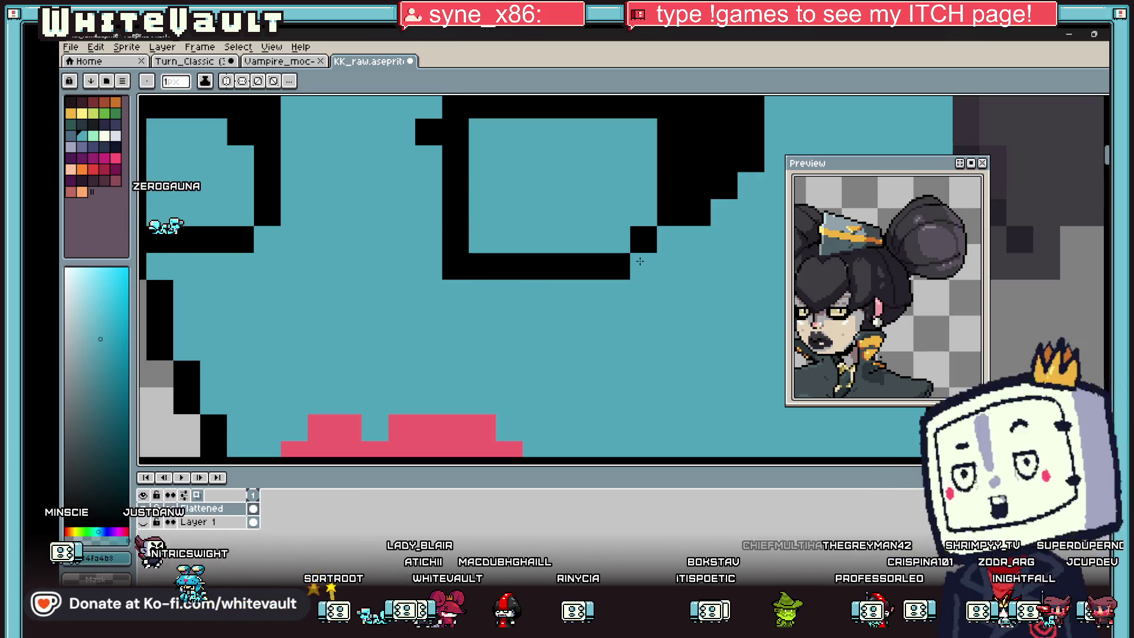
# - Extend the left eye with a black row underneath and sample teal to trim it
pyautogui.keyDown('alt'); pyautogui.click(239, 240); pyautogui.keyUp('alt')
pyautogui.moveTo(263, 263); pyautogui.dragTo(151, 266)
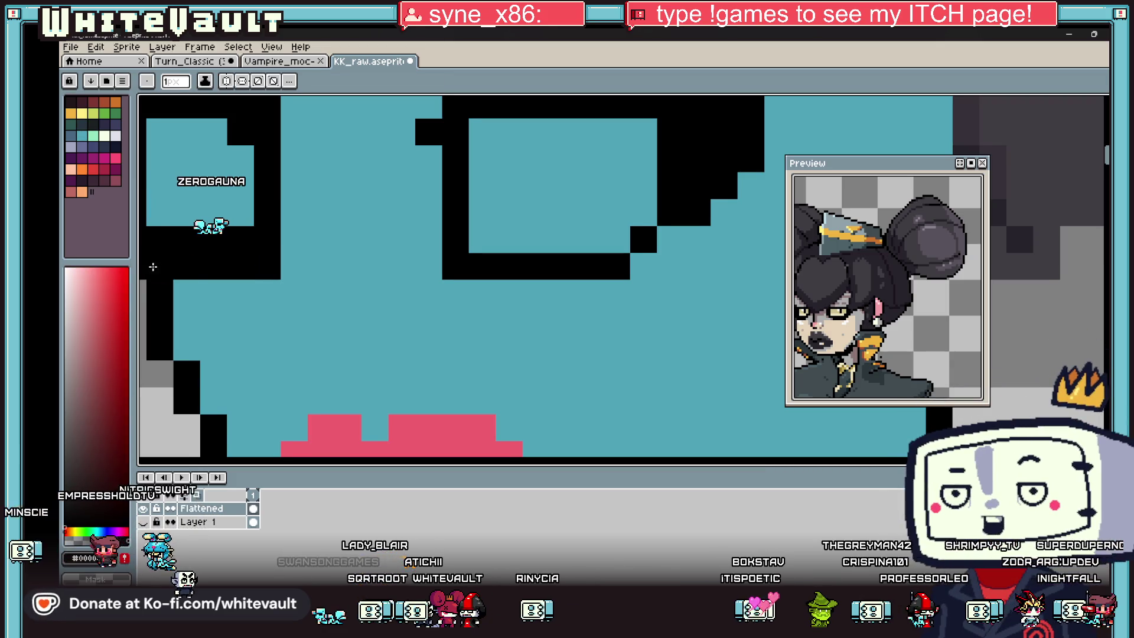
pyautogui.press('alt')
pyautogui.scroll(-5, 212, 216)
pyautogui.scroll(2, 233, 213)
pyautogui.keyDown('alt'); pyautogui.click(206, 226); pyautogui.keyUp('alt')
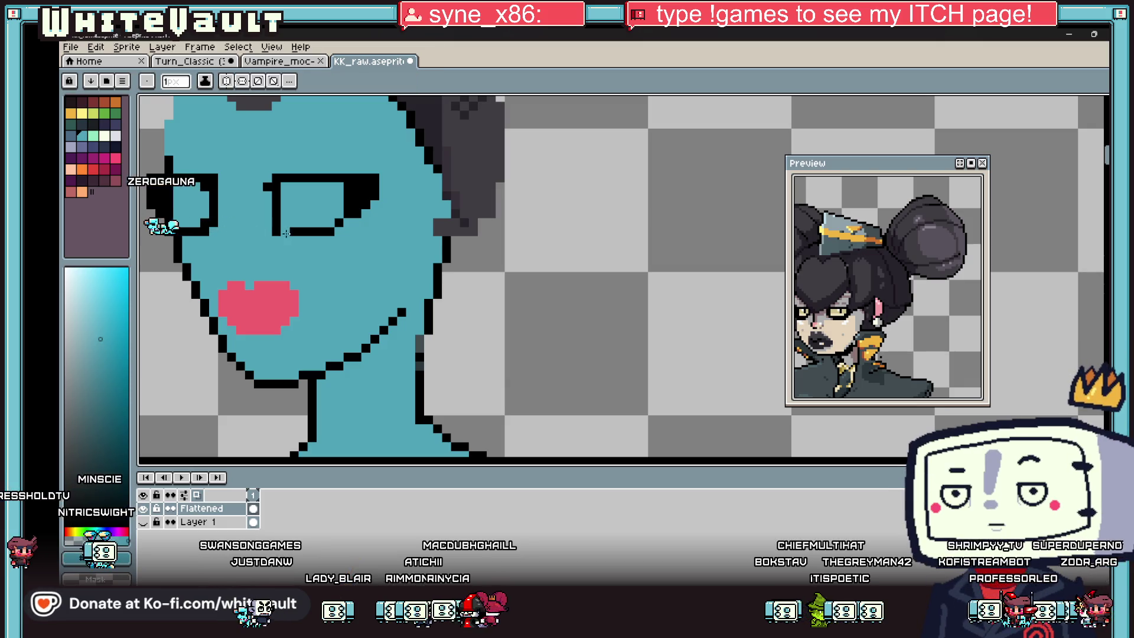
pyautogui.press('alt')
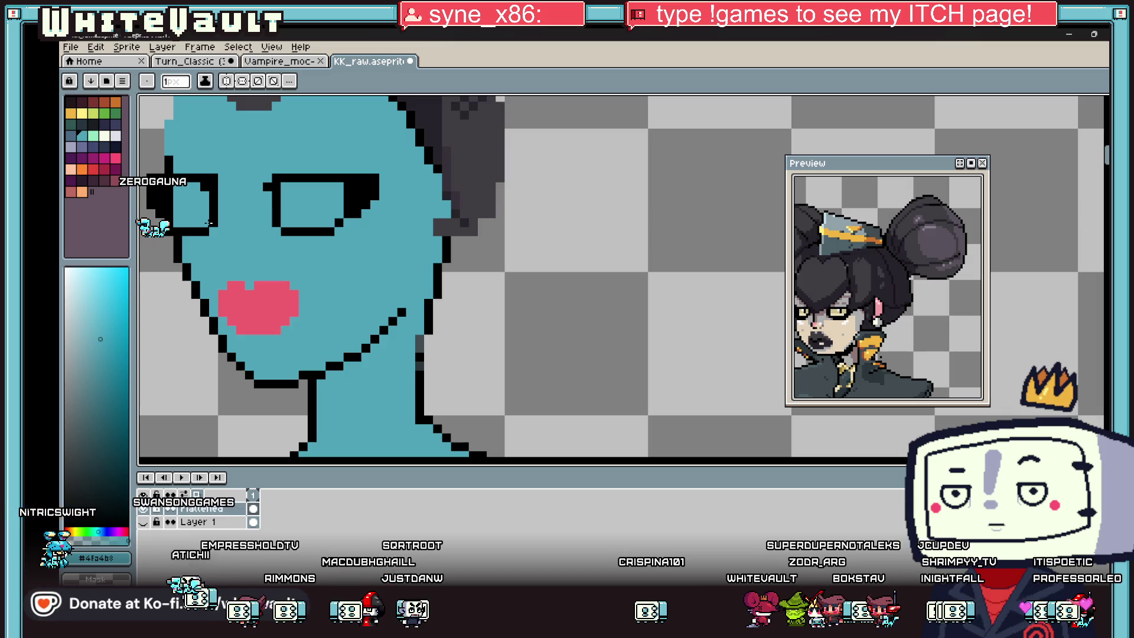
pyautogui.scroll(-3, 575, 275)
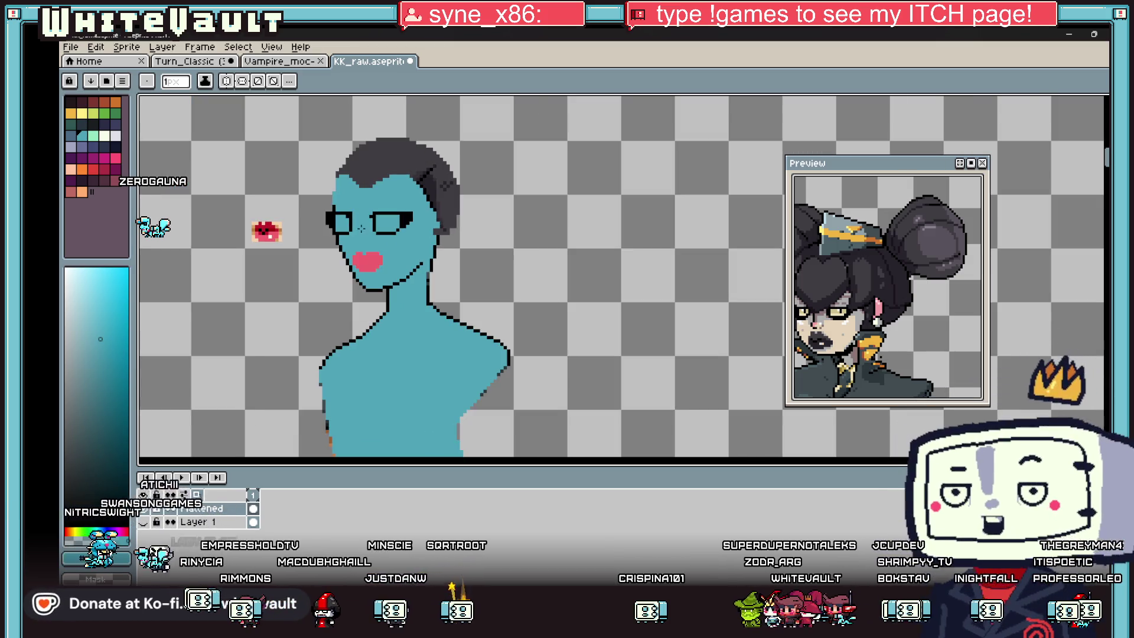
pyautogui.scroll(2, 576, 275)
# - Pan to the dark-haired reference, fill the eyes with cream and start selecting the reference's mouth
pyautogui.press('i')
pyautogui.scroll(-3, 380, 287)
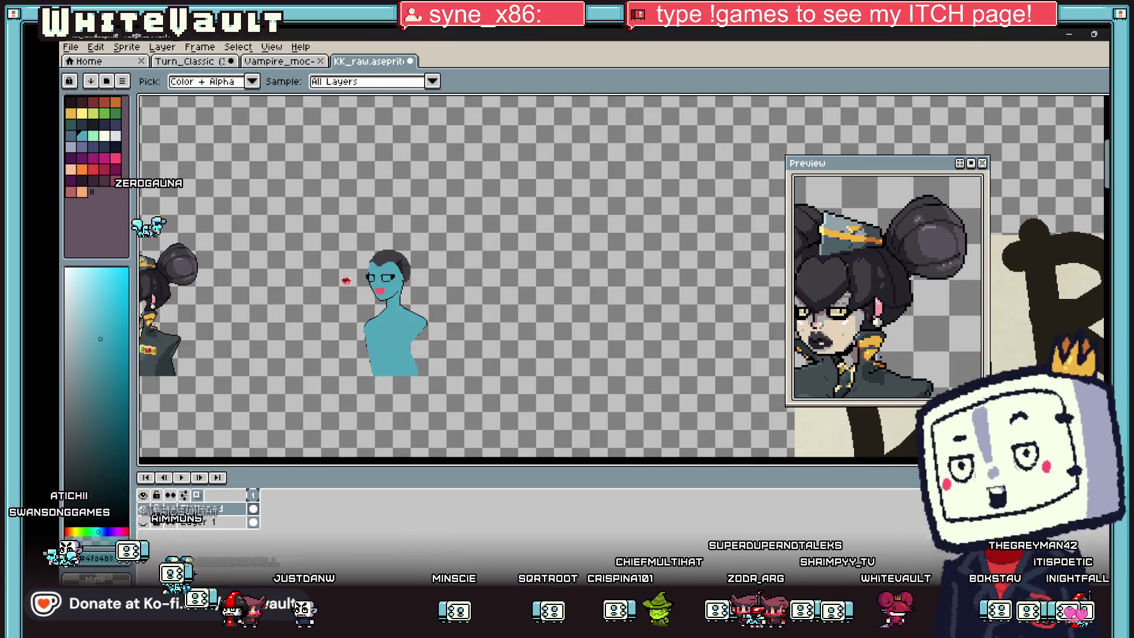
pyautogui.moveTo(879, 470); pyautogui.dragTo(1013, 470)
pyautogui.scroll(2, 532, 293)
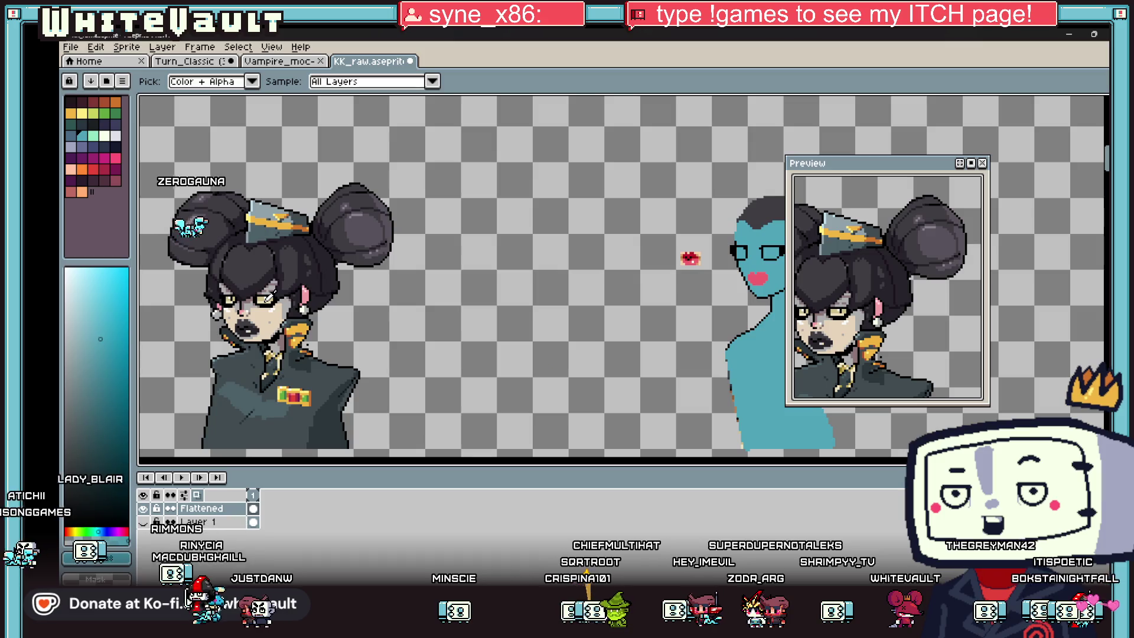
pyautogui.scroll(-2, 532, 292)
pyautogui.press('g')
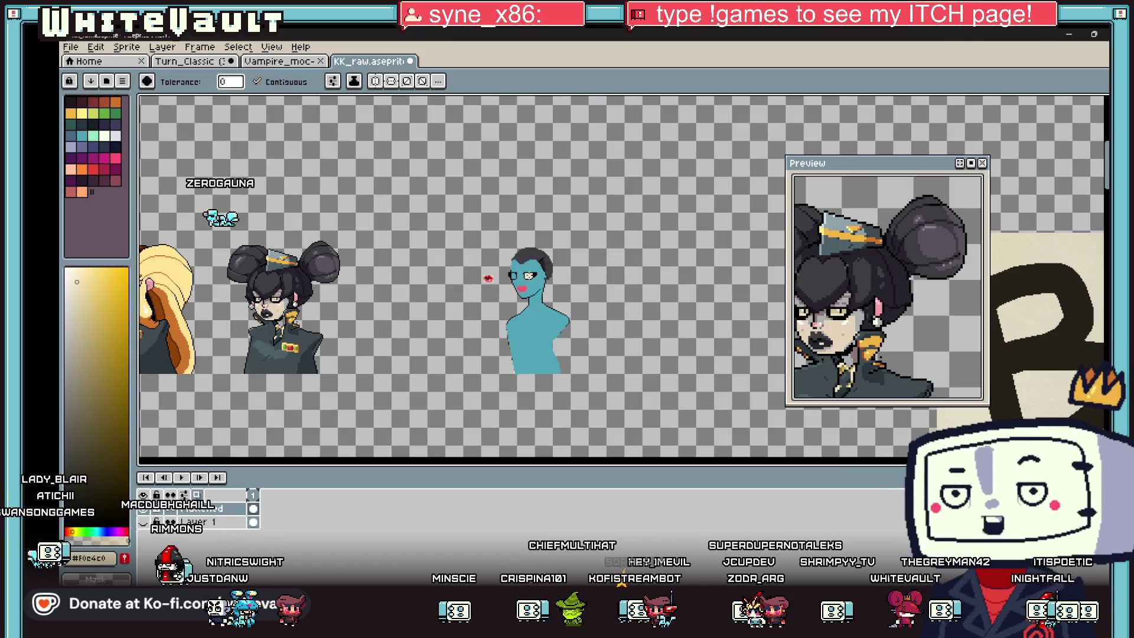
pyautogui.press('i')
pyautogui.scroll(2, 275, 301)
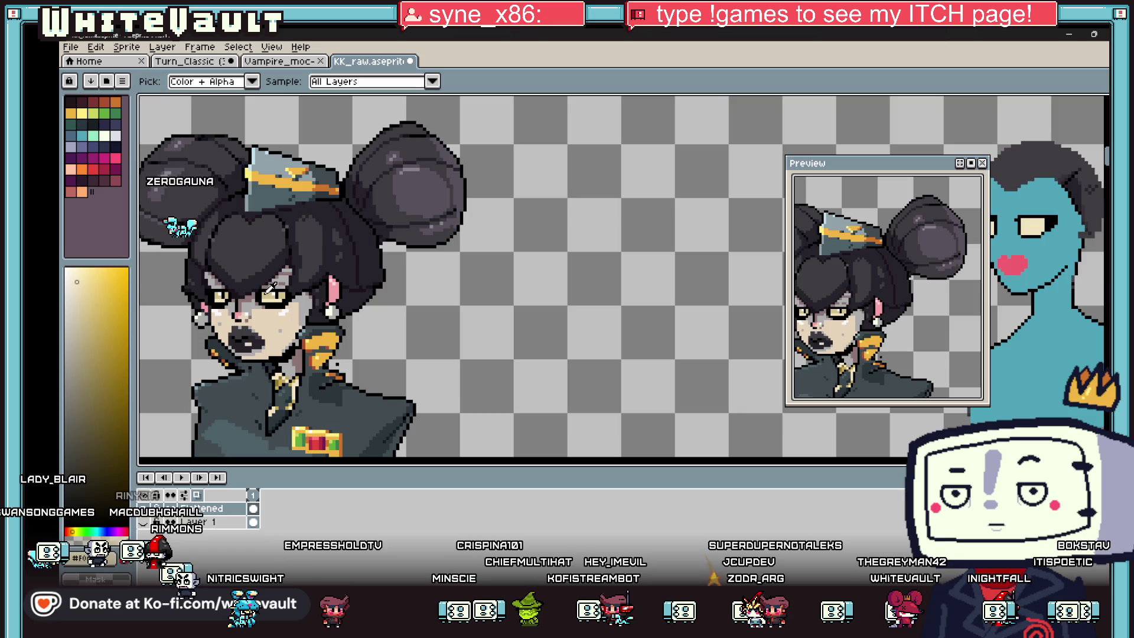
pyautogui.scroll(-1, 276, 301)
pyautogui.scroll(1, 276, 301)
pyautogui.scroll(1, 278, 293)
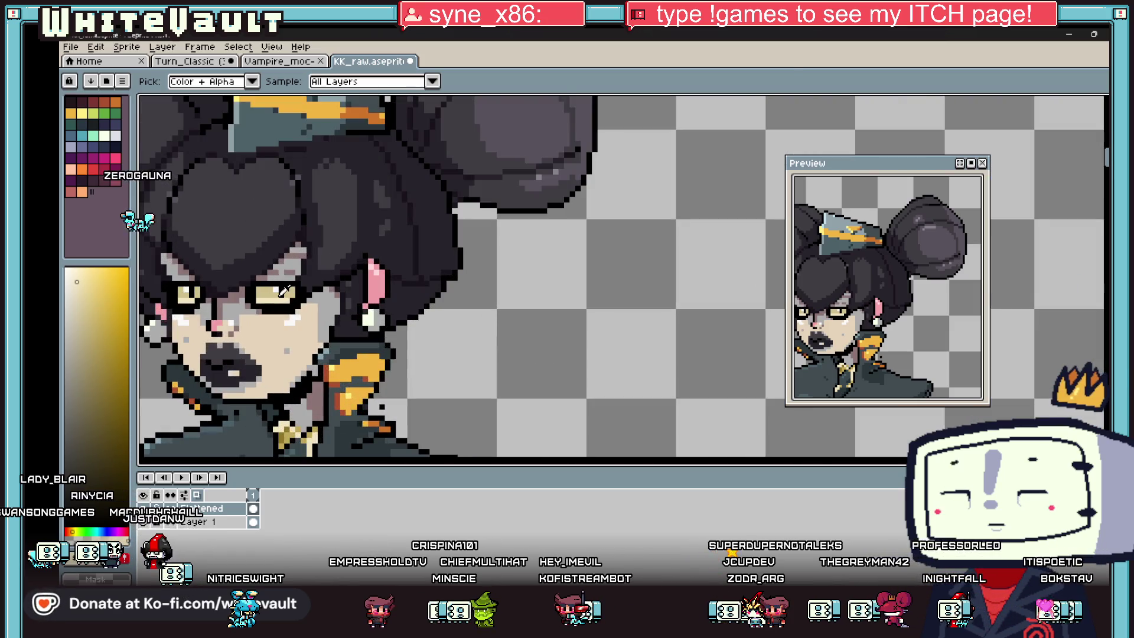
pyautogui.press('m')
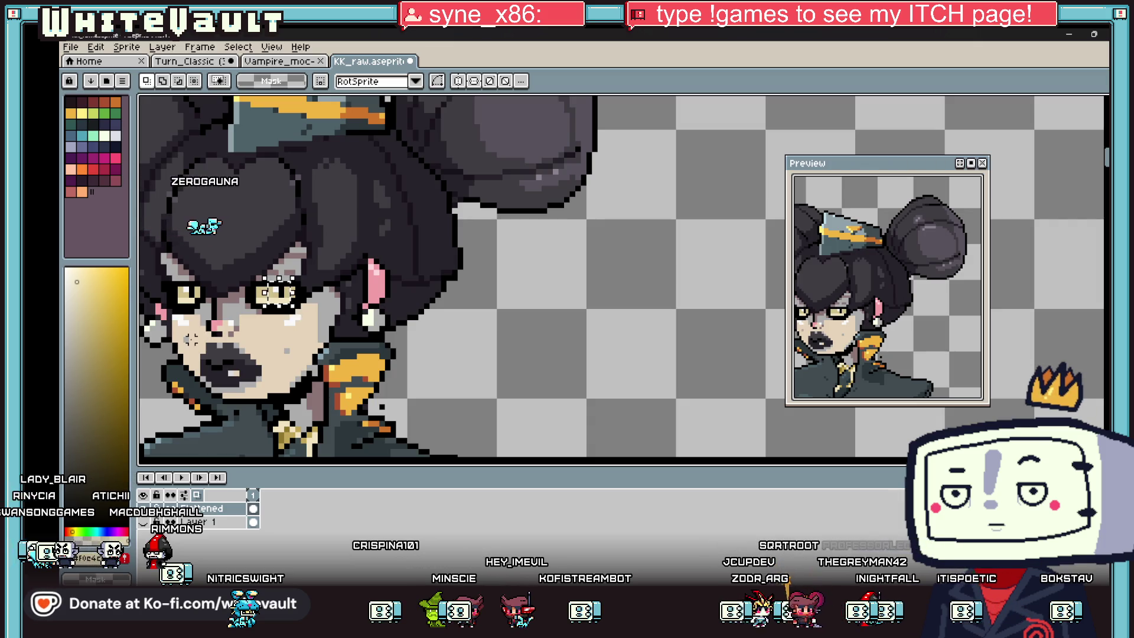
pyautogui.scroll(-2, 254, 340)
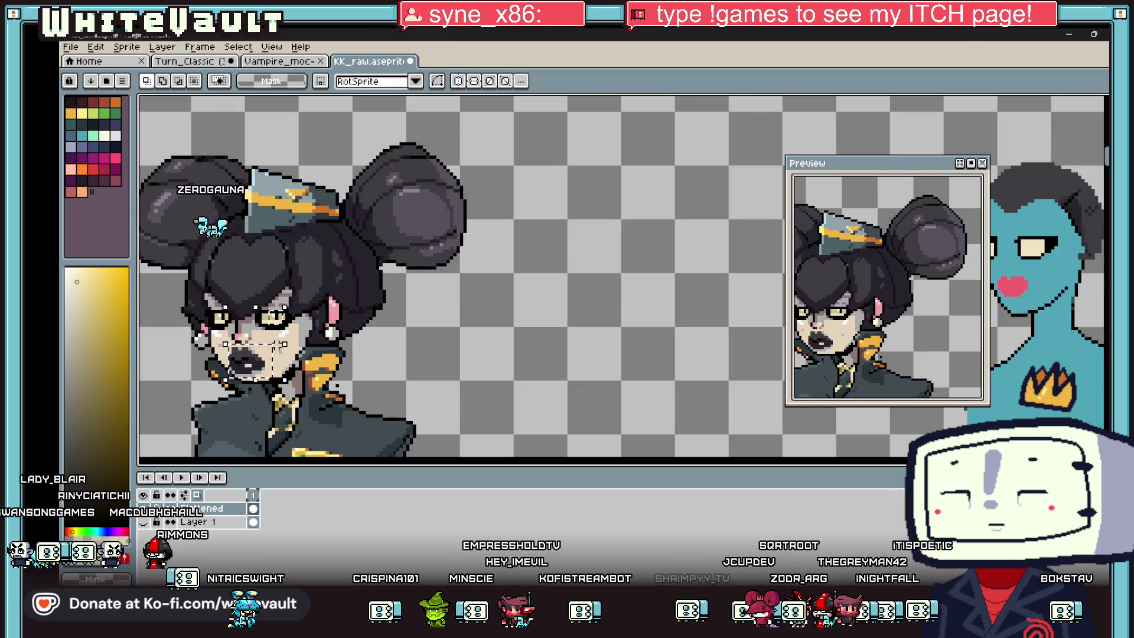
# - Paste the copied mouth piece, move it beside the blue portrait and commit it
pyautogui.hotkey('ctrl', 't')
pyautogui.moveTo(277, 326)
pyautogui.mouseDown()
pyautogui.moveTo(1088, 316)
pyautogui.moveTo(319, 359)
pyautogui.mouseUp()
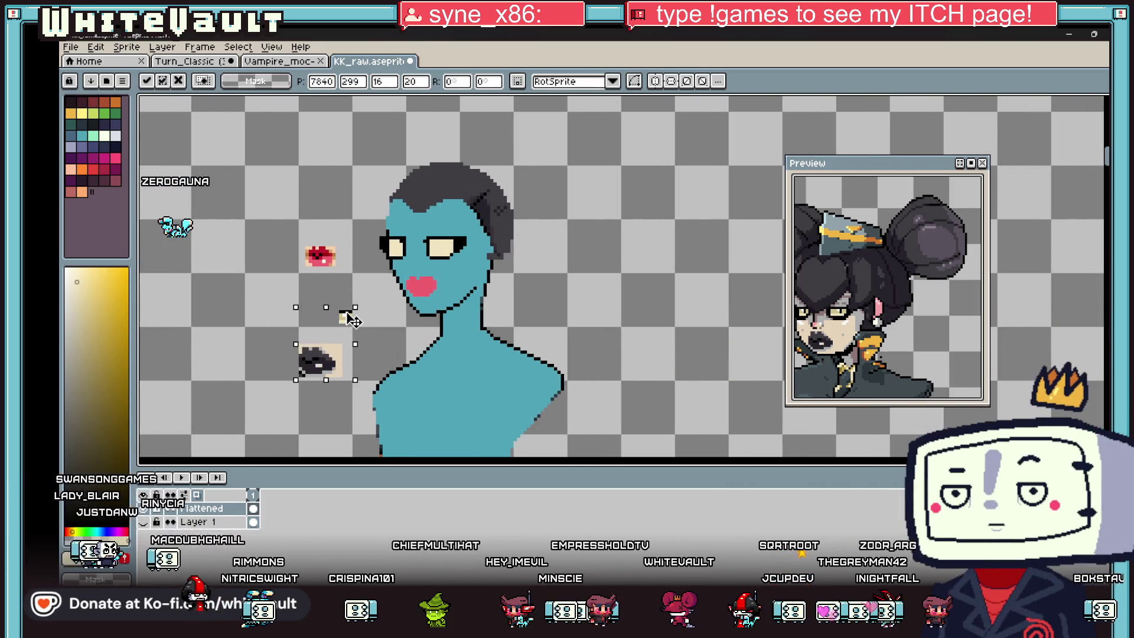
pyautogui.press('Return')
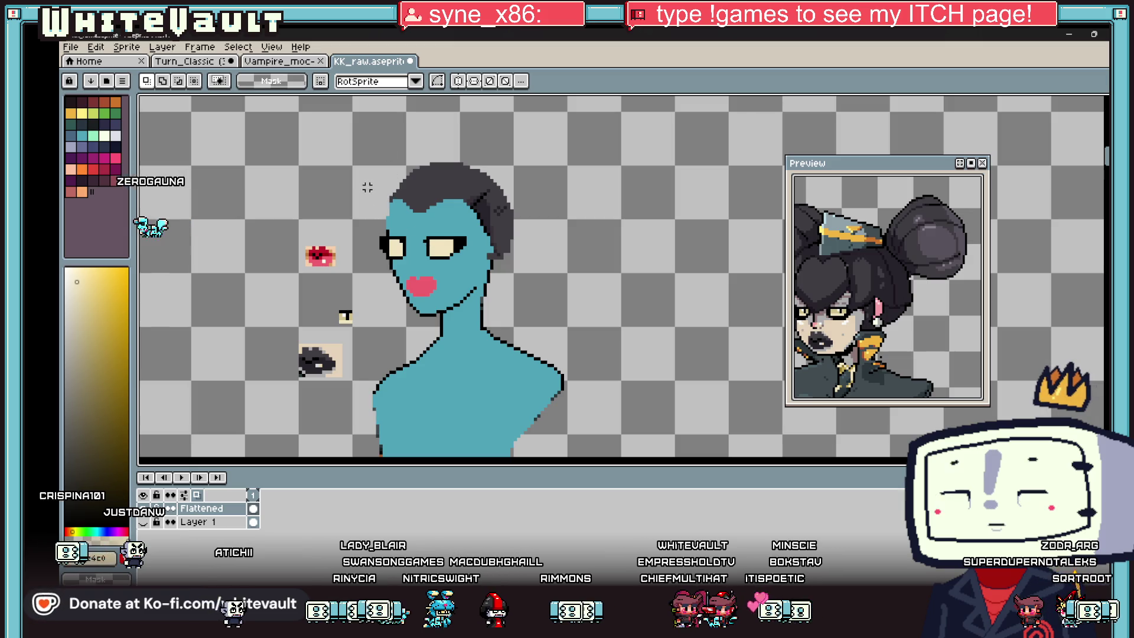
pyautogui.scroll(1, 362, 226)
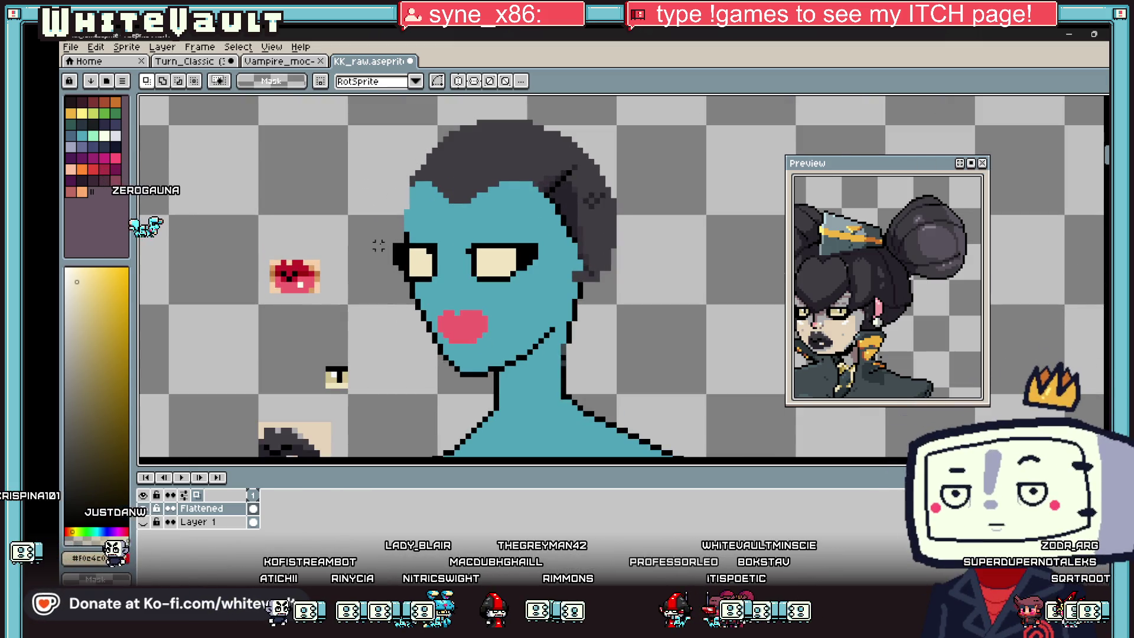
# - Sample eye and cream reference colours and shade the right eye with darker beige
pyautogui.press('i')
pyautogui.click(477, 255)
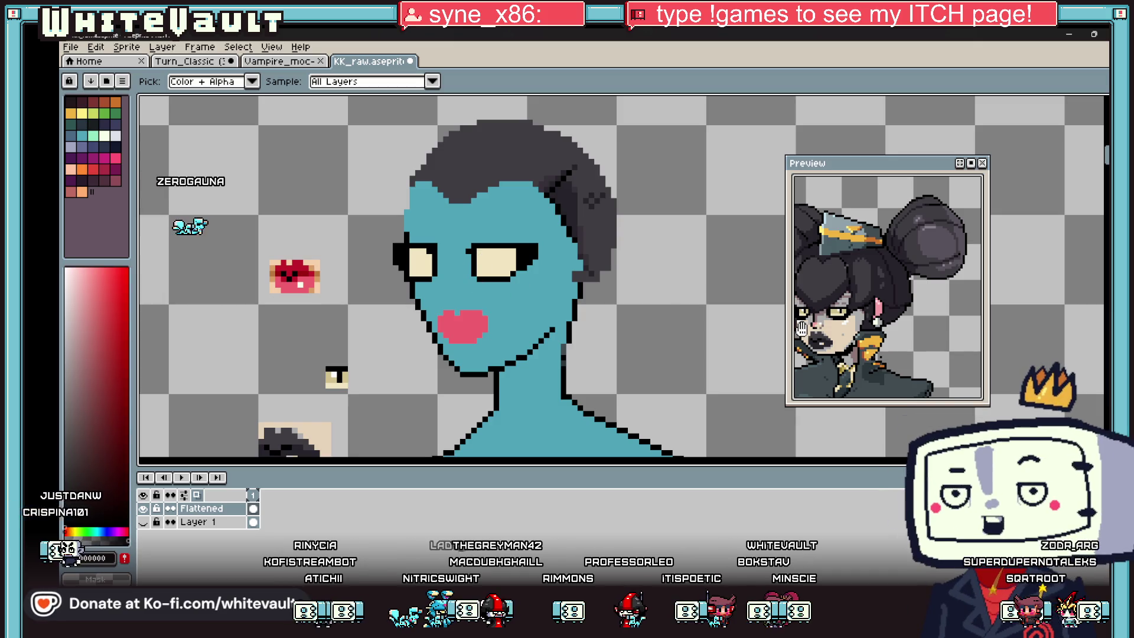
pyautogui.press('b')
pyautogui.scroll(1, 549, 270)
pyautogui.scroll(1, 496, 279)
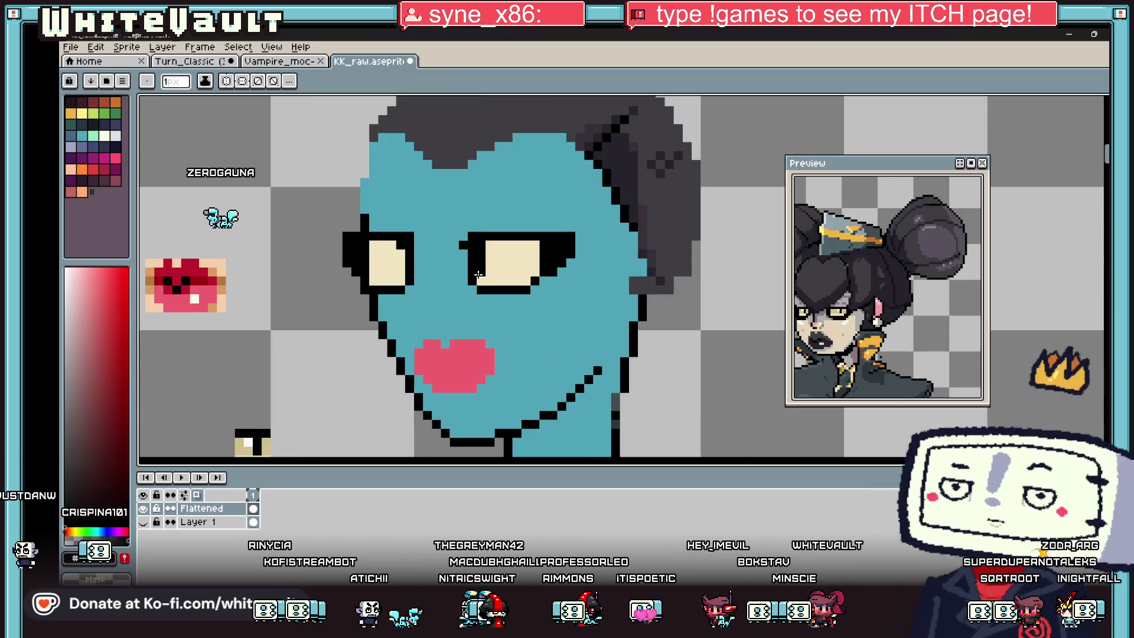
pyautogui.press('i')
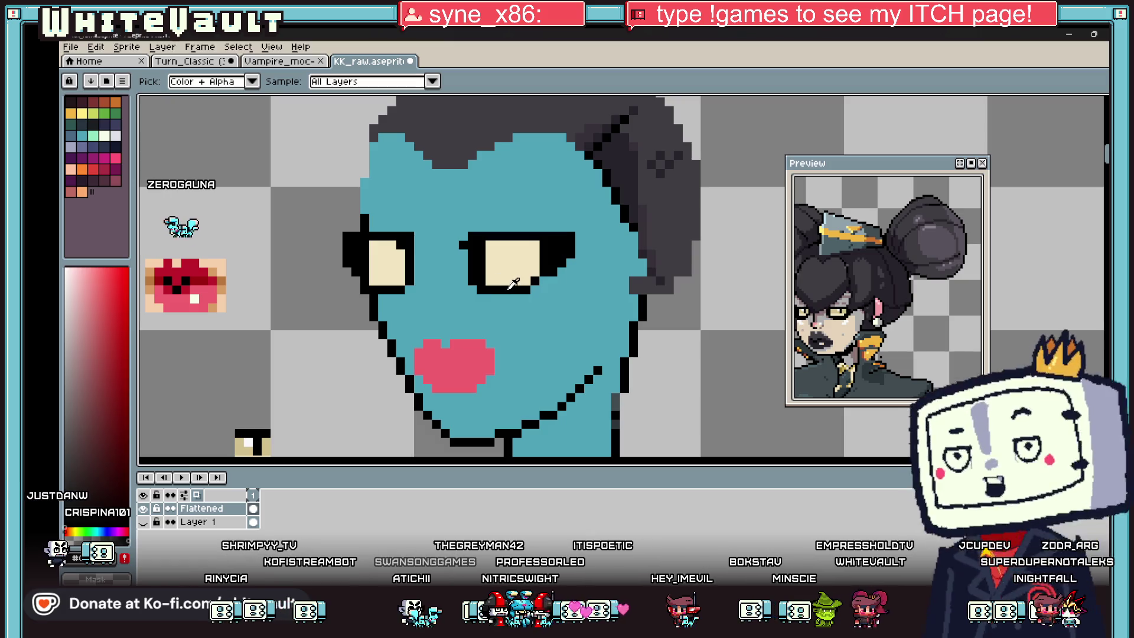
pyautogui.press('b')
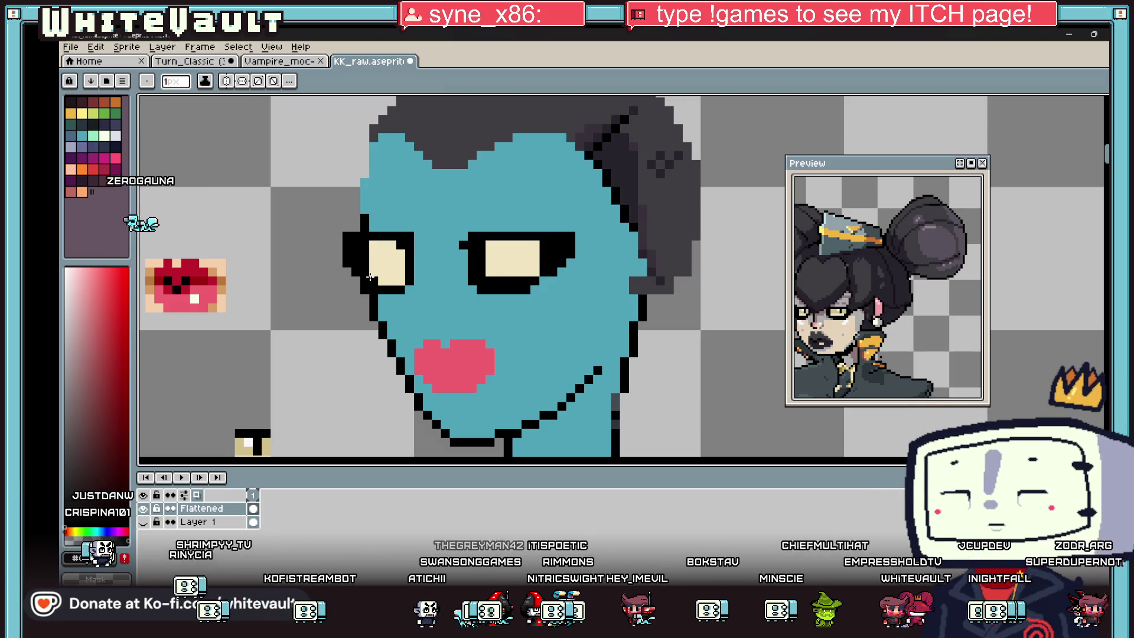
pyautogui.press('i')
pyautogui.click(248, 440)
pyautogui.press('b')
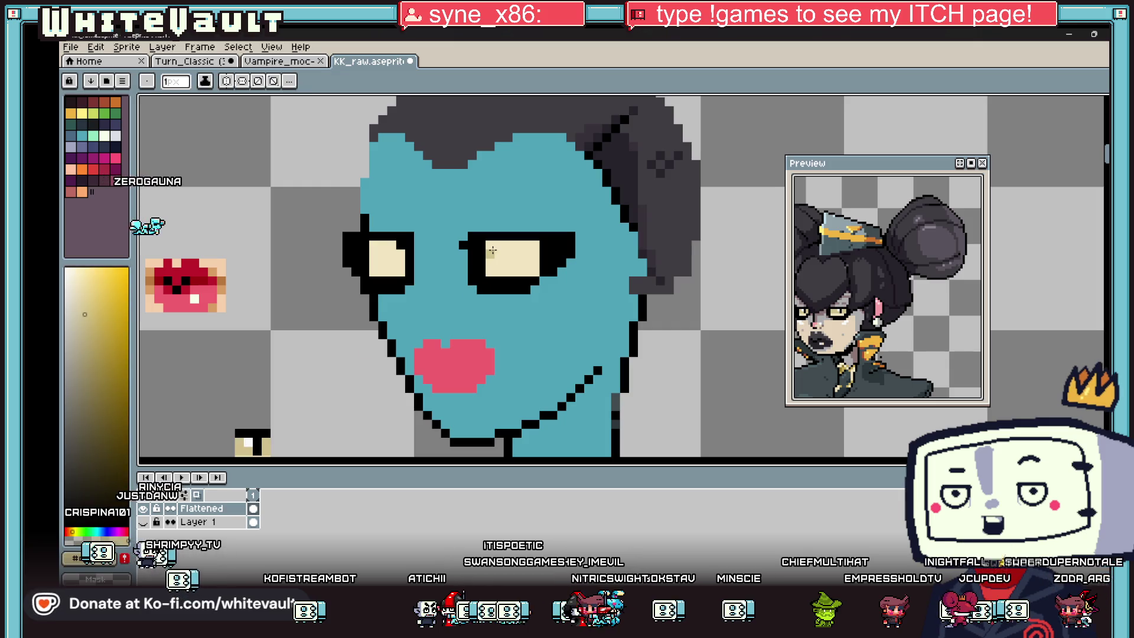
pyautogui.moveTo(490, 256); pyautogui.dragTo(533, 258)
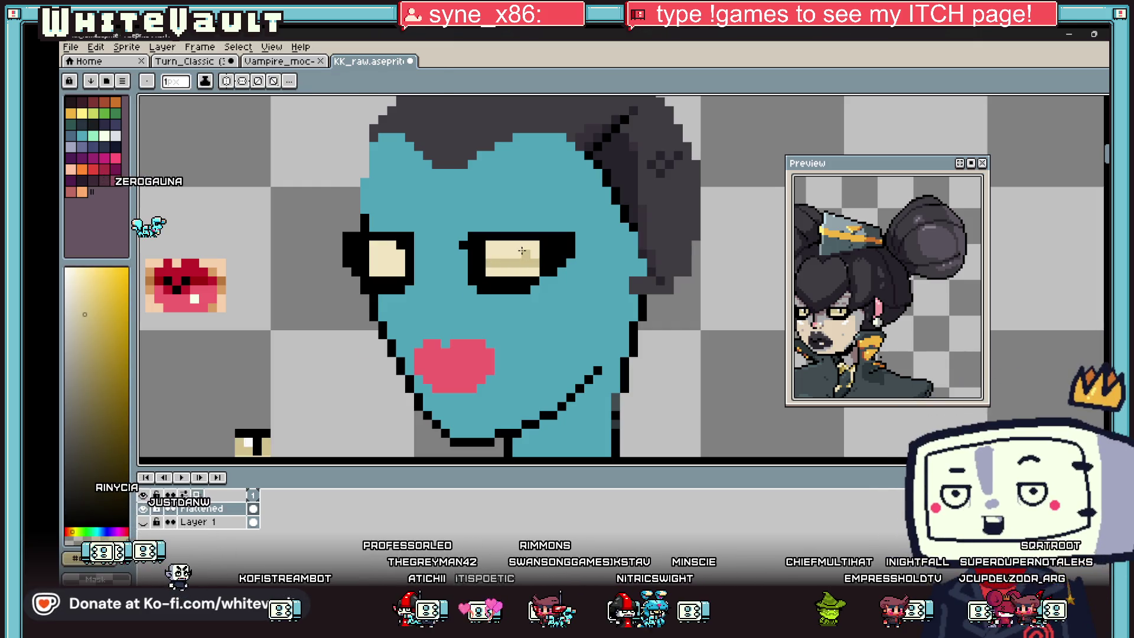
# - Draw two-pixel black pupils in the right and left eyes
pyautogui.press('i')
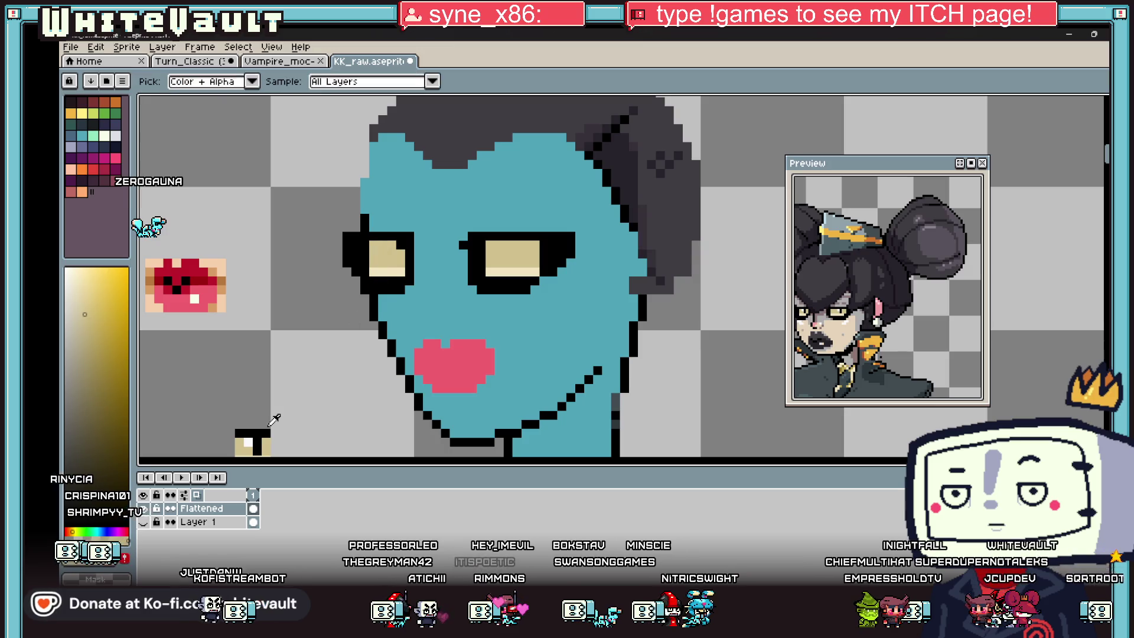
pyautogui.press('b')
pyautogui.click(515, 254)
pyautogui.scroll(2, 513, 255)
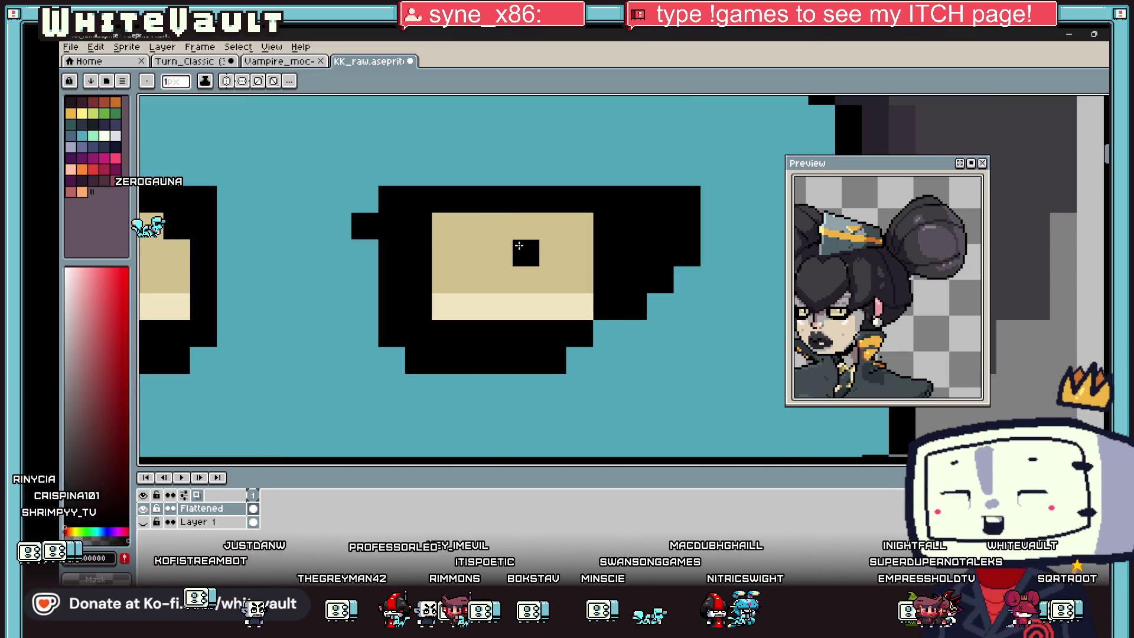
pyautogui.click(523, 280)
pyautogui.scroll(-1, 328, 275)
pyautogui.moveTo(187, 265); pyautogui.dragTo(187, 282)
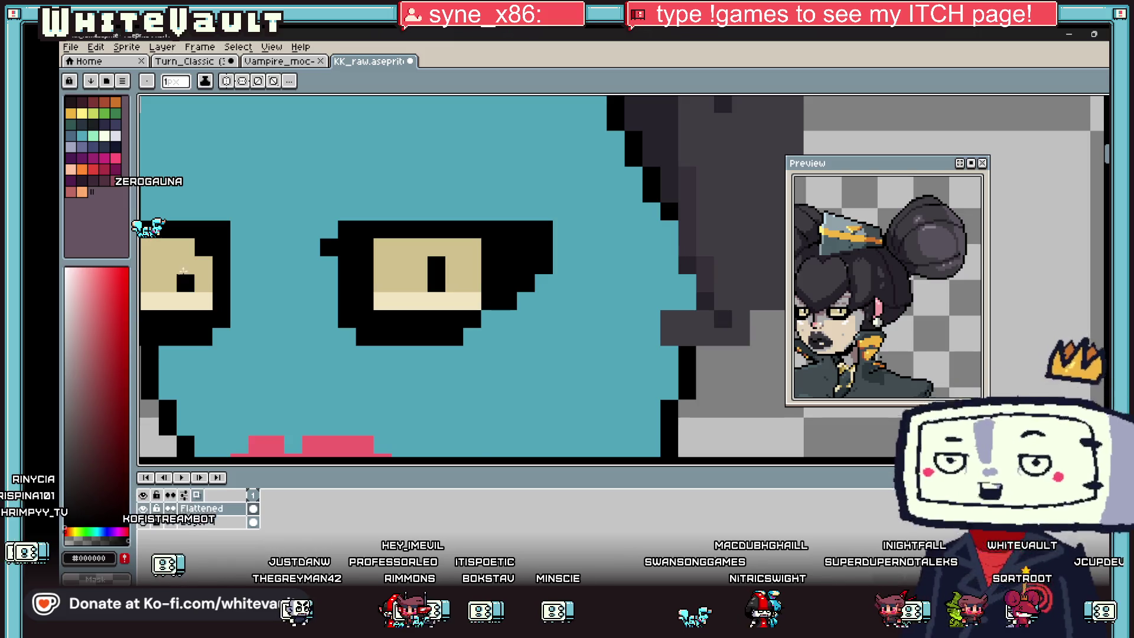
pyautogui.scroll(-3, 187, 283)
pyautogui.scroll(-1, 205, 309)
pyautogui.press('i')
pyautogui.scroll(1, 222, 336)
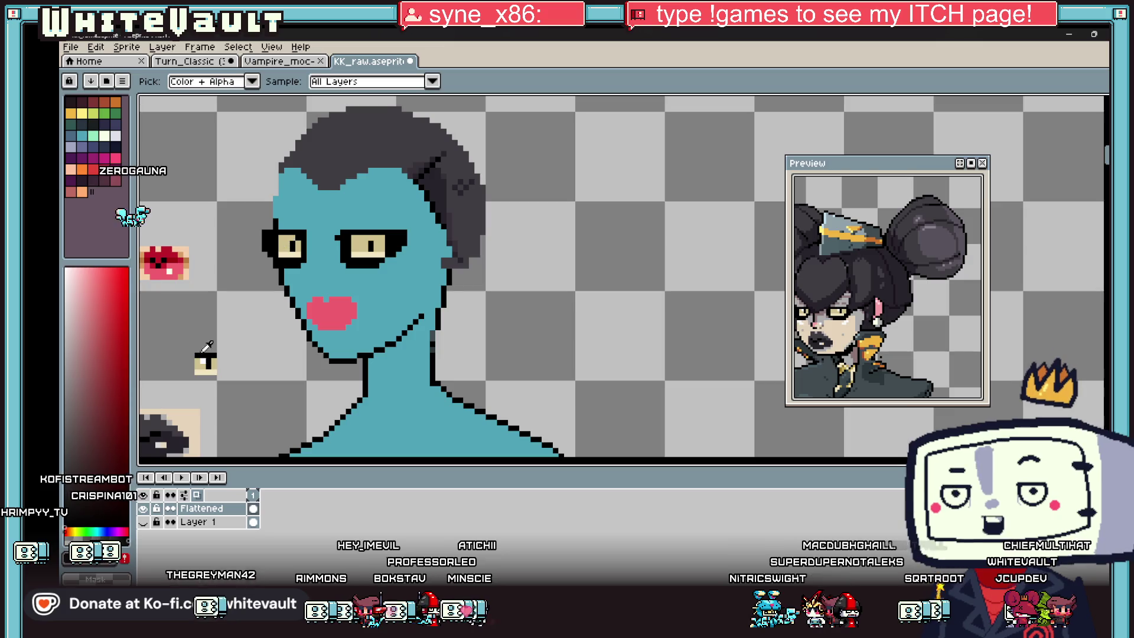
pyautogui.press('b')
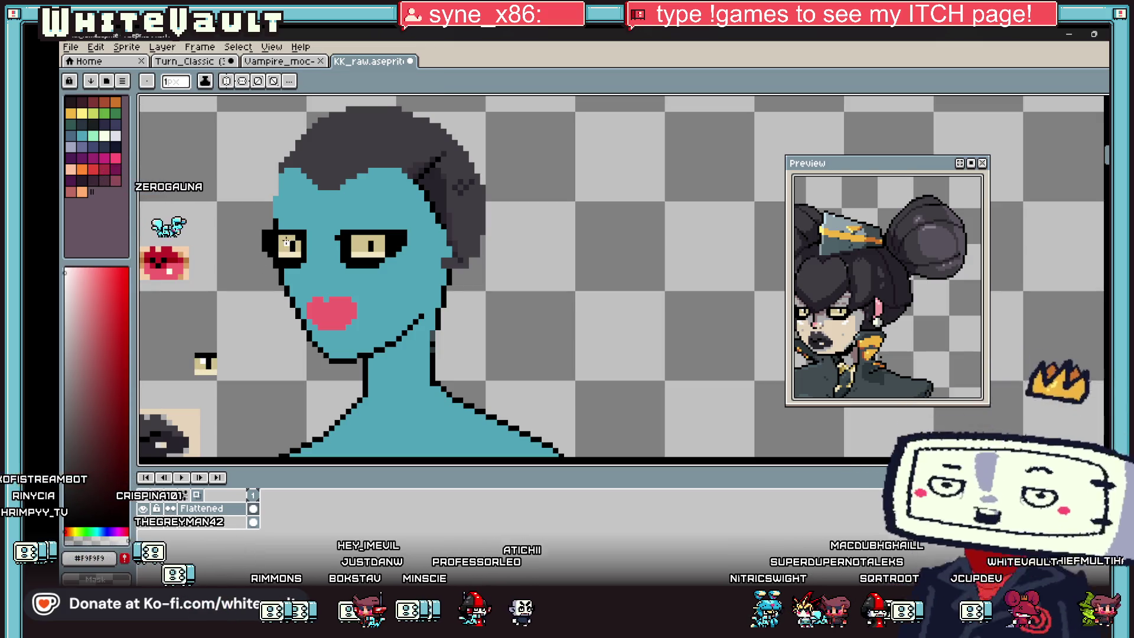
pyautogui.press('i')
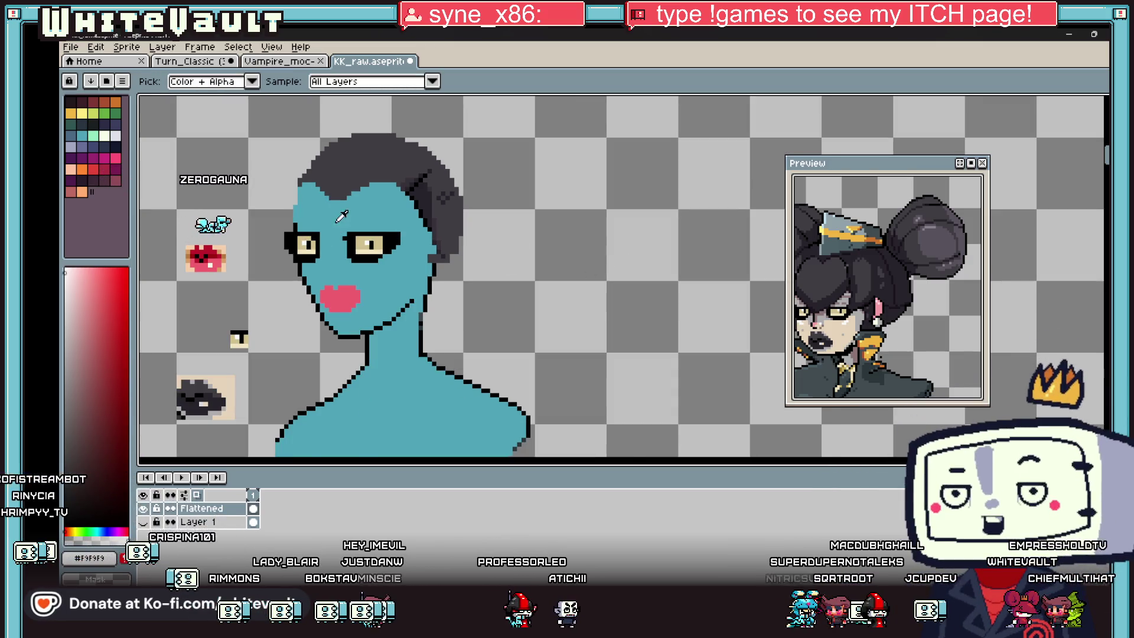
pyautogui.scroll(1, 376, 248)
pyautogui.scroll(3, 376, 246)
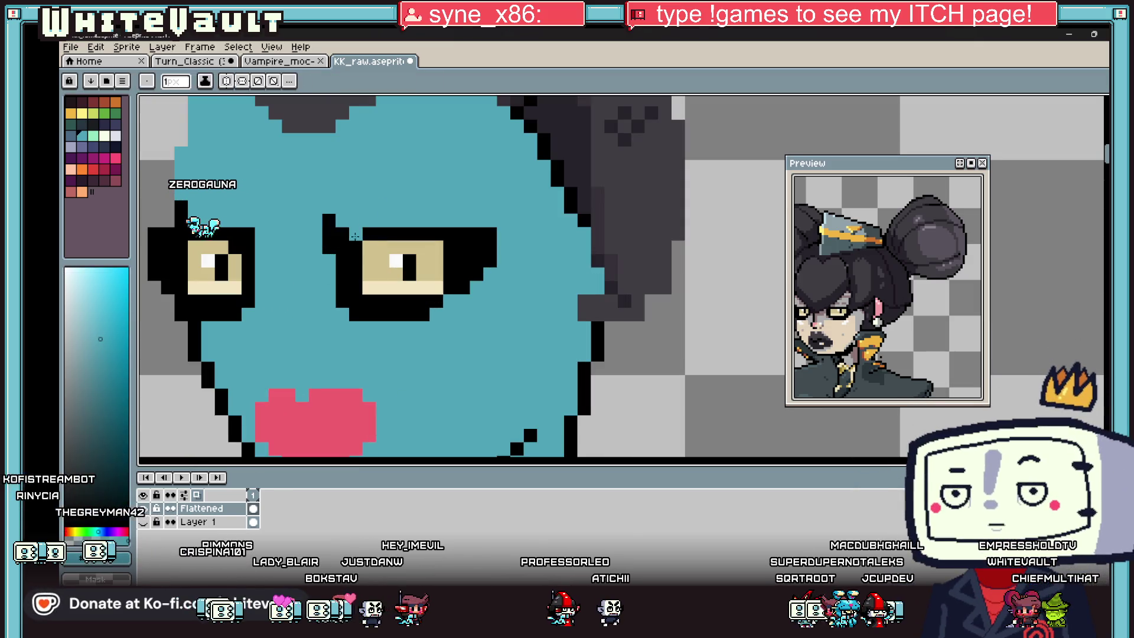
pyautogui.press('b')
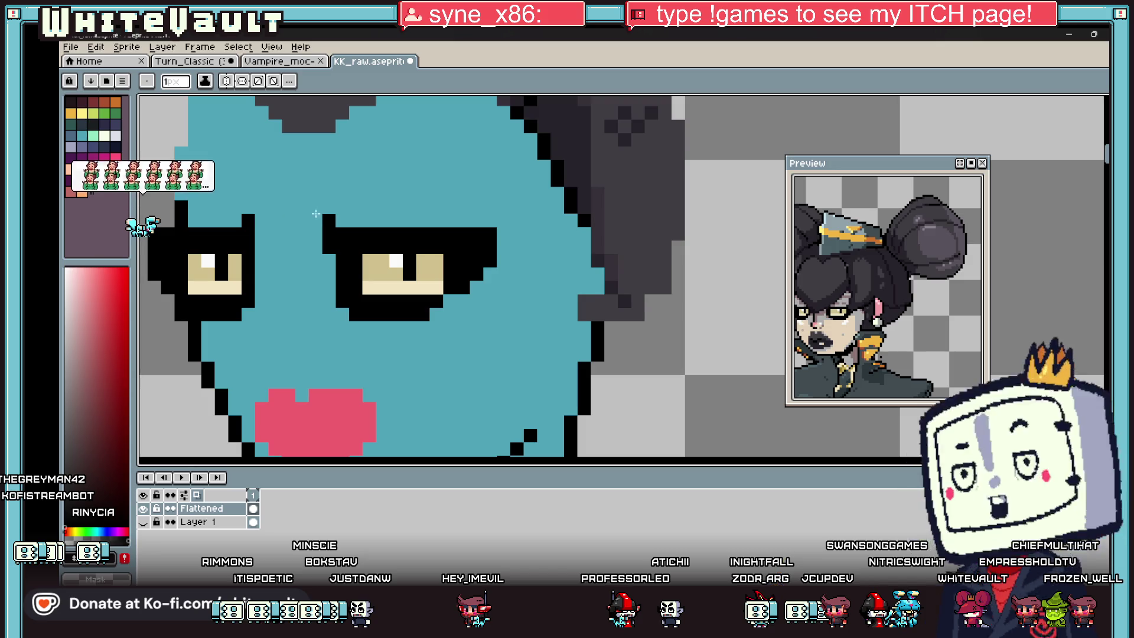
pyautogui.scroll(-2, 326, 306)
pyautogui.scroll(-1, 325, 306)
pyautogui.scroll(1, 241, 324)
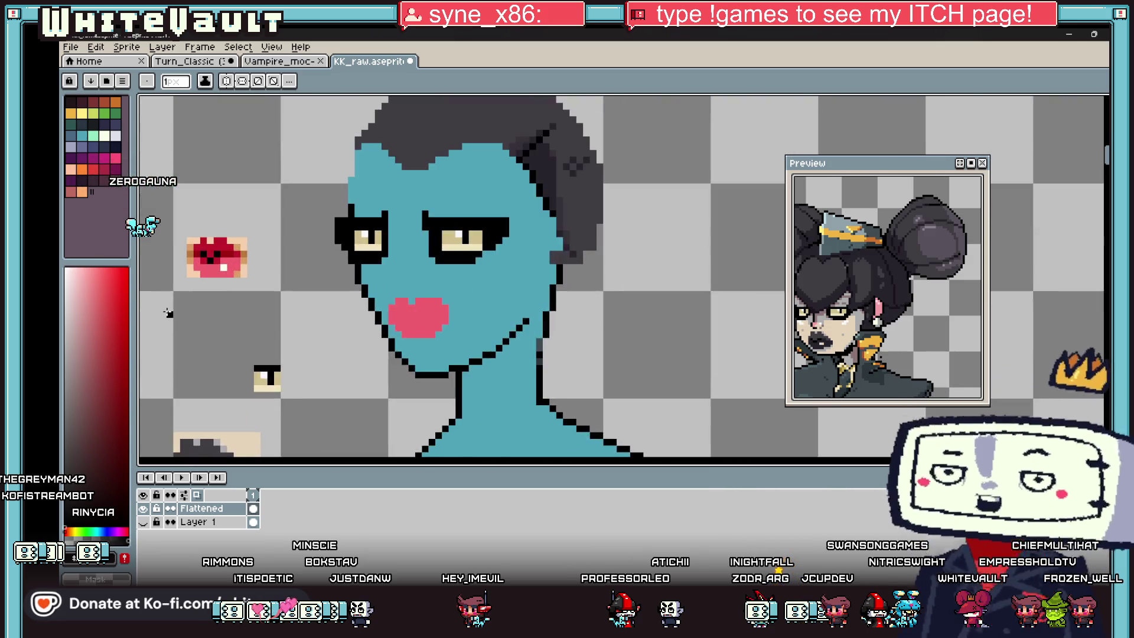
pyautogui.scroll(-2, 230, 346)
pyautogui.scroll(1, 207, 381)
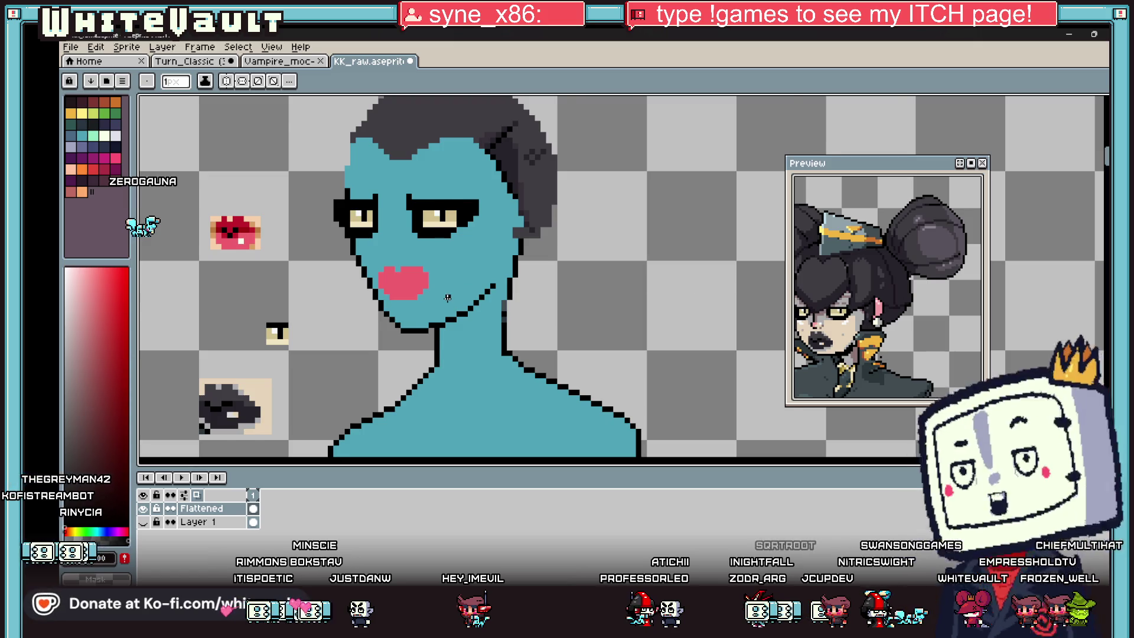
# - Bucket-fill the pink lips with skin blue so the mouth vanishes
pyautogui.keyDown('alt'); pyautogui.click(409, 293); pyautogui.keyUp('alt')
pyautogui.press('g')
pyautogui.scroll(-1, 409, 313)
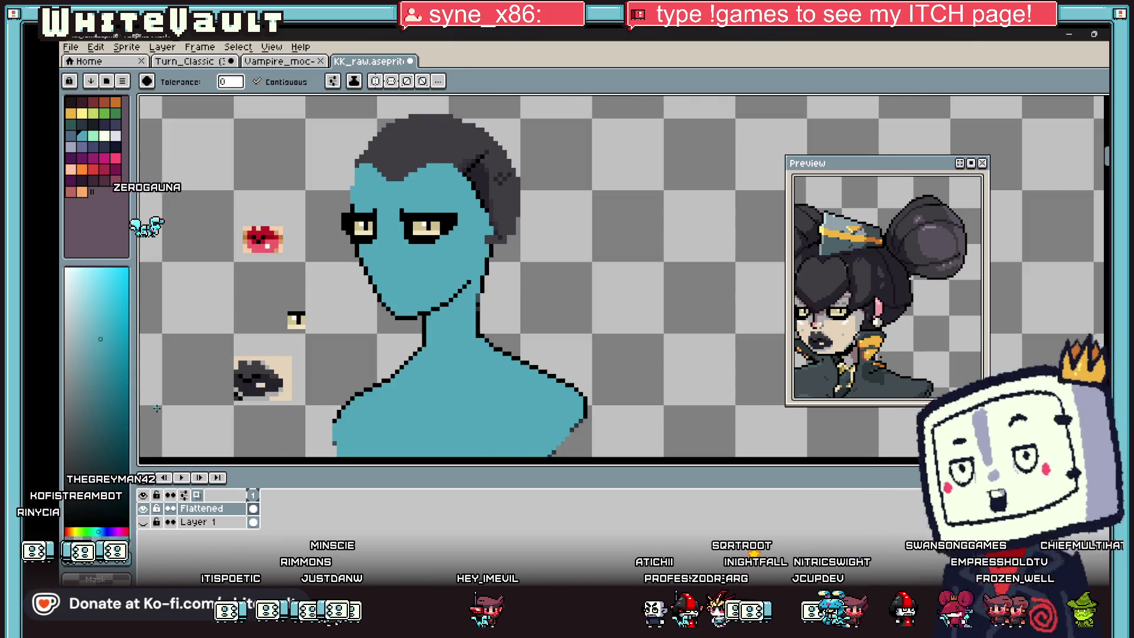
pyautogui.scroll(1, 161, 403)
pyautogui.press('m')
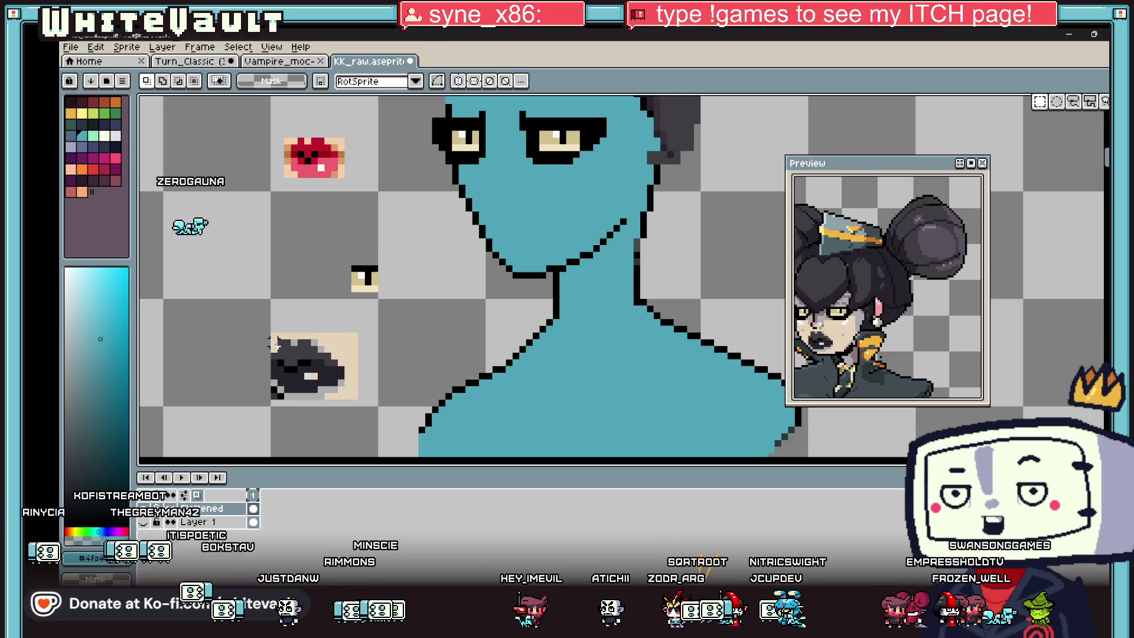
pyautogui.moveTo(271, 340)
pyautogui.mouseDown()
pyautogui.moveTo(344, 398)
pyautogui.moveTo(539, 239)
pyautogui.mouseUp()
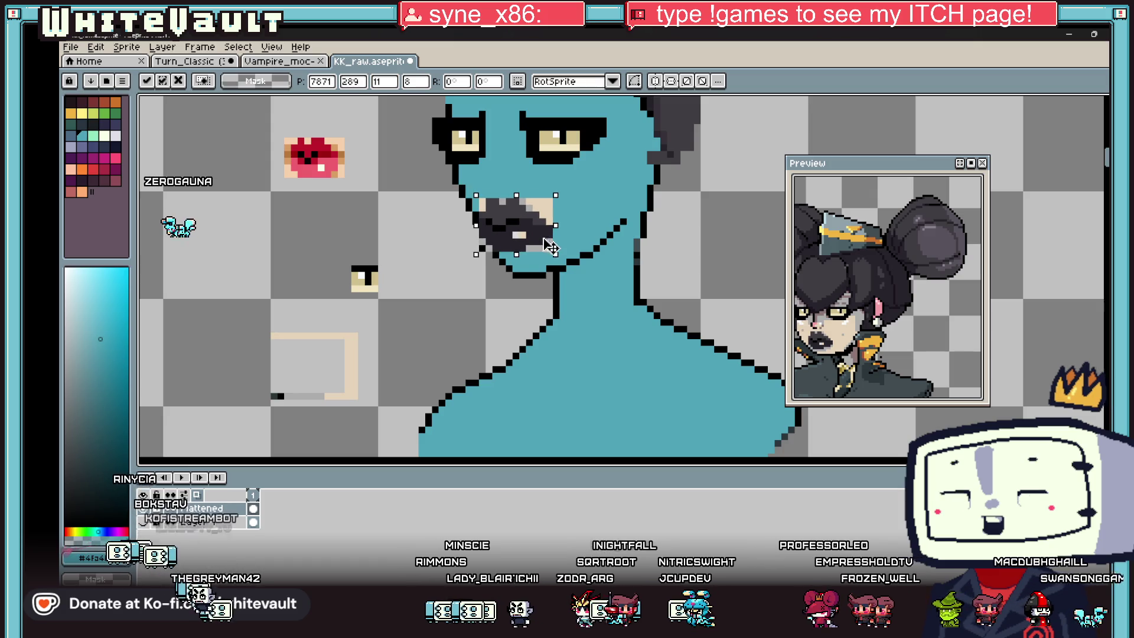
pyautogui.scroll(-2, 542, 239)
pyautogui.scroll(1, 546, 238)
pyautogui.moveTo(546, 238); pyautogui.dragTo(345, 252)
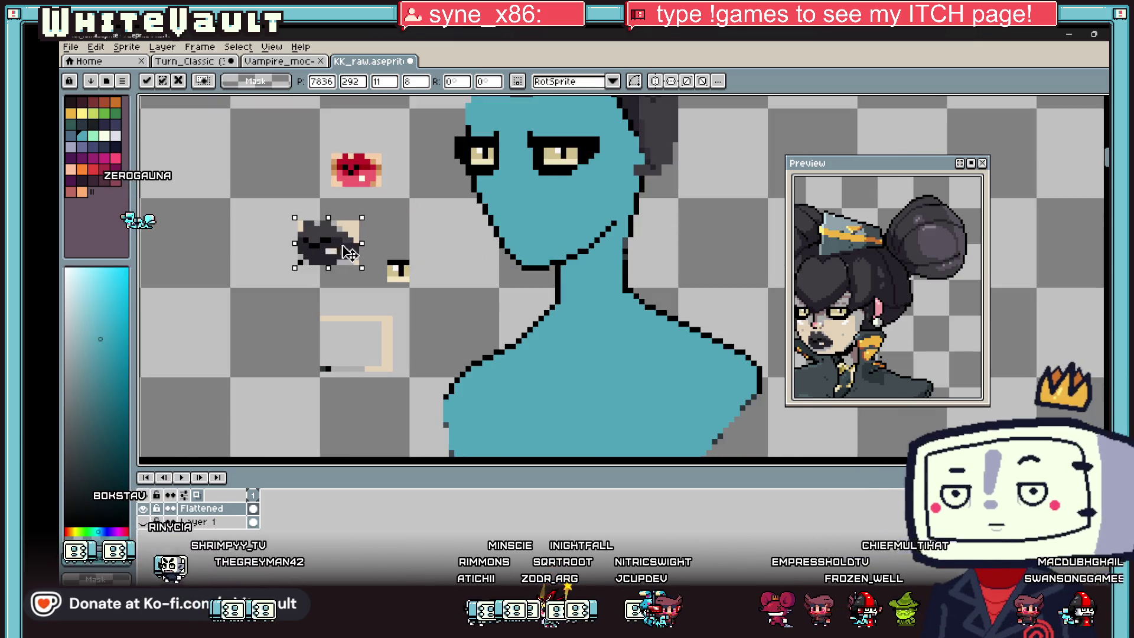
pyautogui.press('Escape')
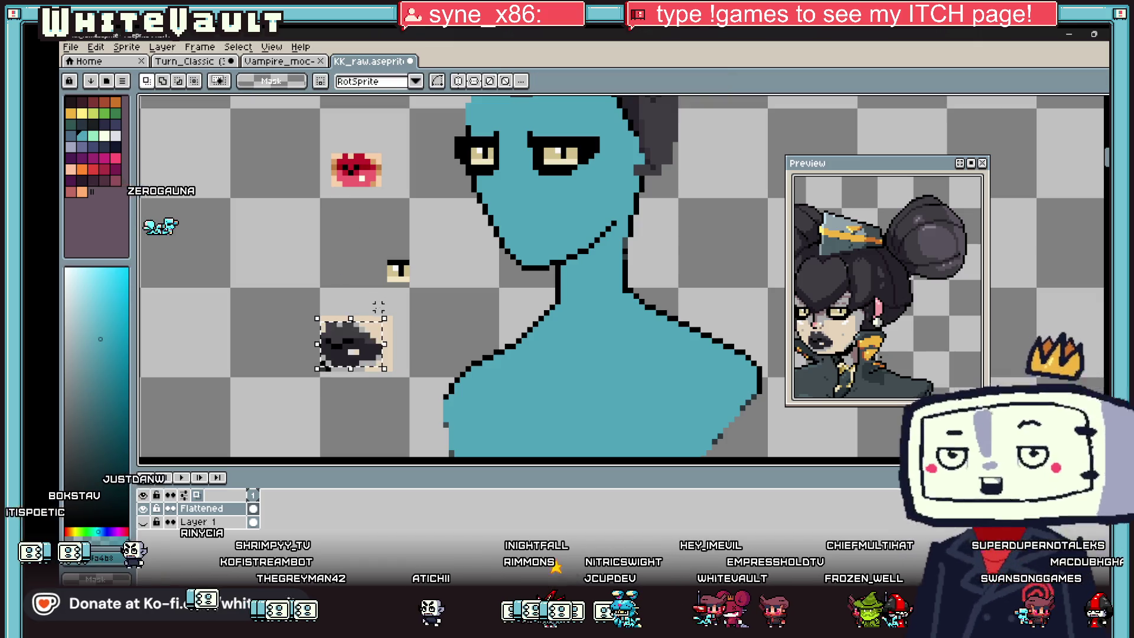
pyautogui.moveTo(289, 296); pyautogui.dragTo(416, 346)
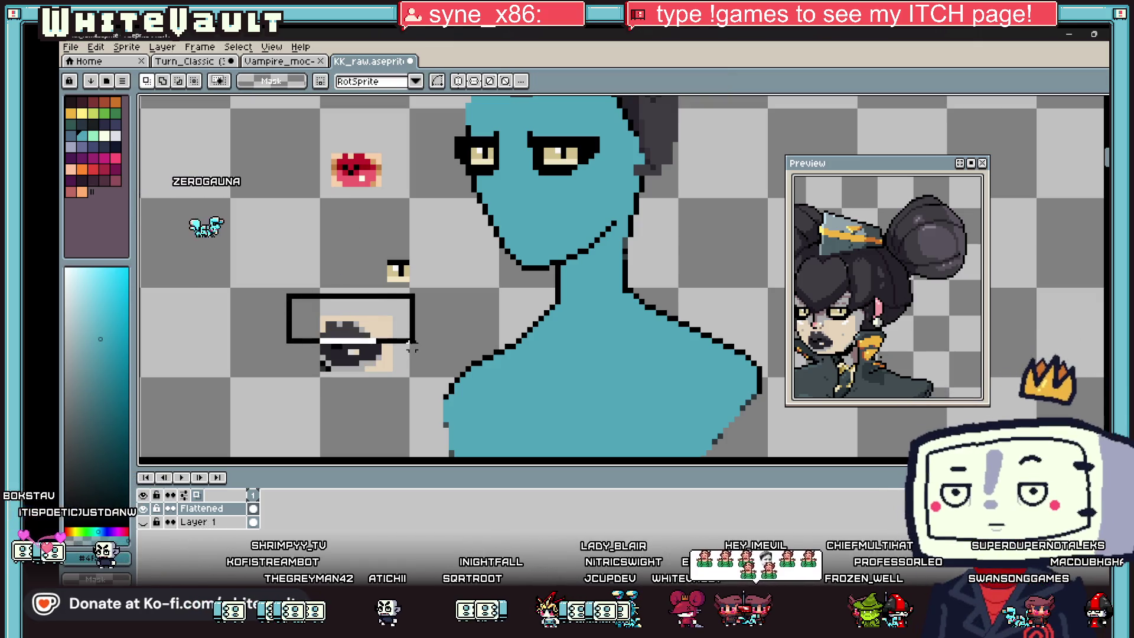
pyautogui.scroll(3, 328, 351)
pyautogui.moveTo(330, 332); pyautogui.dragTo(352, 349)
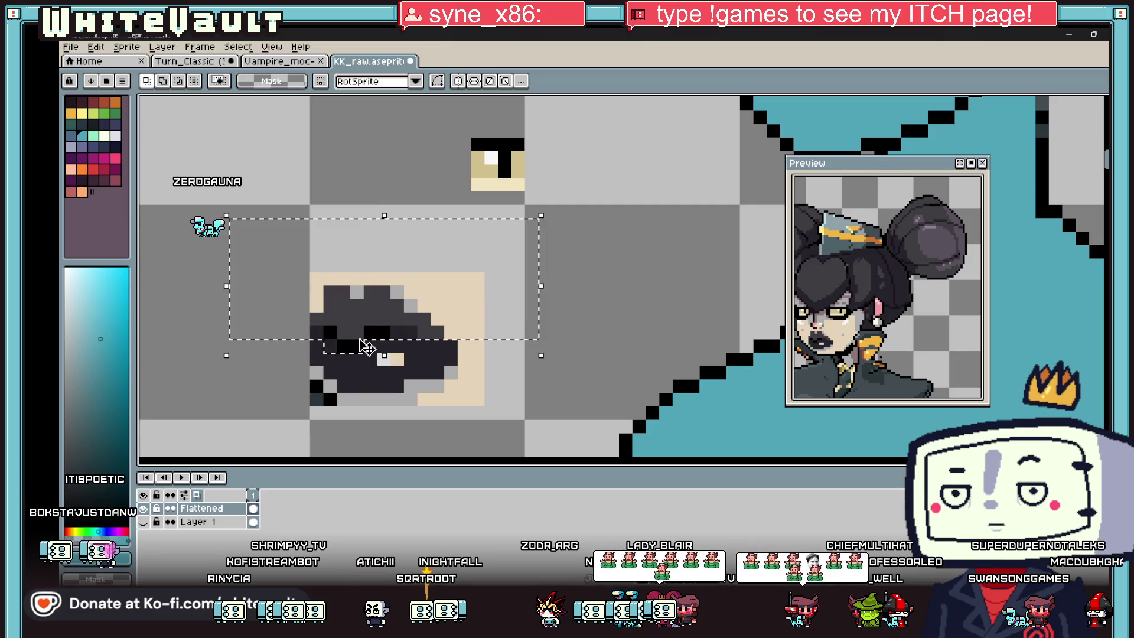
pyautogui.press('u')
pyautogui.moveTo(270, 233); pyautogui.dragTo(576, 308)
pyautogui.press('Down')
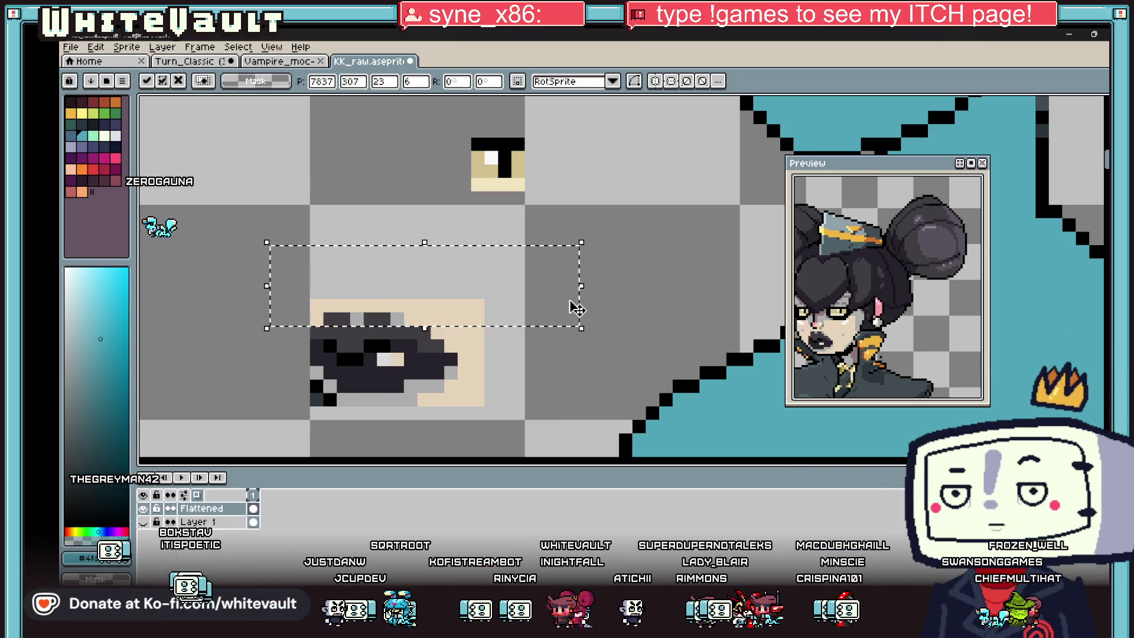
pyautogui.scroll(-2, 574, 307)
pyautogui.scroll(-1, 573, 308)
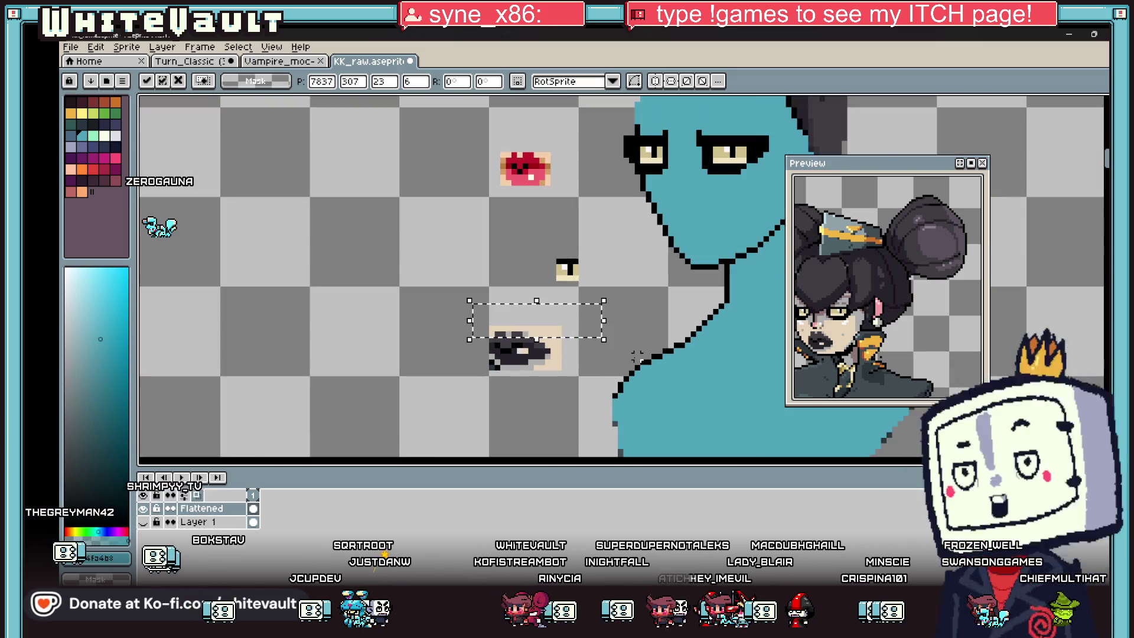
pyautogui.hotkey('ctrl', 'd')
pyautogui.scroll(2, 588, 363)
pyautogui.press('i')
pyautogui.click(599, 337)
pyautogui.press('g')
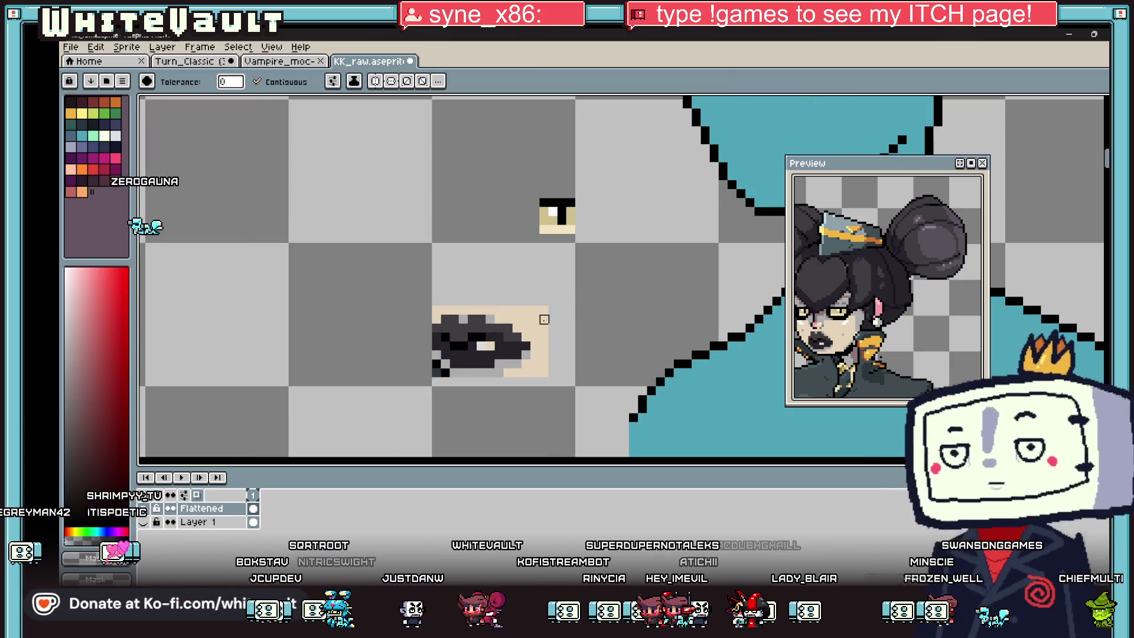
pyautogui.click(544, 319)
pyautogui.scroll(-2, 553, 336)
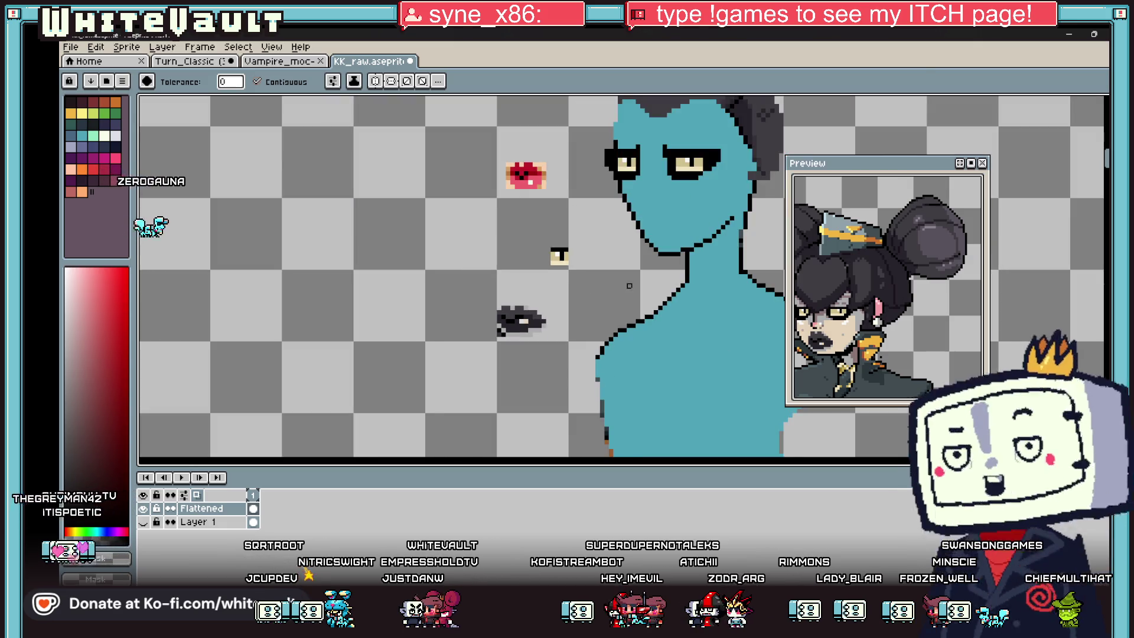
pyautogui.scroll(2, 489, 333)
pyautogui.scroll(-2, 512, 343)
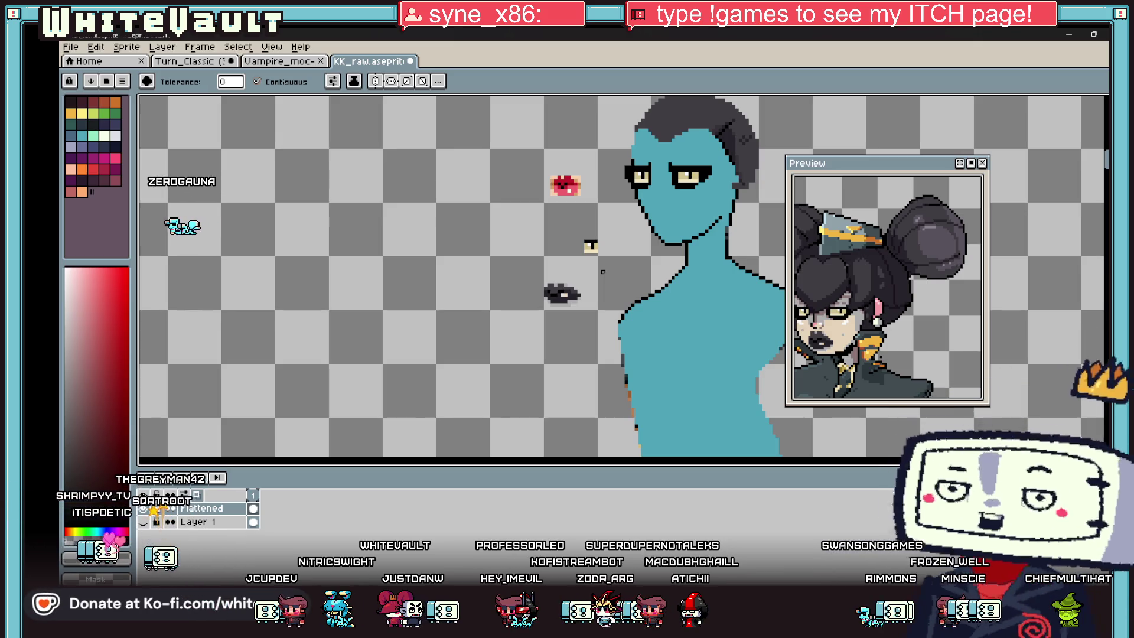
pyautogui.hscroll(1, 620, 275)
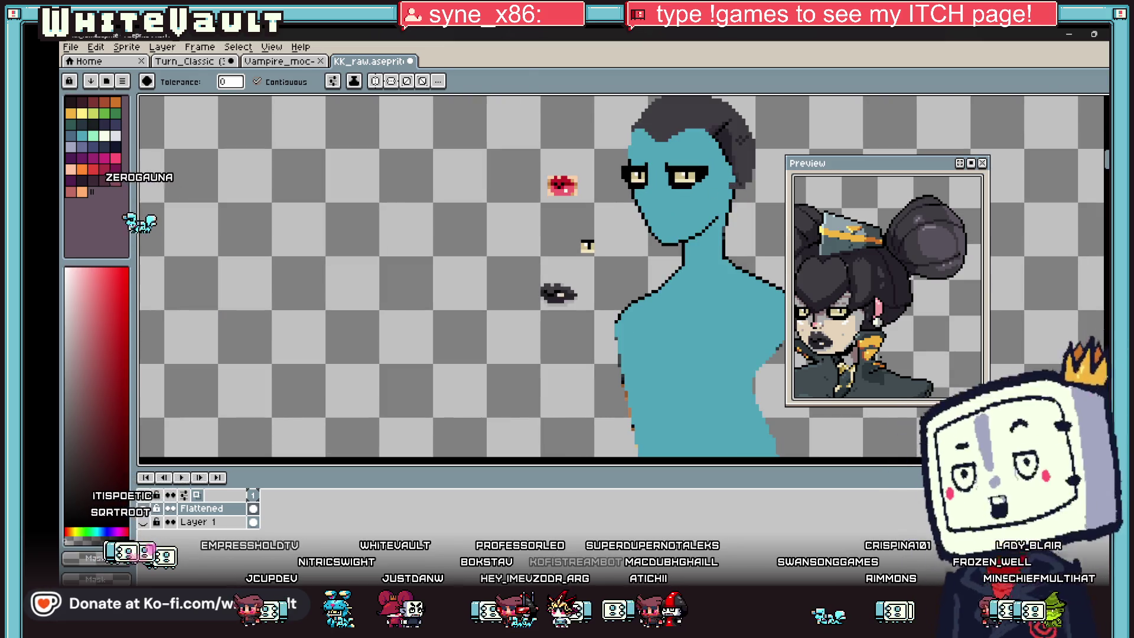
pyautogui.press('m')
pyautogui.scroll(1, 611, 202)
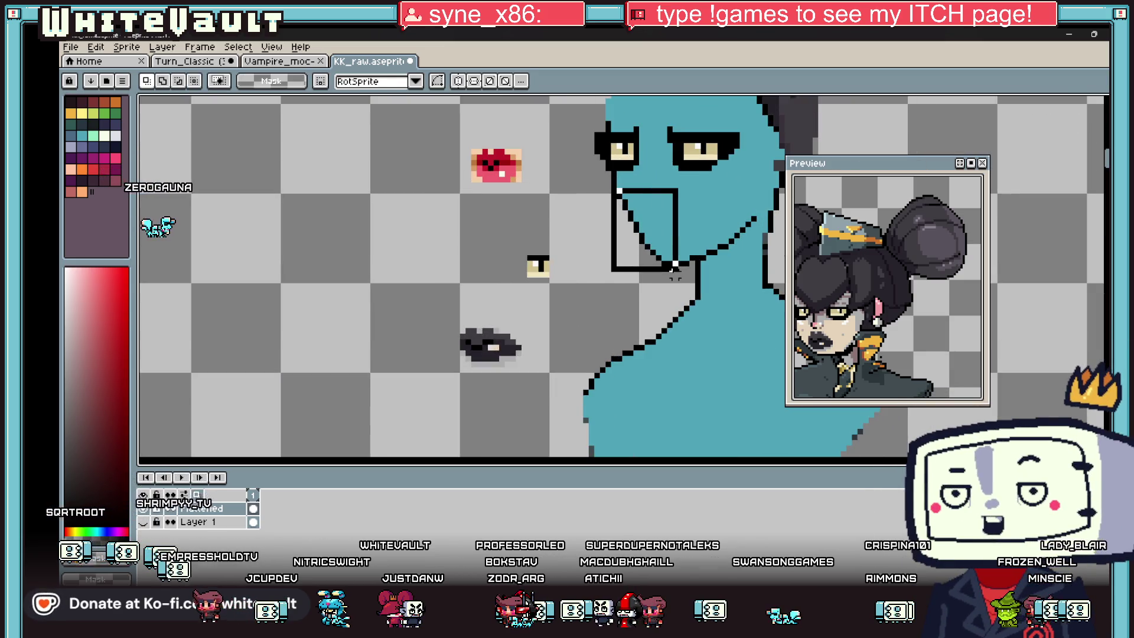
pyautogui.hotkey('ctrl', 'd')
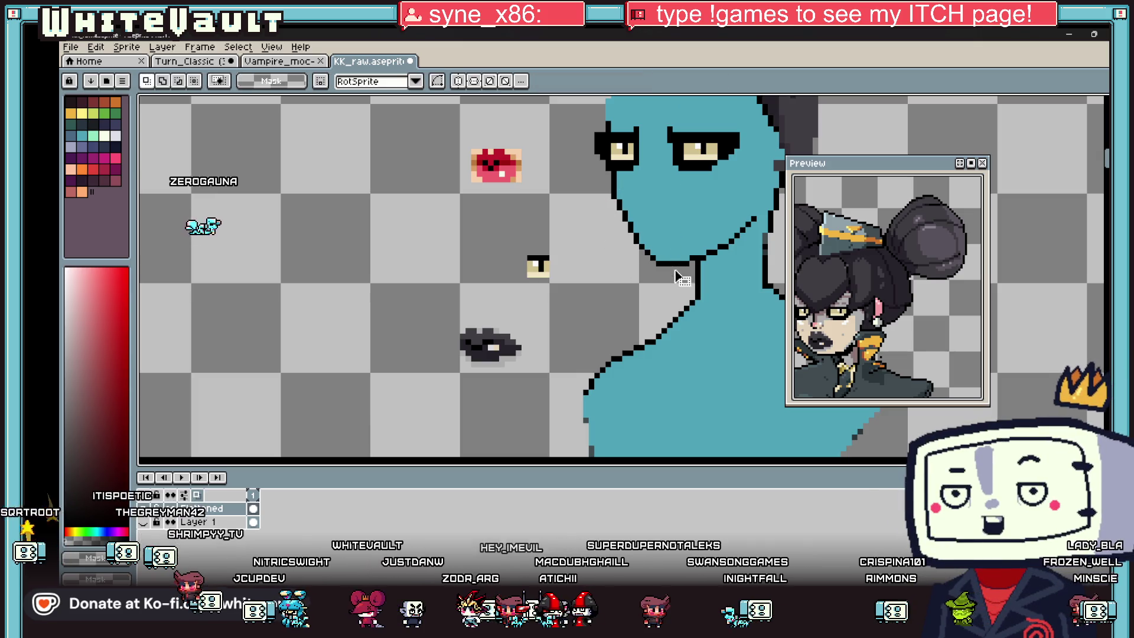
pyautogui.moveTo(617, 201); pyautogui.dragTo(671, 279)
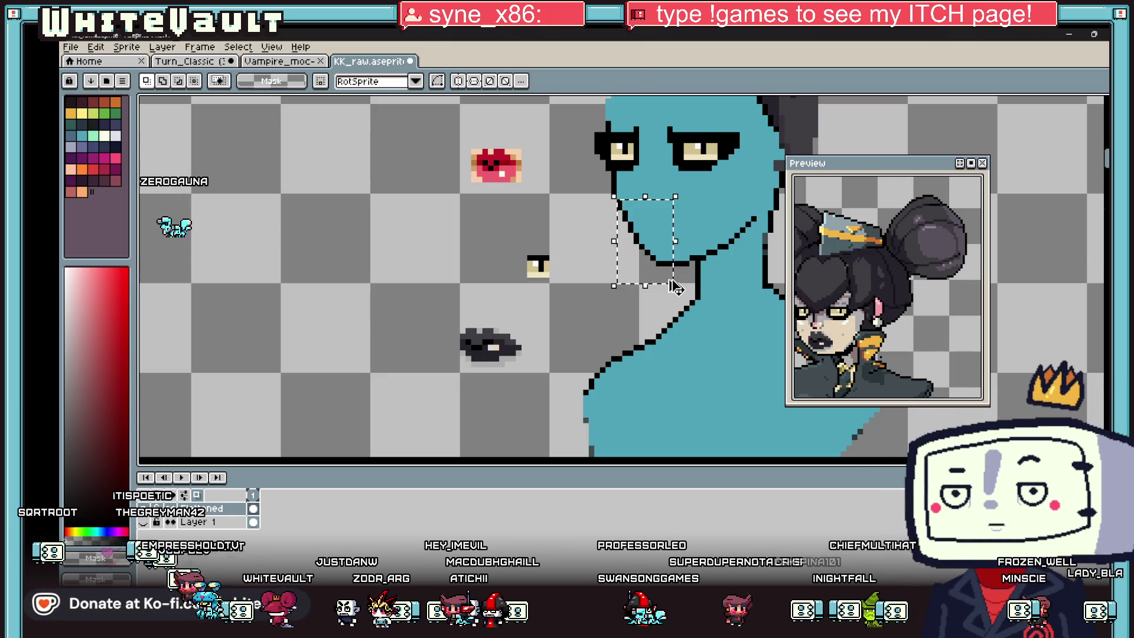
pyautogui.click(670, 283)
pyautogui.hotkey('ctrl', 'd')
pyautogui.scroll(2, 600, 174)
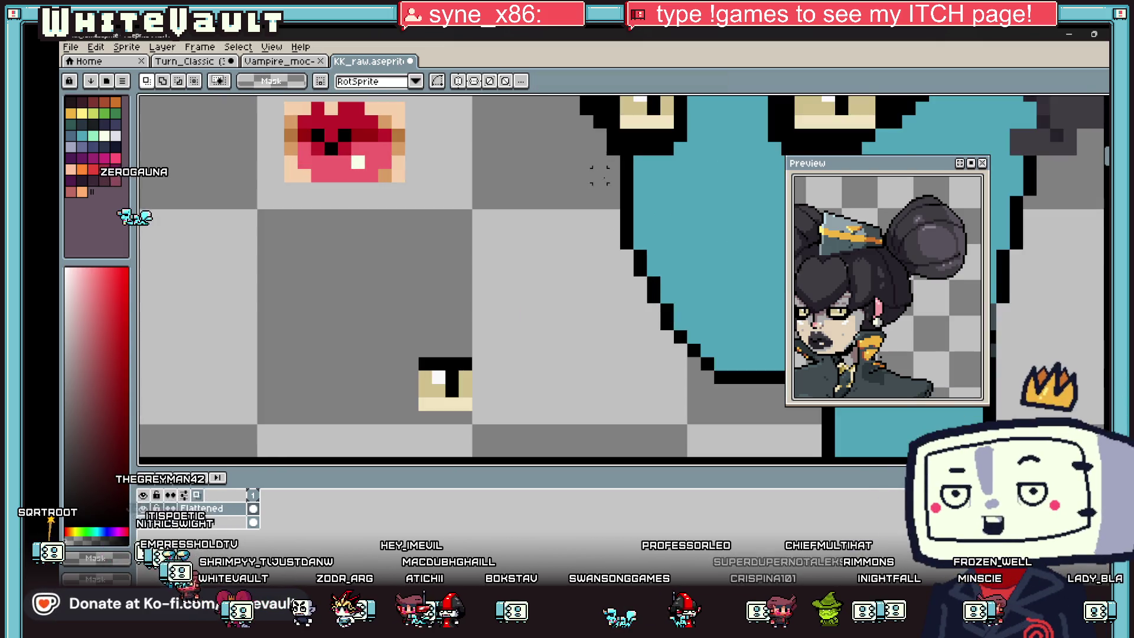
pyautogui.moveTo(604, 154); pyautogui.dragTo(703, 211)
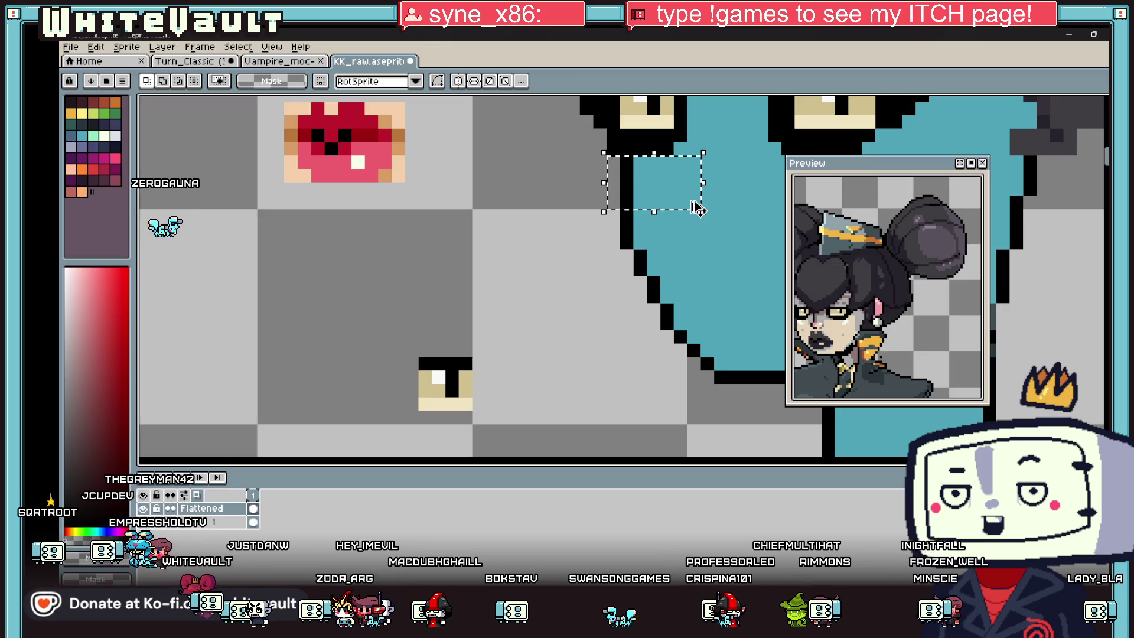
pyautogui.hotkey('ctrl', 'j')
pyautogui.press('Left')
pyautogui.hotkey('ctrl', 'd')
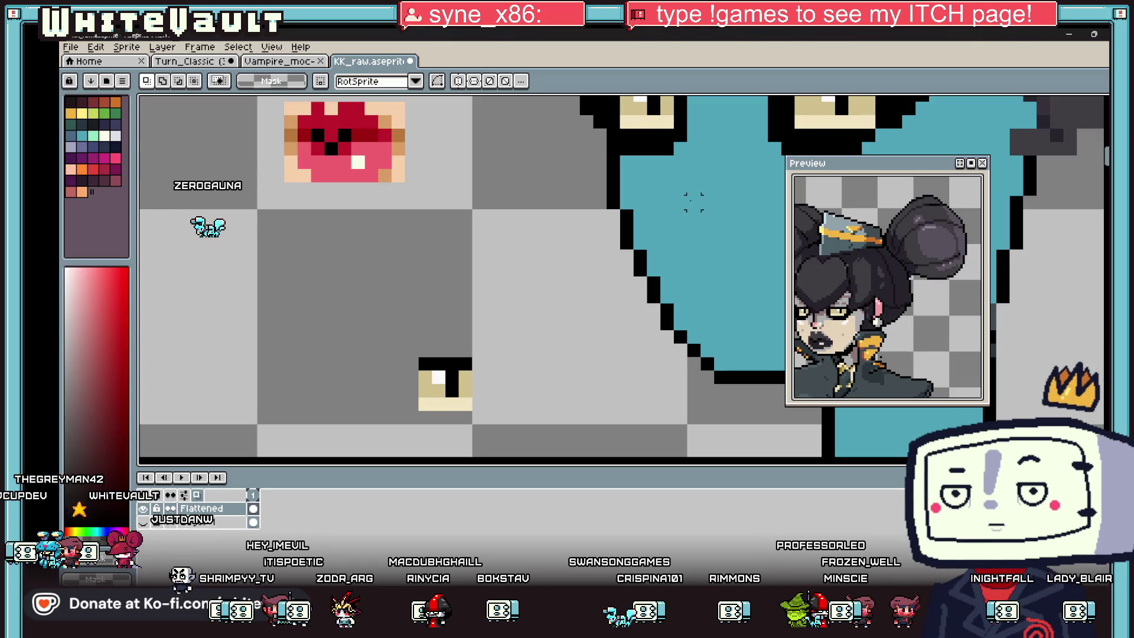
pyautogui.scroll(-3, 519, 282)
pyautogui.scroll(1, 440, 344)
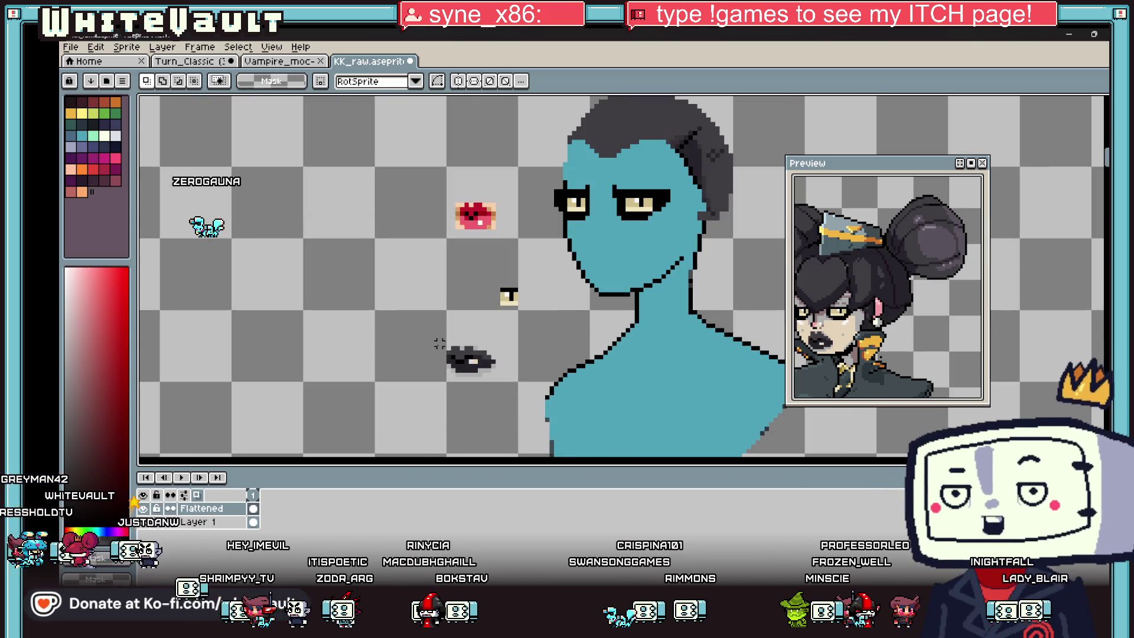
pyautogui.moveTo(488, 364); pyautogui.dragTo(629, 276)
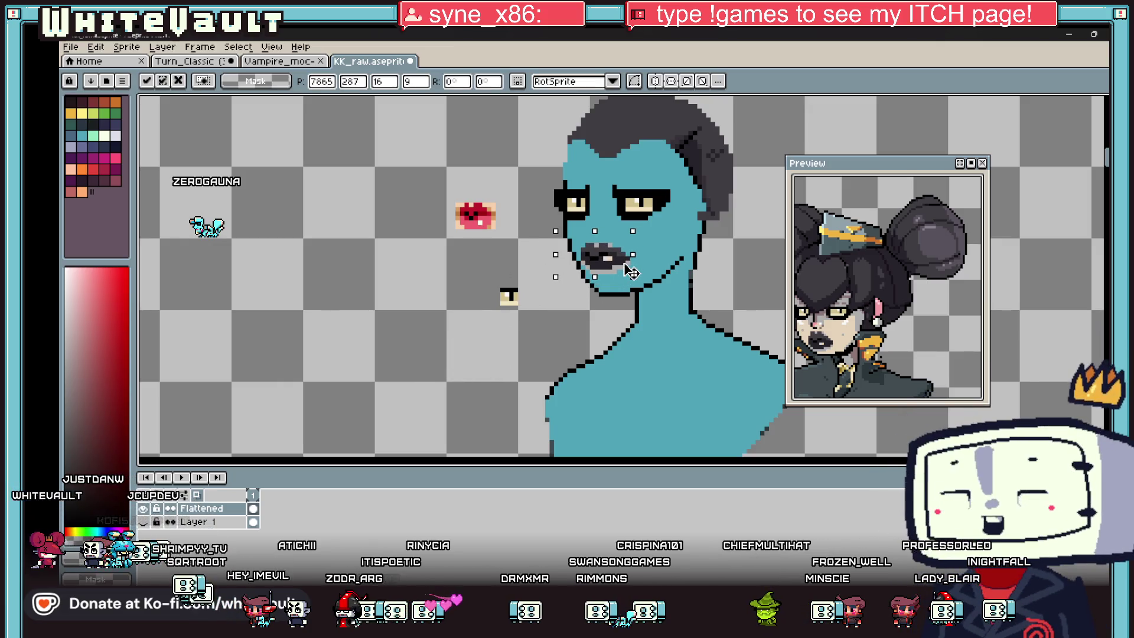
pyautogui.moveTo(631, 270); pyautogui.dragTo(630, 275)
pyautogui.click(466, 330)
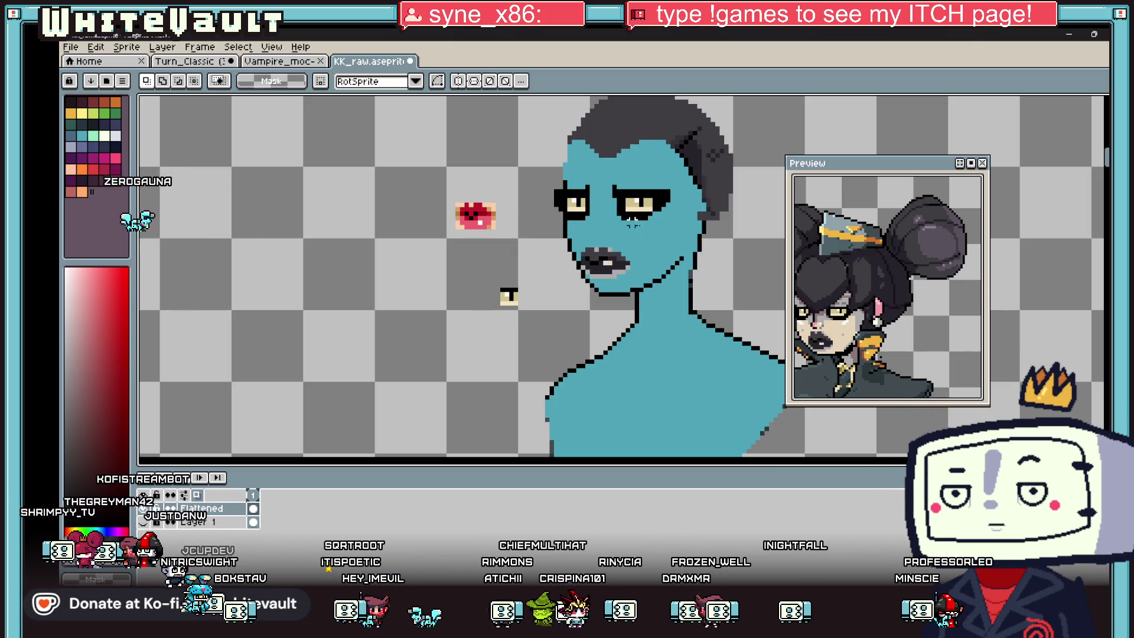
pyautogui.scroll(1, 632, 221)
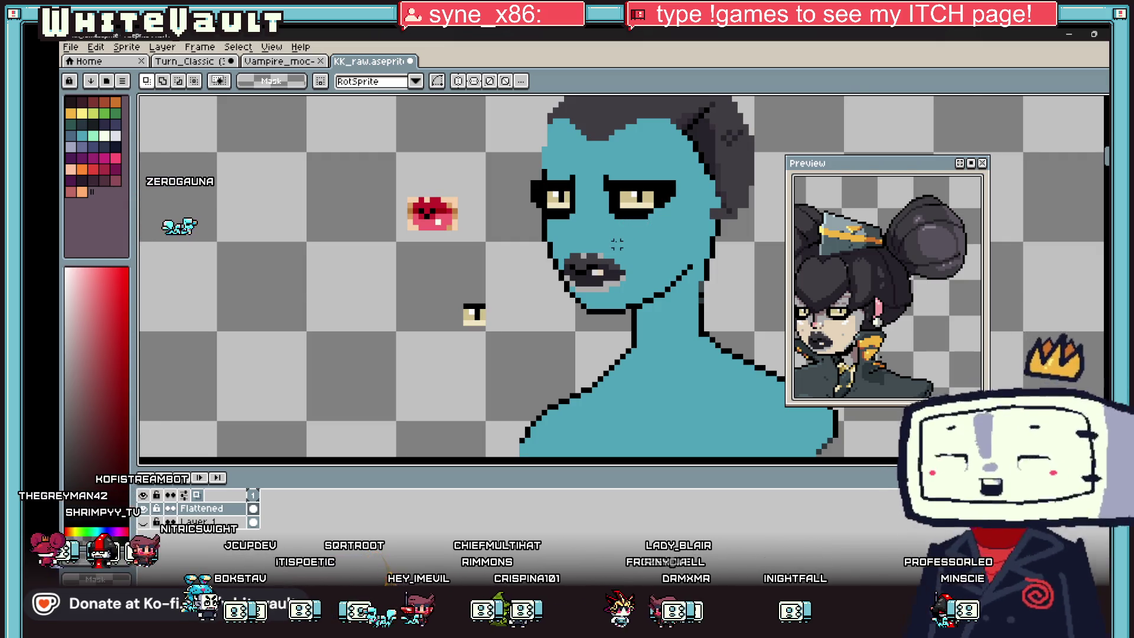
pyautogui.scroll(-1, 627, 232)
pyautogui.scroll(2, 614, 187)
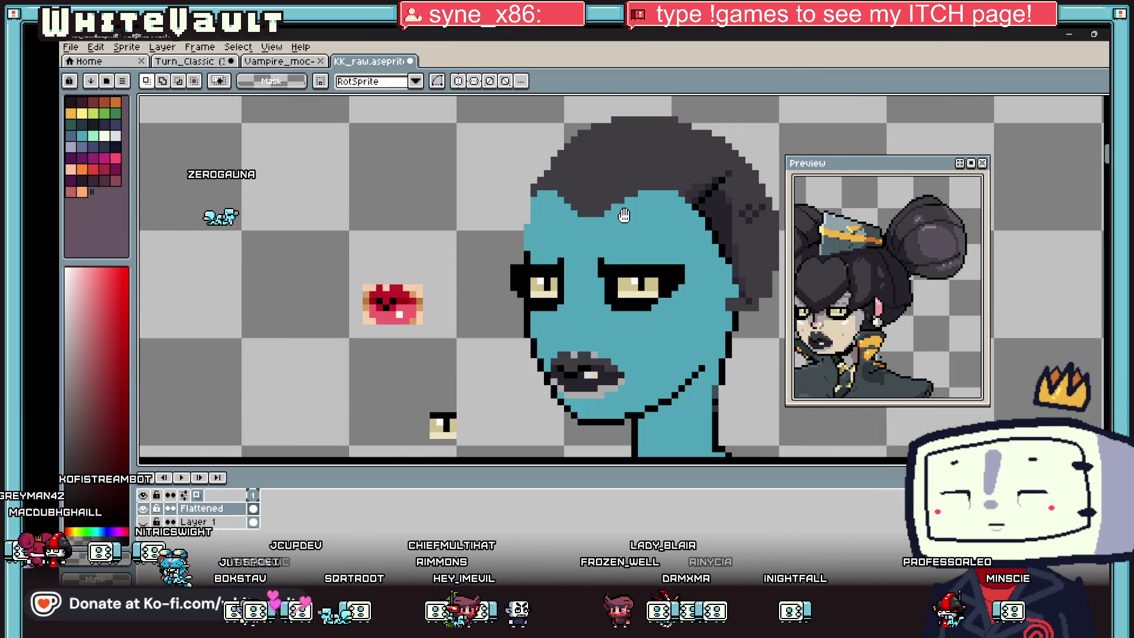
pyautogui.press('b')
pyautogui.keyDown('alt'); pyautogui.click(614, 205); pyautogui.keyUp('alt')
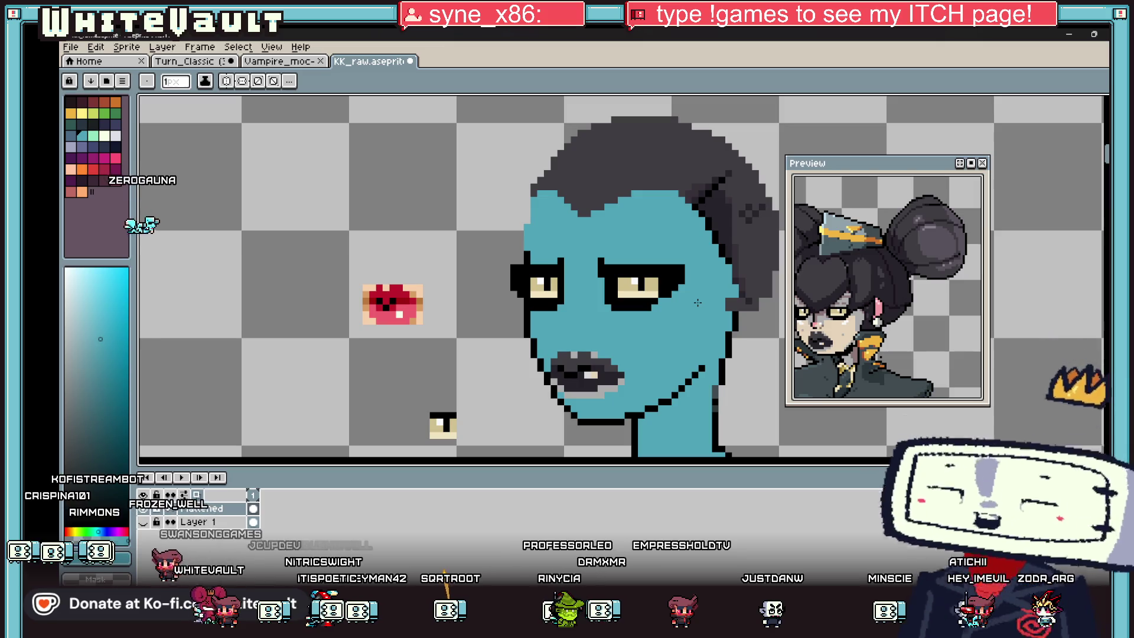
pyautogui.scroll(-2, 612, 268)
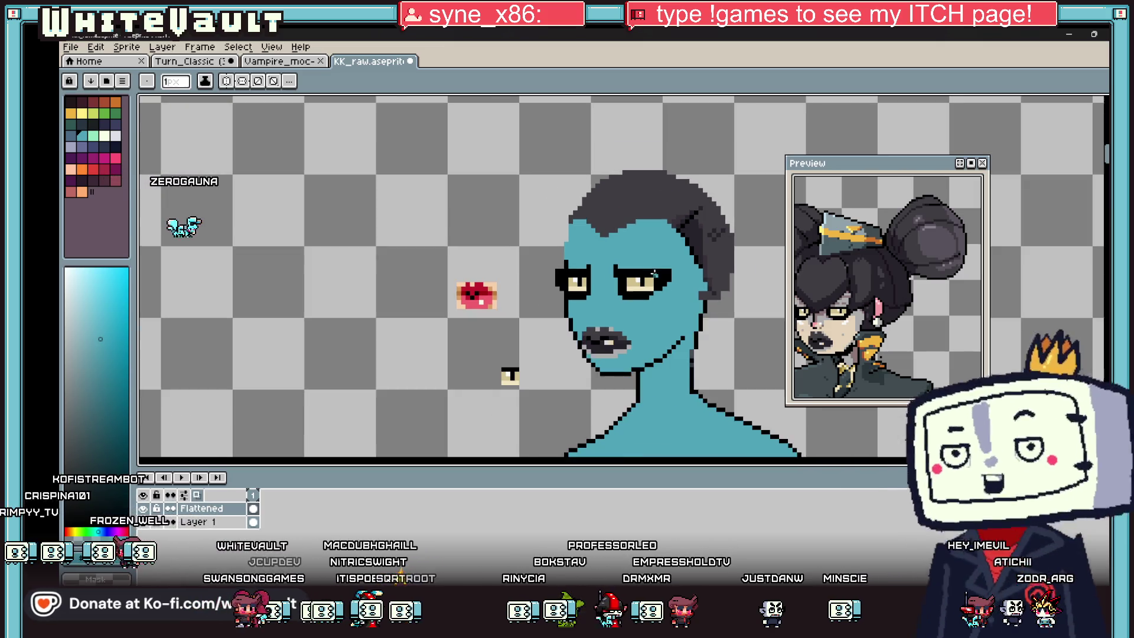
pyautogui.scroll(1, 651, 317)
# - Paint darker teal skin pixels over the light mark at the lips' right corner
pyautogui.press('g')
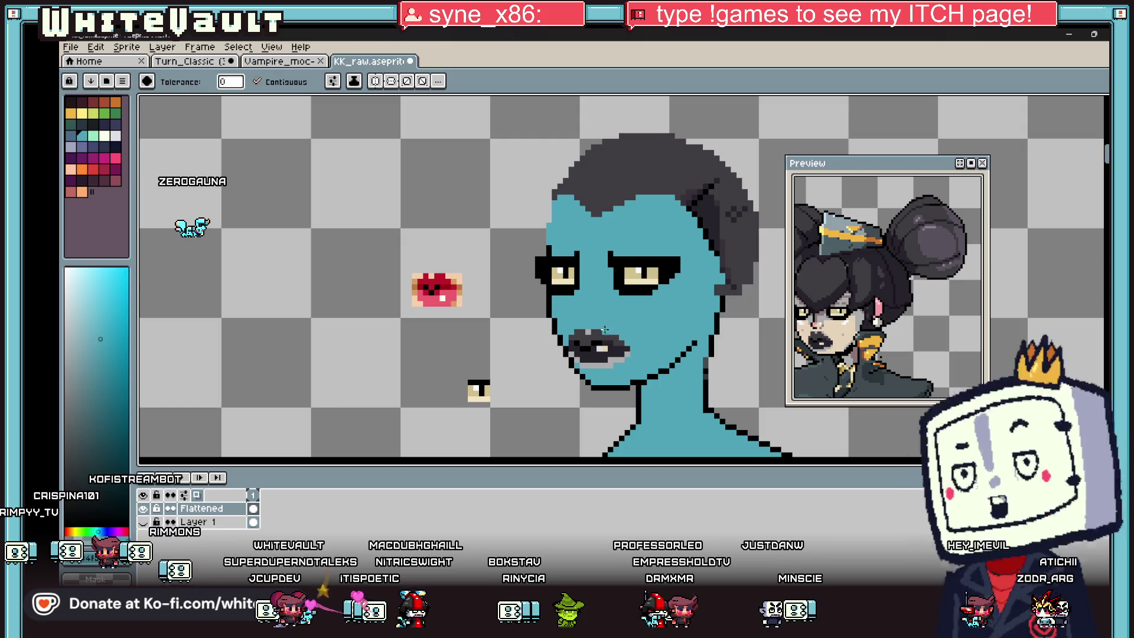
pyautogui.scroll(1, 587, 332)
pyautogui.press('i')
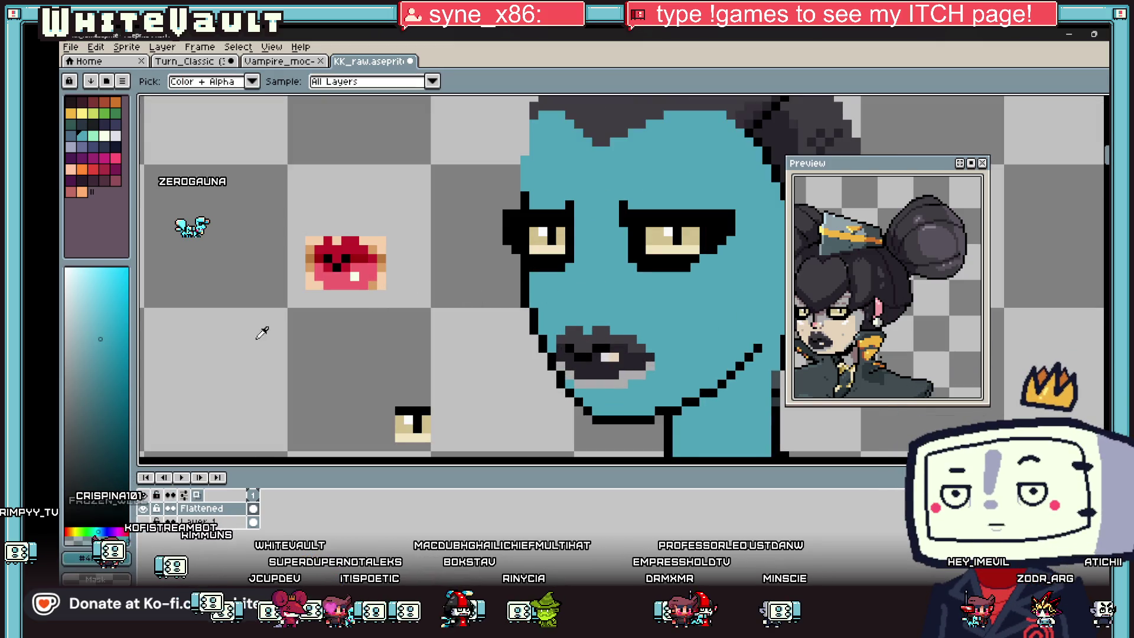
pyautogui.click(115, 364)
pyautogui.press('b')
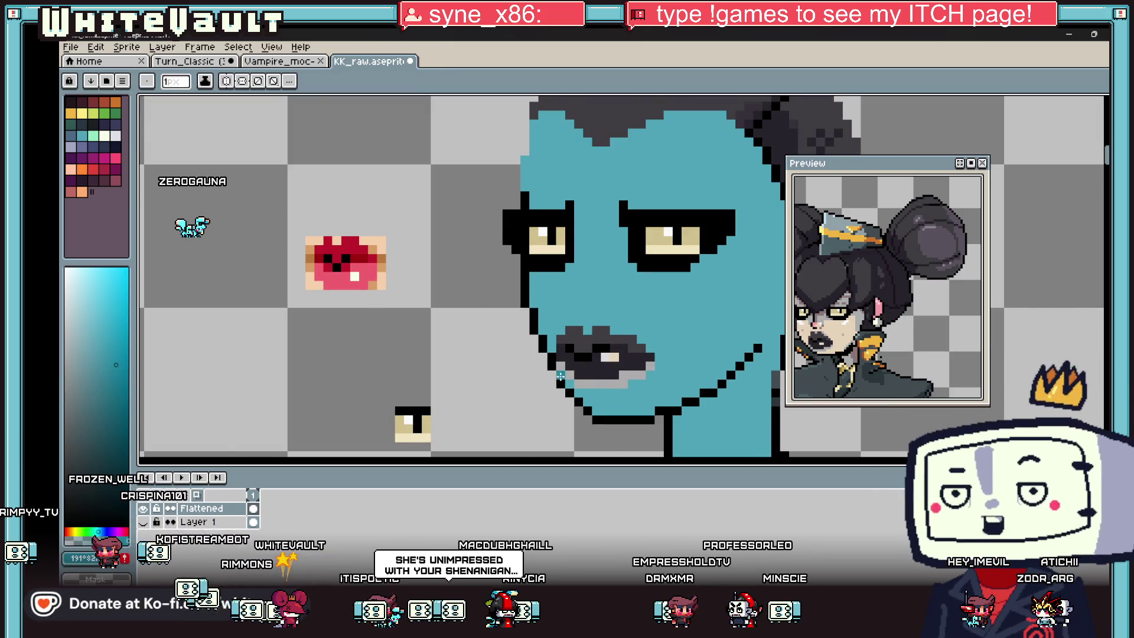
pyautogui.scroll(1, 562, 363)
pyautogui.moveTo(562, 364); pyautogui.dragTo(577, 378)
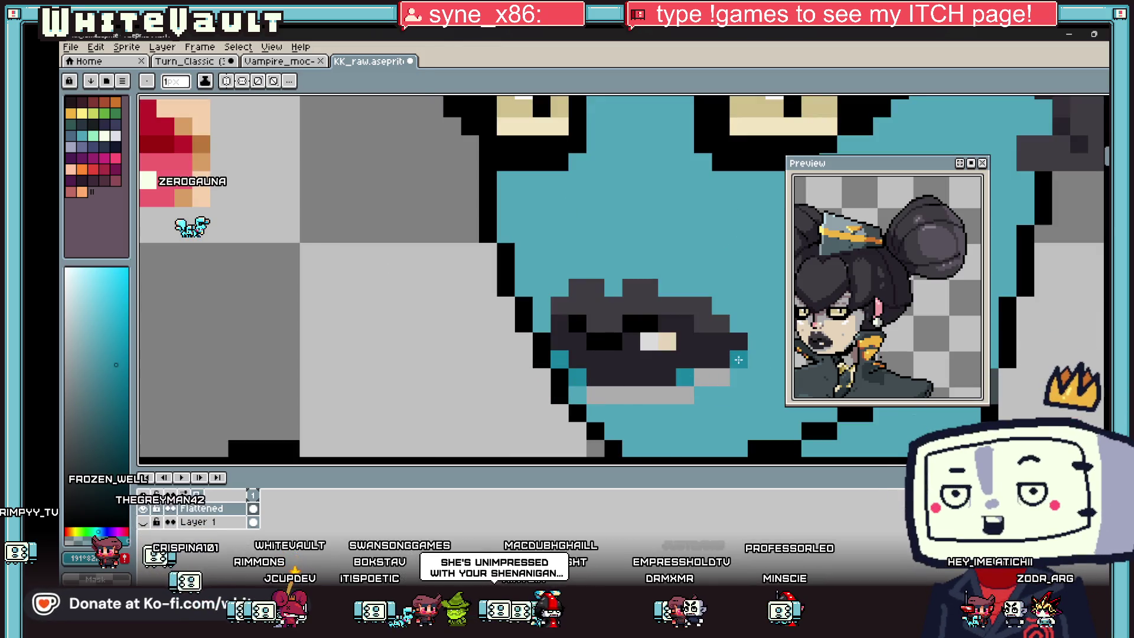
pyautogui.press('i')
pyautogui.scroll(-5, 636, 386)
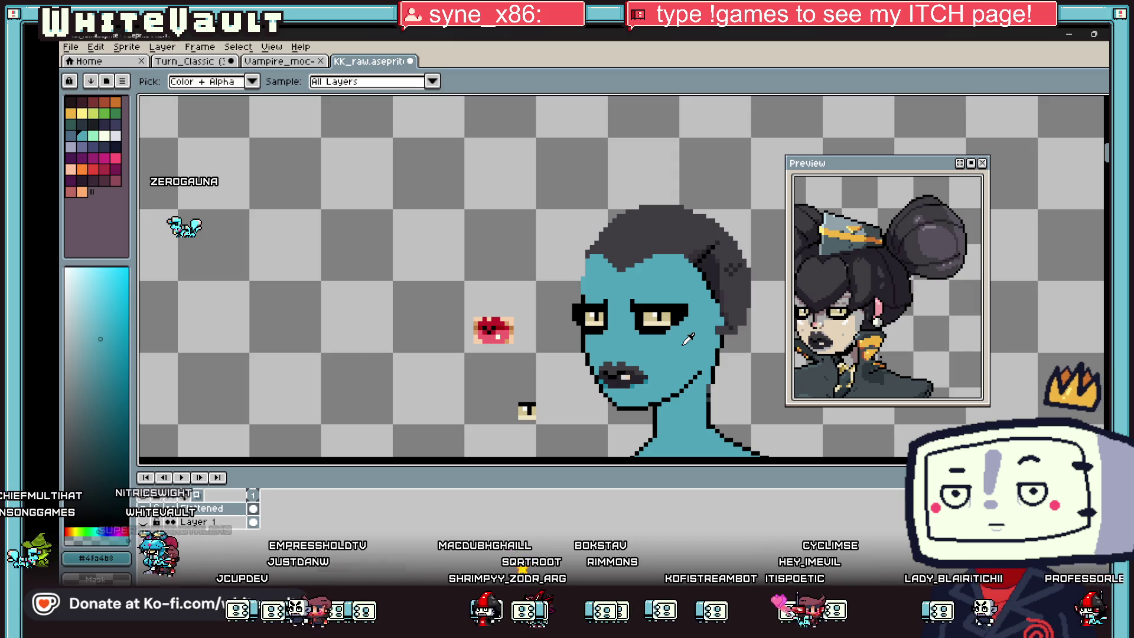
pyautogui.scroll(-1, 686, 339)
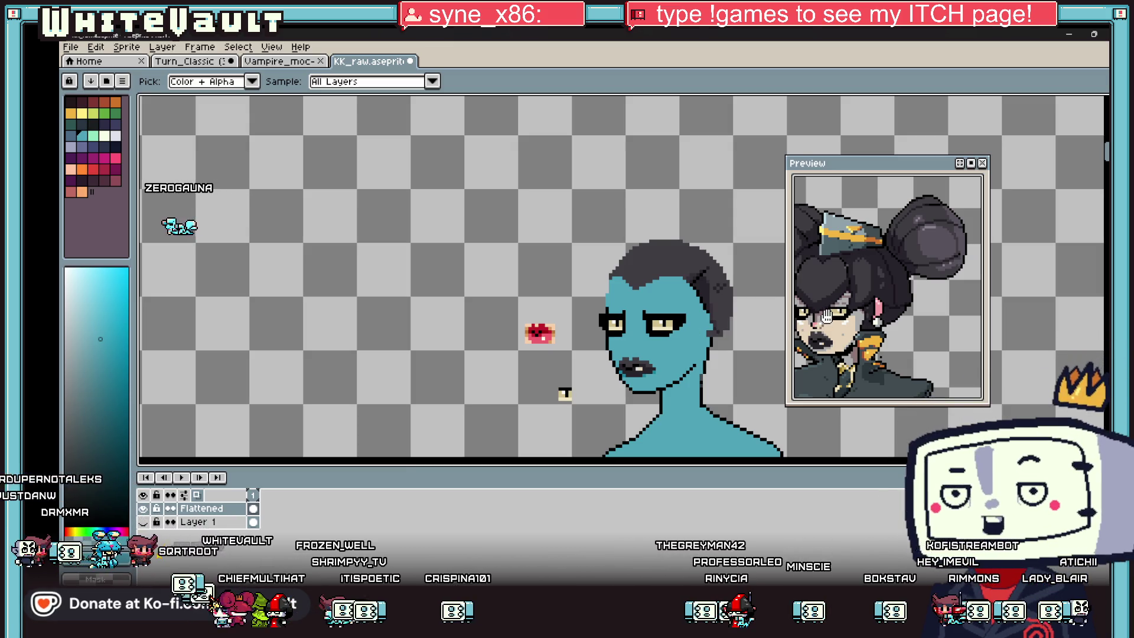
pyautogui.scroll(-2, 886, 276)
pyautogui.scroll(-1, 886, 277)
pyautogui.scroll(-2, 886, 276)
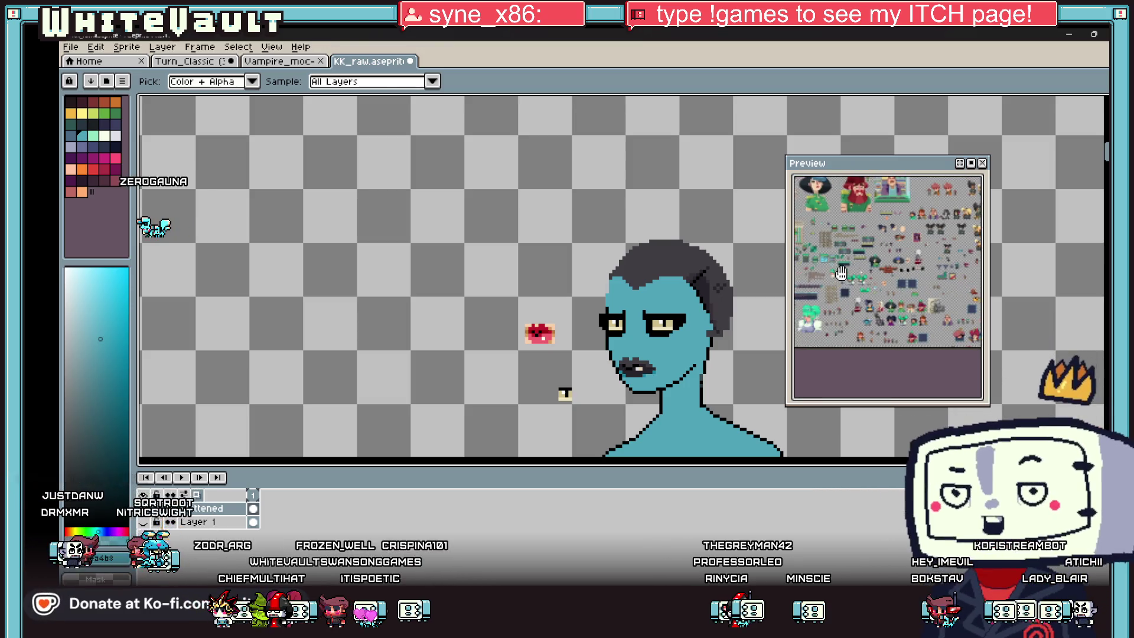
pyautogui.scroll(2, 887, 276)
pyautogui.scroll(1, 912, 310)
pyautogui.scroll(1, 944, 346)
# - Pan the preview over the sprite sheet, then switch to the game map editor
pyautogui.moveTo(944, 346)
pyautogui.mouseDown()
pyautogui.moveTo(838, 333)
pyautogui.moveTo(857, 313)
pyautogui.mouseUp()
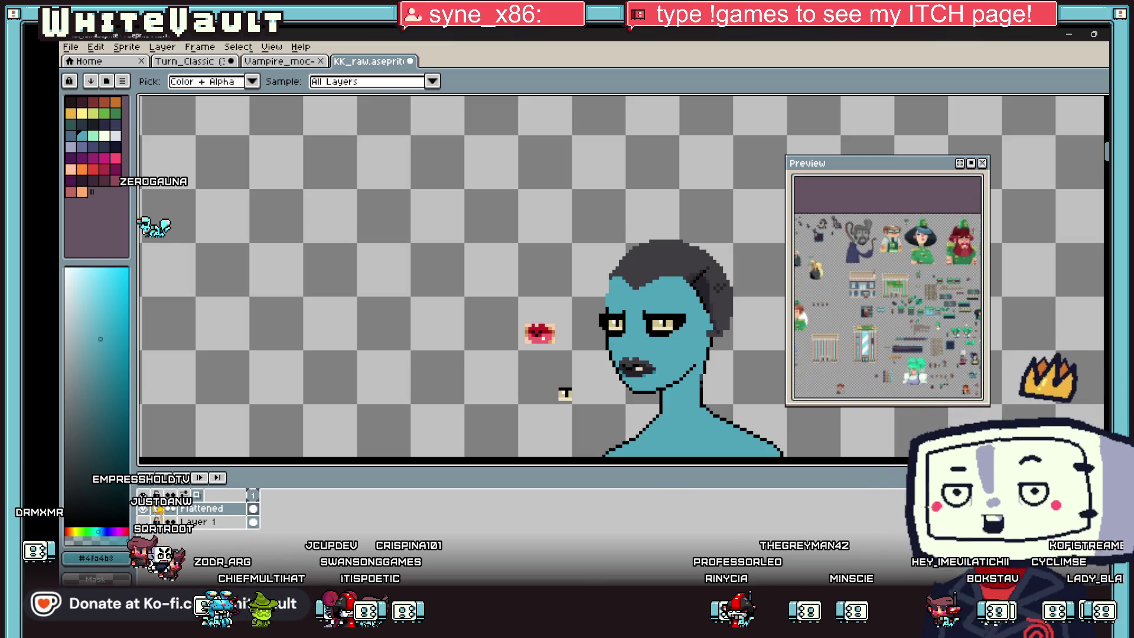
pyautogui.hotkey('alt', 'Tab')
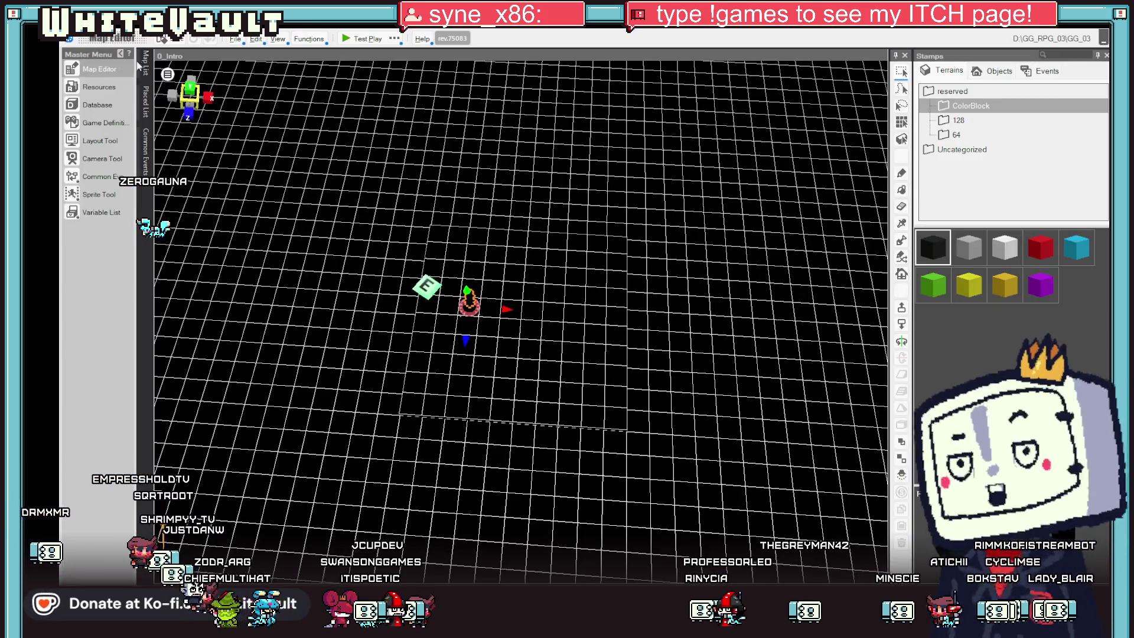
# - Load the Day1_Shop_VCR map, make a shop floor tile the starting point, and start a test play
pyautogui.click(145, 66)
pyautogui.scroll(-3, 232, 189)
pyautogui.scroll(-3, 249, 219)
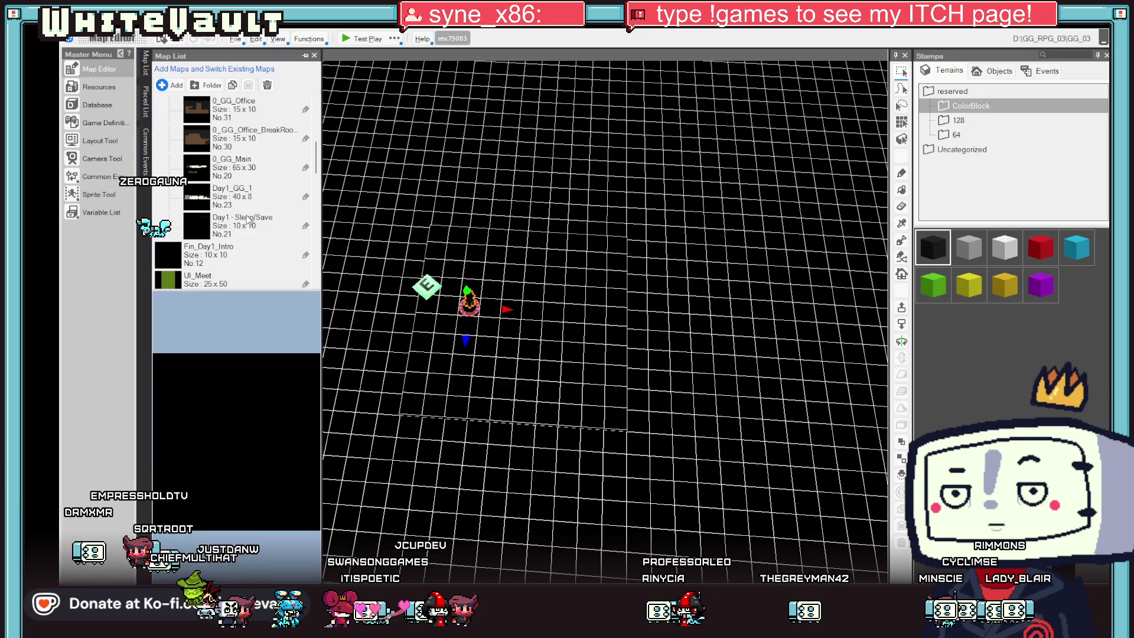
pyautogui.scroll(-2, 253, 208)
pyautogui.scroll(-2, 255, 217)
pyautogui.scroll(-2, 259, 226)
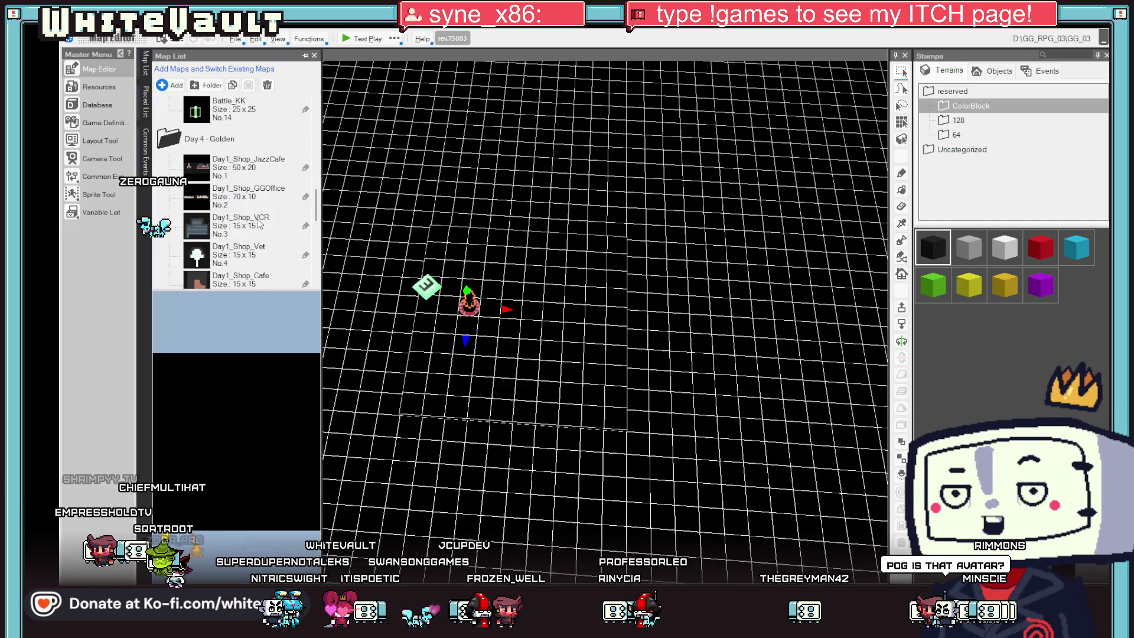
pyautogui.scroll(-2, 258, 225)
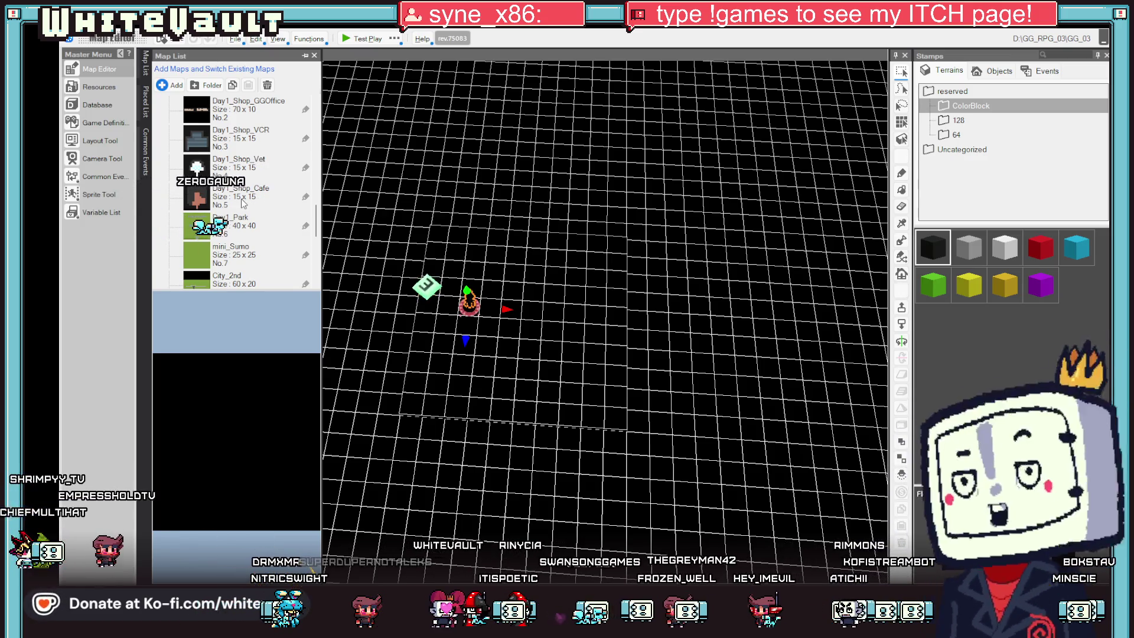
pyautogui.scroll(-2, 253, 213)
pyautogui.scroll(2, 255, 258)
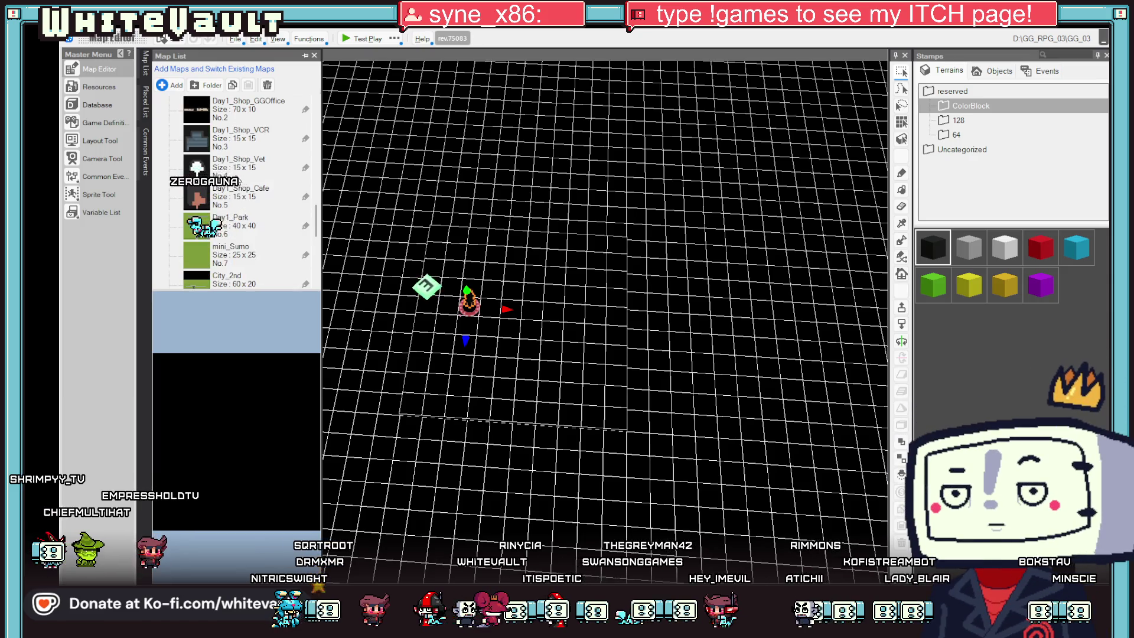
pyautogui.doubleClick(256, 142)
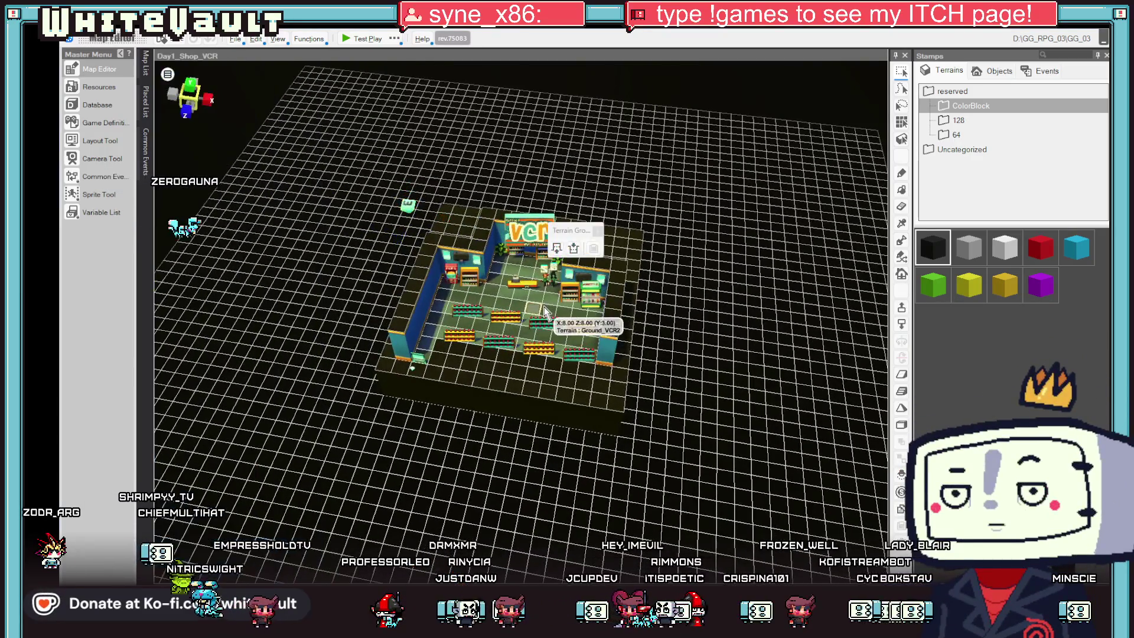
pyautogui.rightClick(532, 310)
pyautogui.click(575, 472)
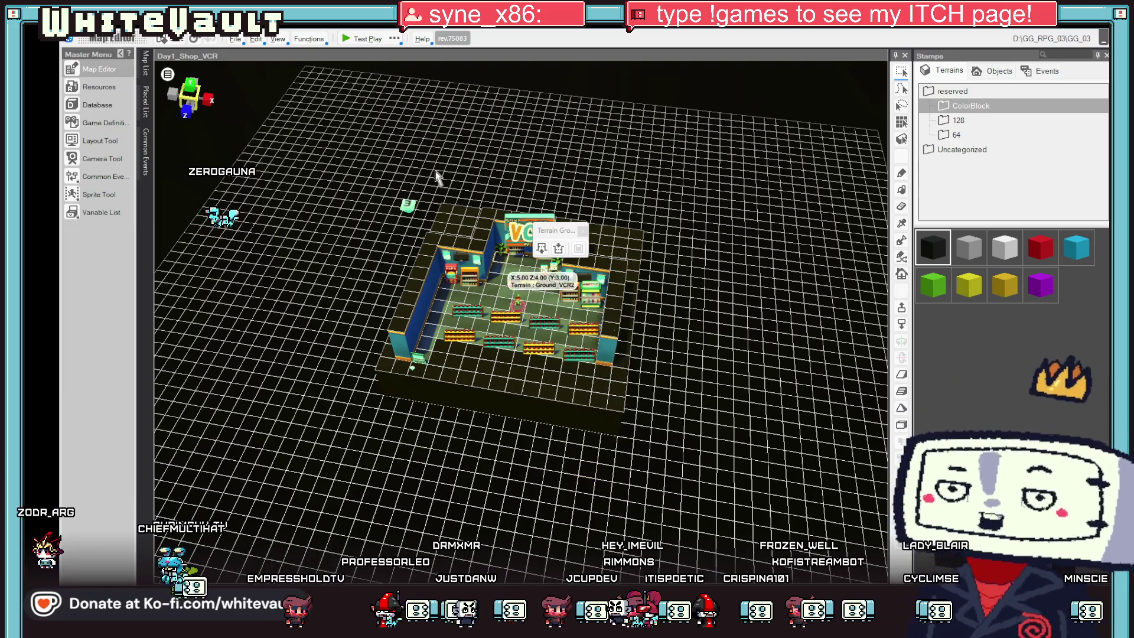
pyautogui.click(366, 45)
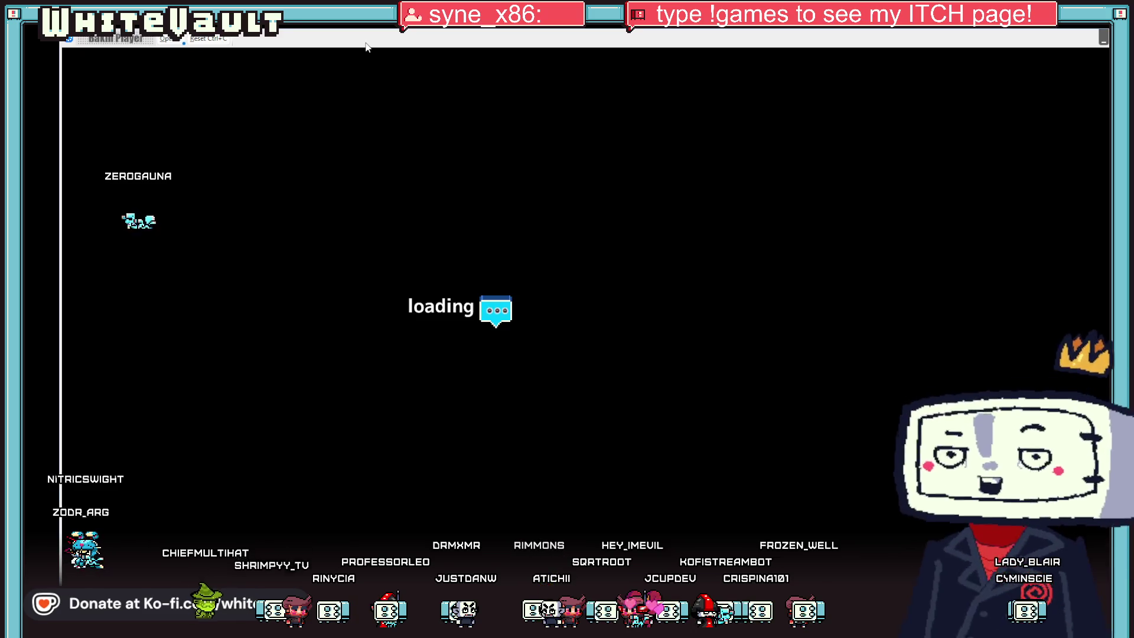
# - Walk the player around the VCR shop past the counter, NPCs and the POP'D popcorn machine
pyautogui.press('Up')
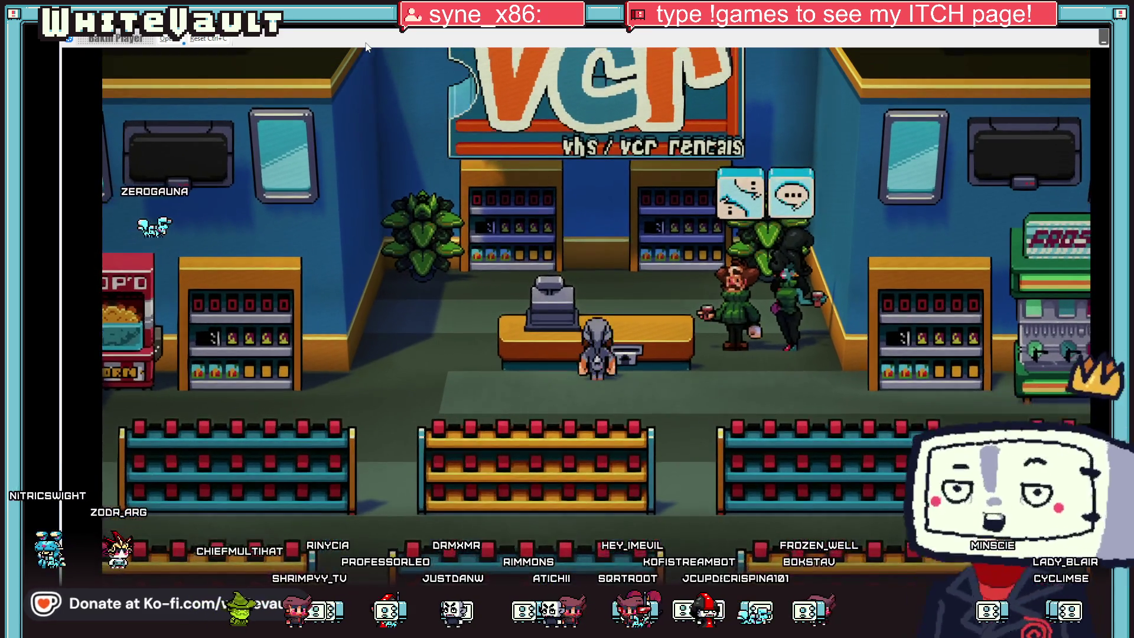
pyautogui.press('Right')
pyautogui.press('Down')
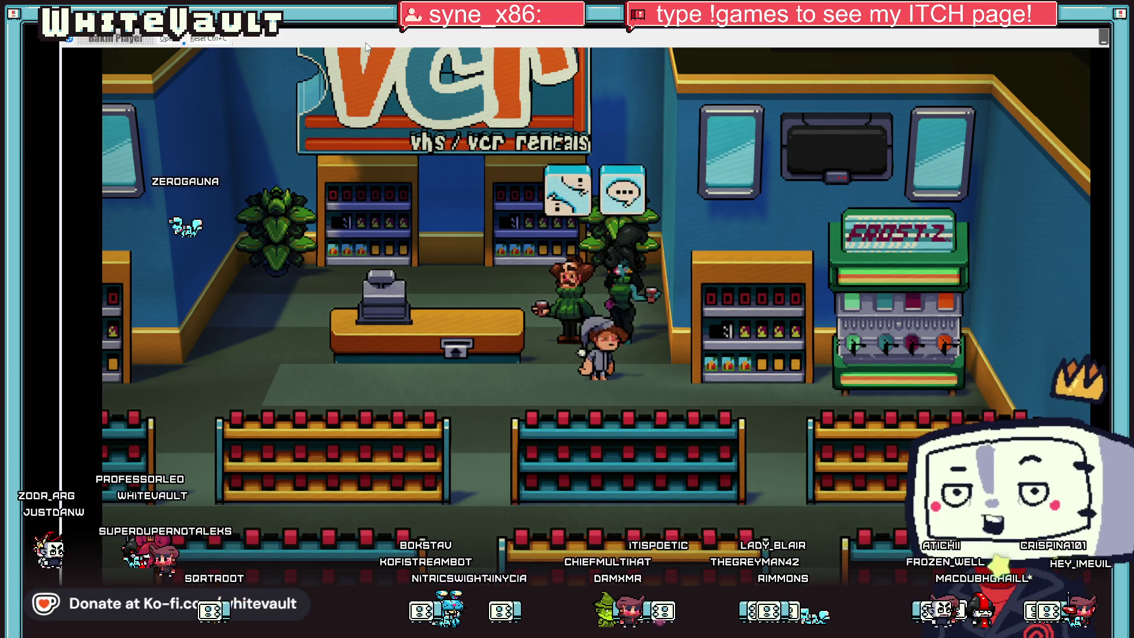
pyautogui.press('Down')
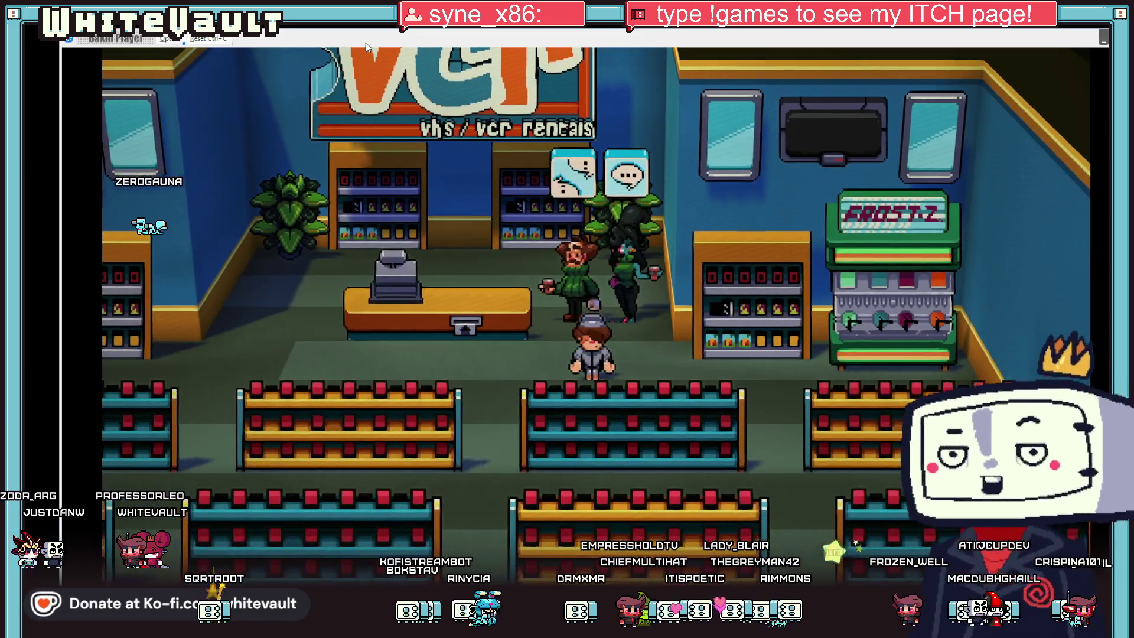
pyautogui.press('Left')
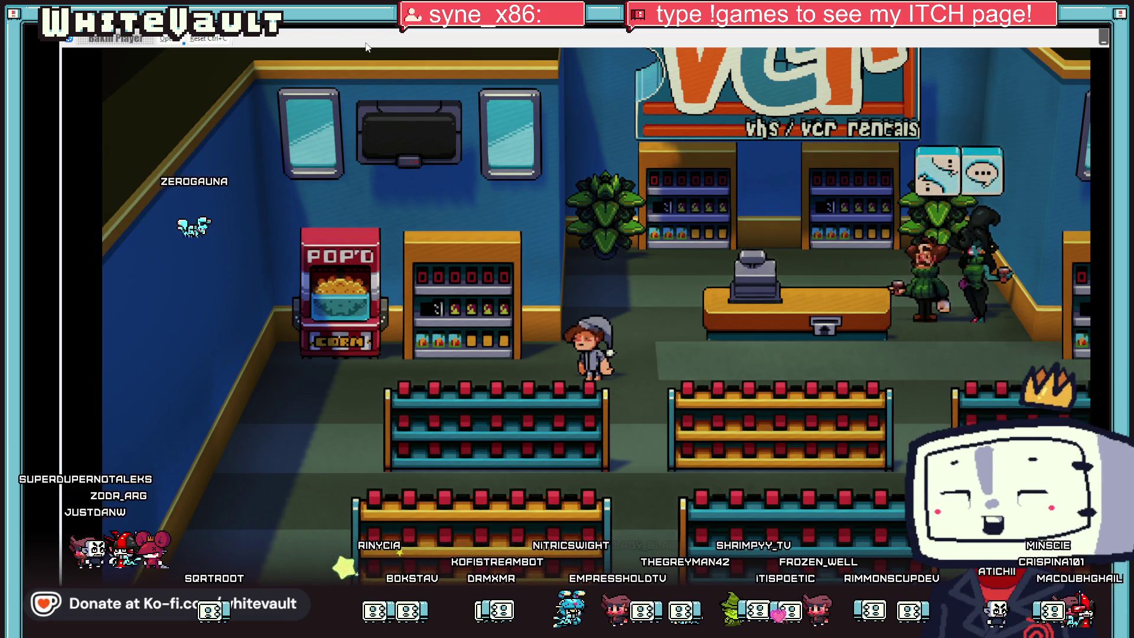
pyautogui.press('Right')
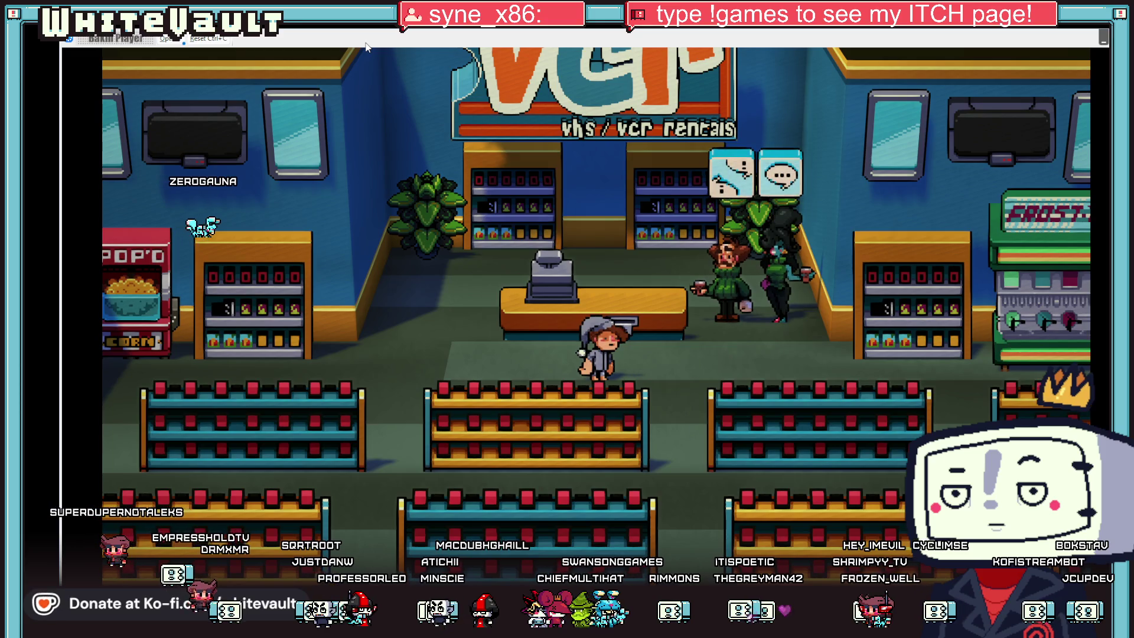
pyautogui.press('Up')
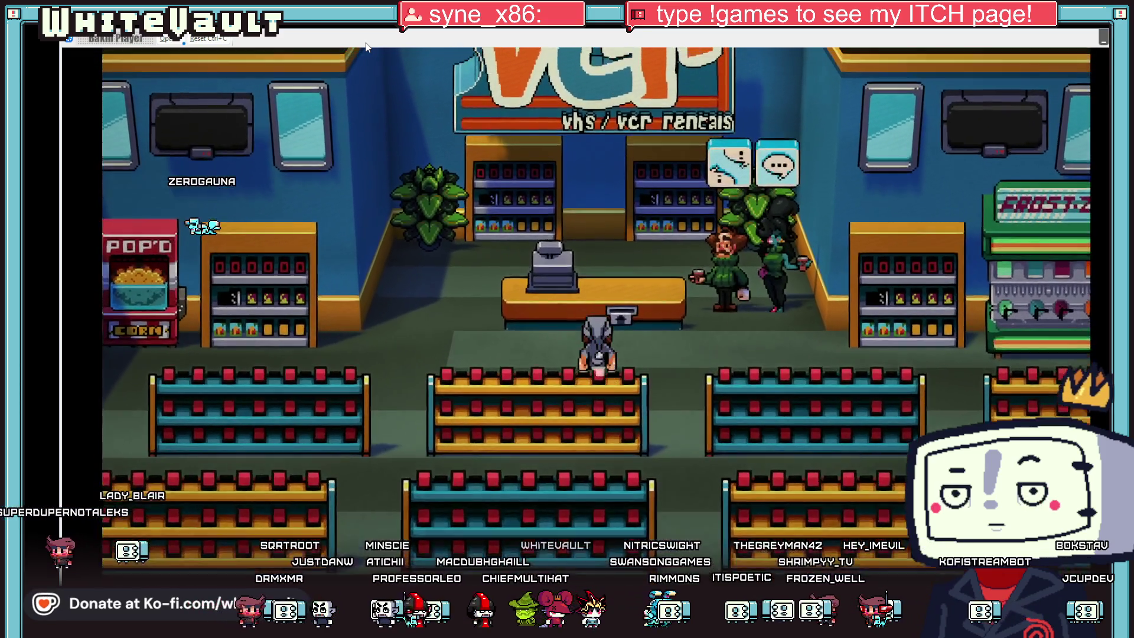
pyautogui.press('Left')
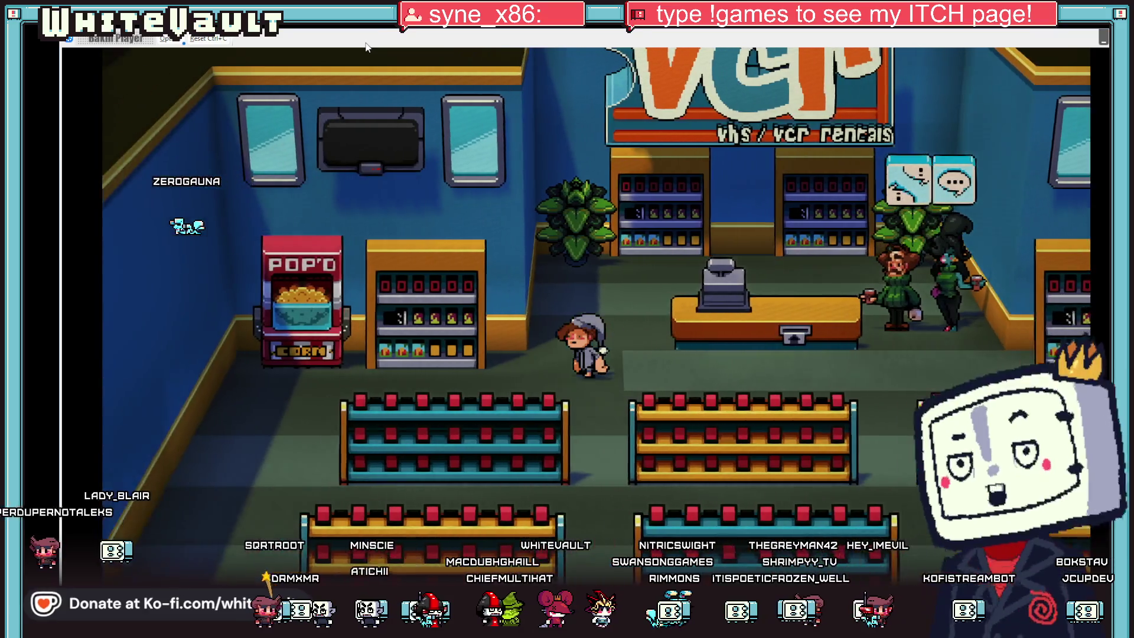
pyautogui.press('Right')
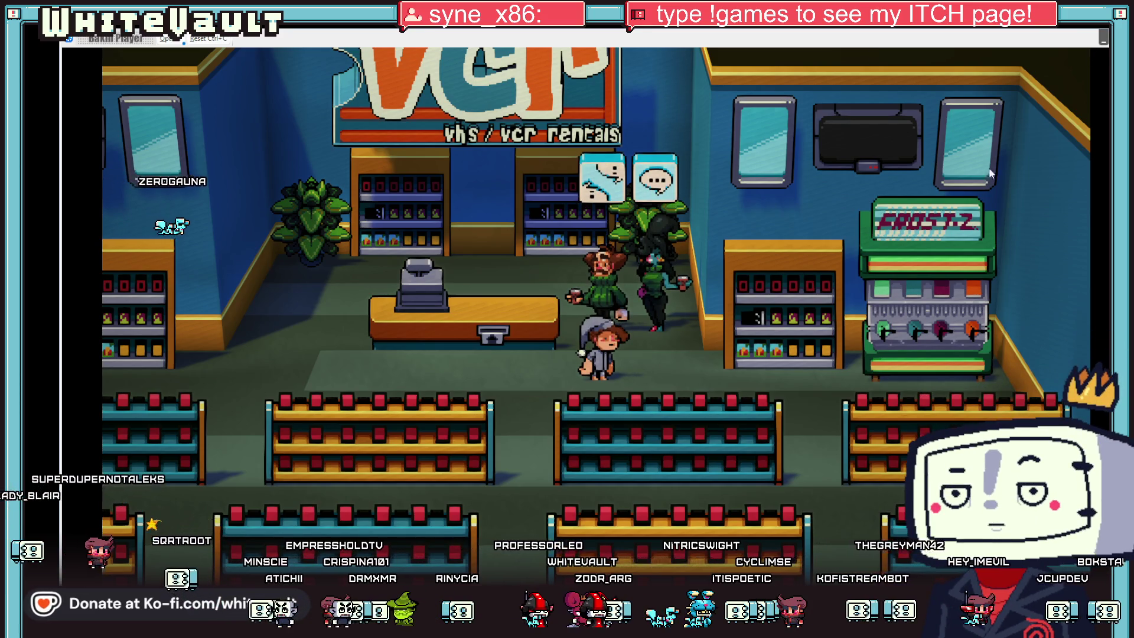
# - Close the test play window and switch back to Aseprite
pyautogui.hotkey('alt', 'F4')
pyautogui.hotkey('alt', 'Tab')
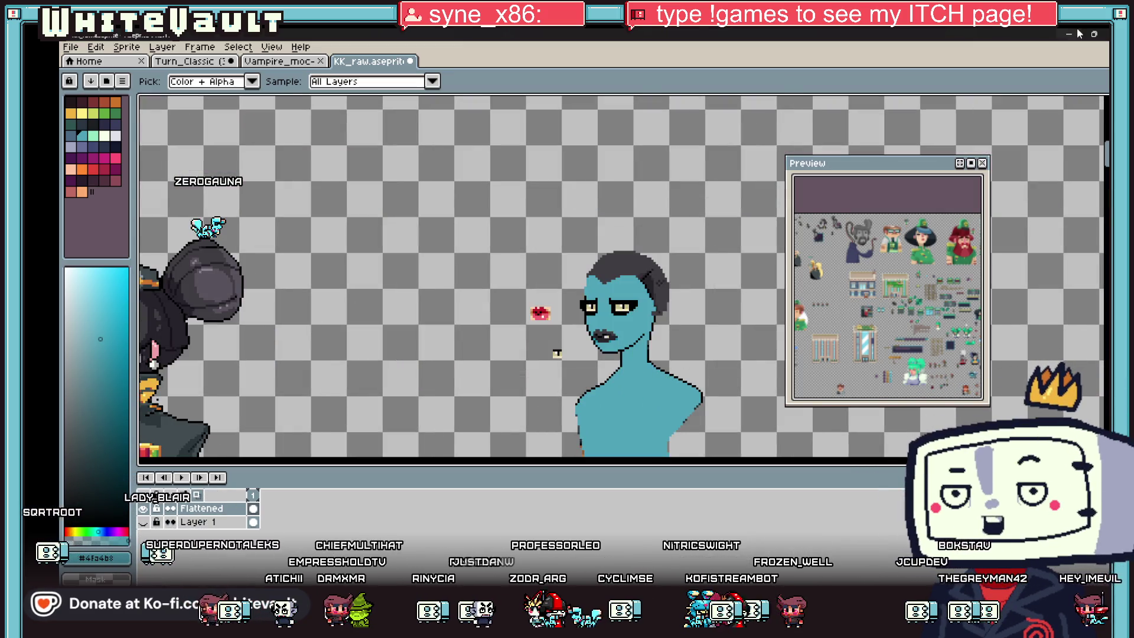
pyautogui.scroll(-2, 565, 423)
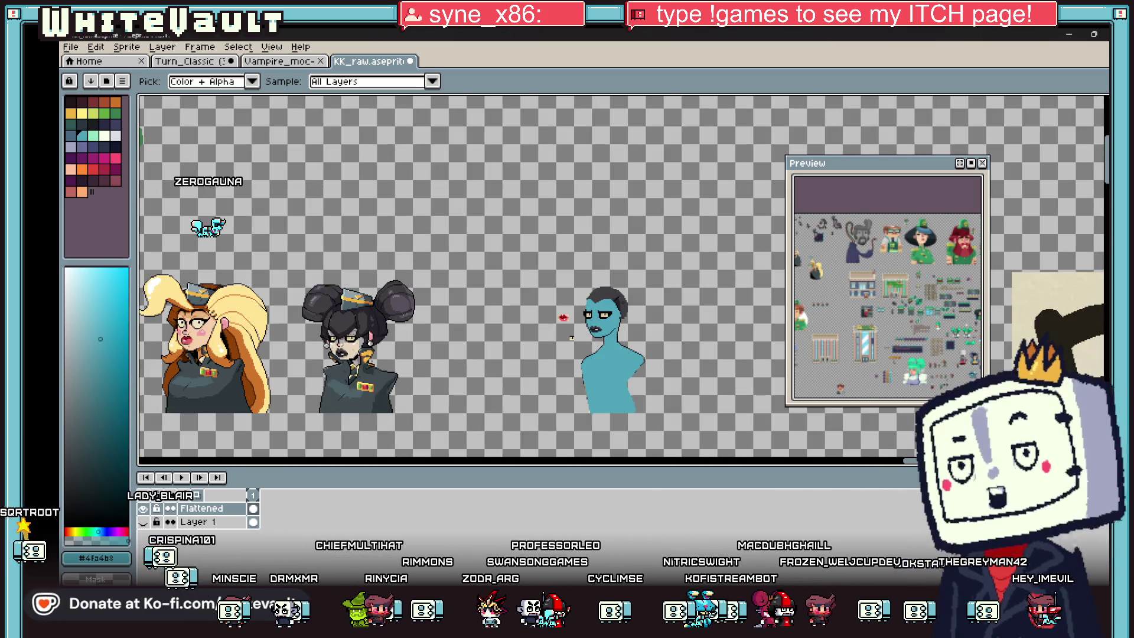
pyautogui.hscroll(-5, 270, 107)
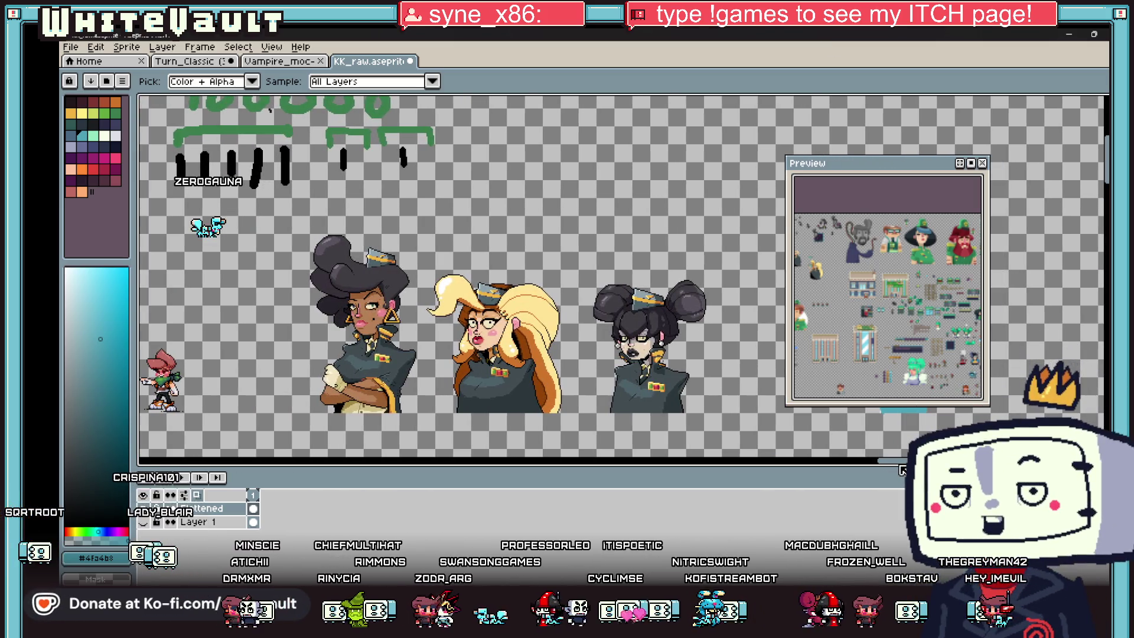
pyautogui.scroll(-3, 269, 108)
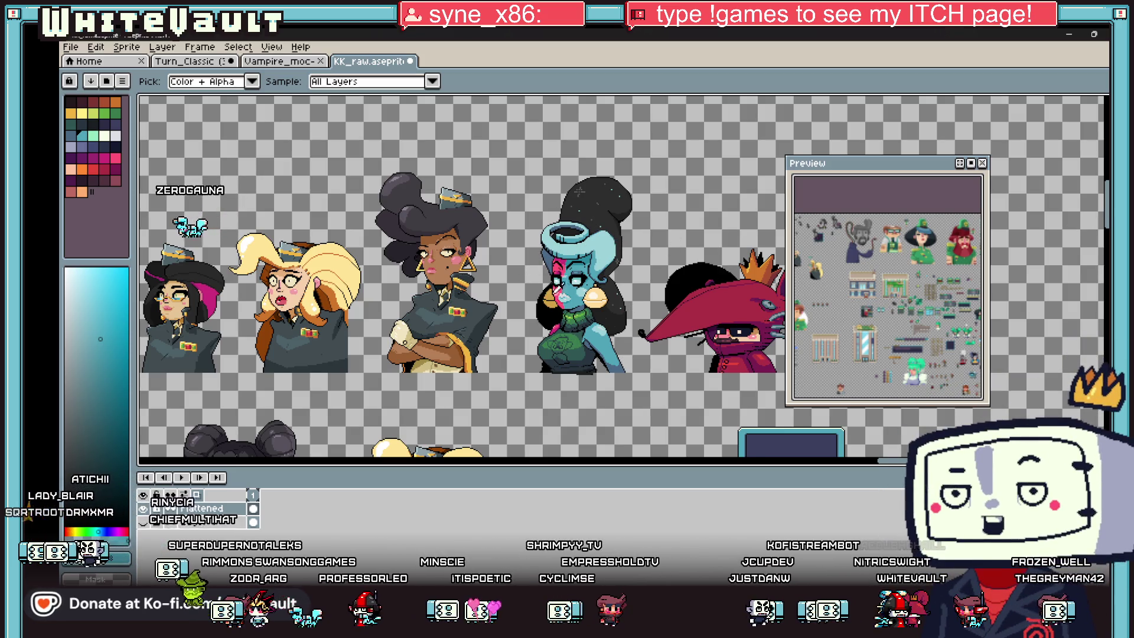
pyautogui.scroll(3, 620, 274)
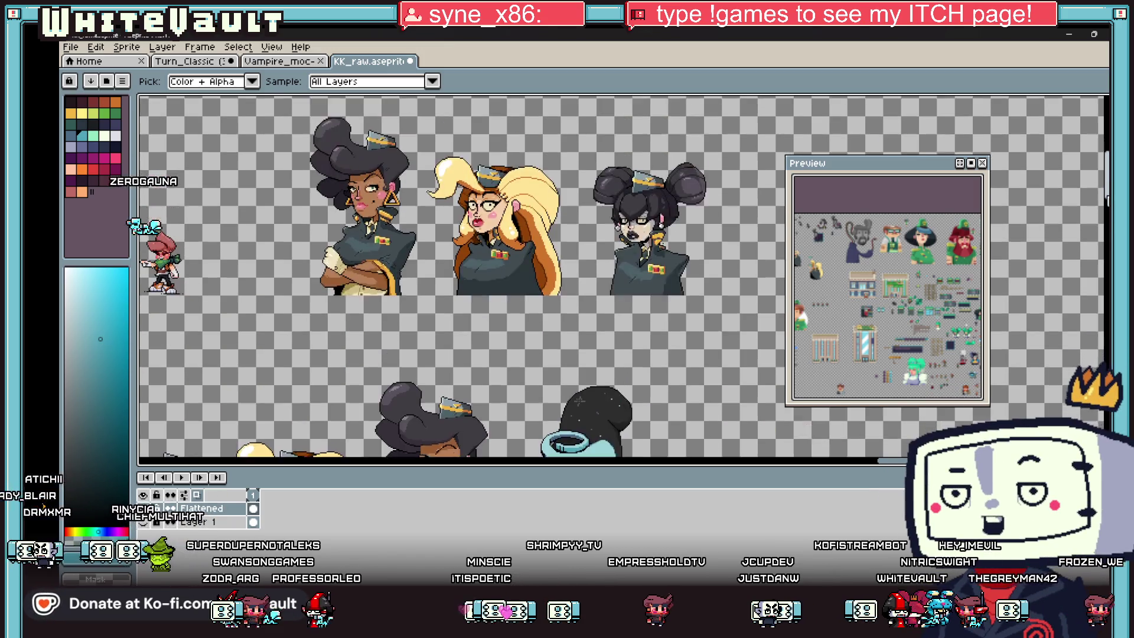
pyautogui.scroll(1, 499, 260)
pyautogui.hscroll(5, 499, 260)
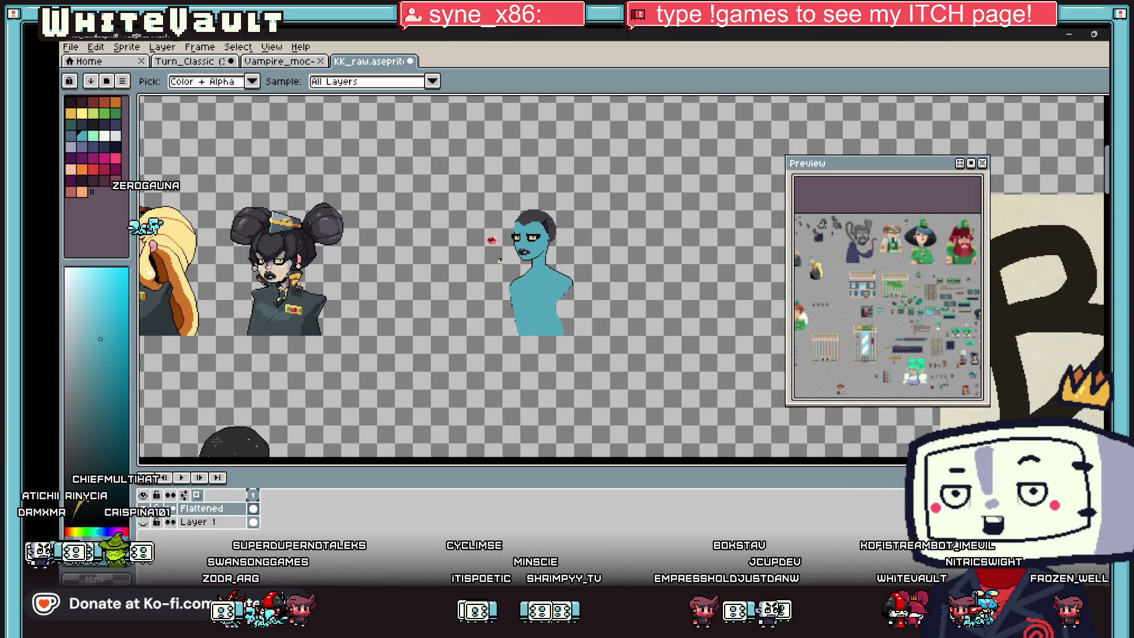
# - Pan the Preview panel across to another part of the sprite sheet
pyautogui.moveTo(845, 289); pyautogui.dragTo(905, 287)
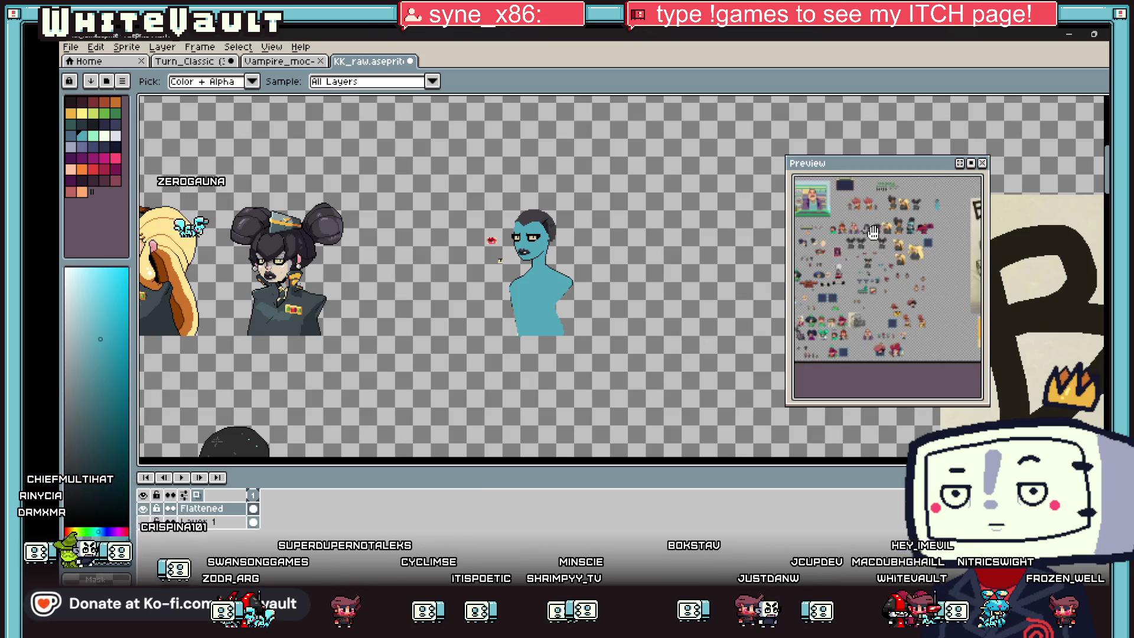
pyautogui.scroll(3, 872, 232)
pyautogui.scroll(2, 923, 257)
pyautogui.scroll(3, 613, 235)
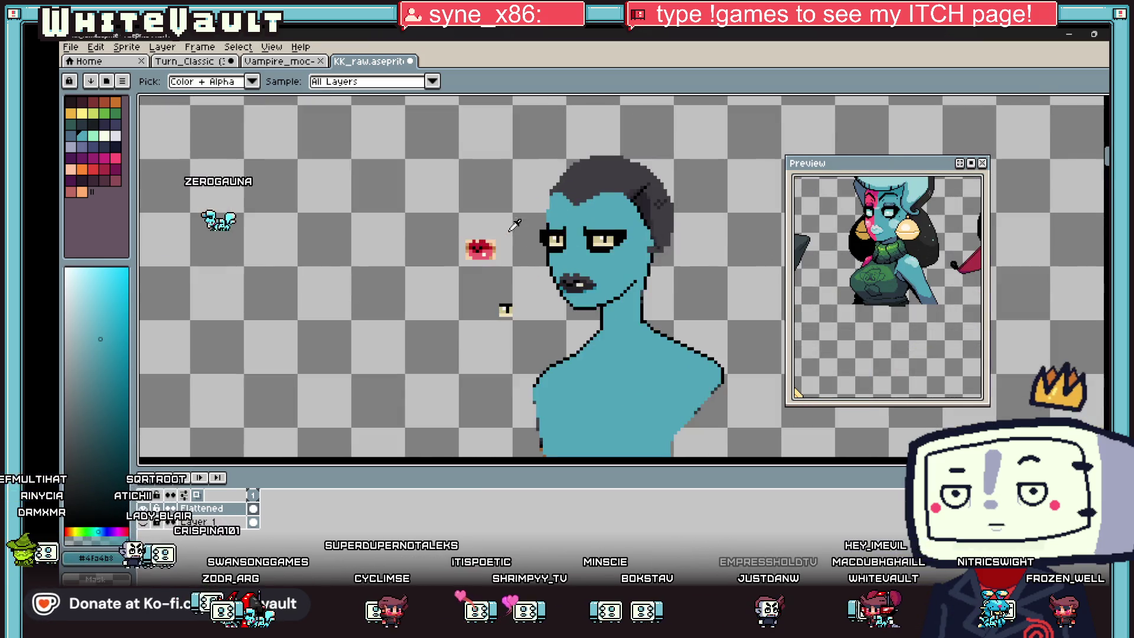
pyautogui.scroll(1, 599, 224)
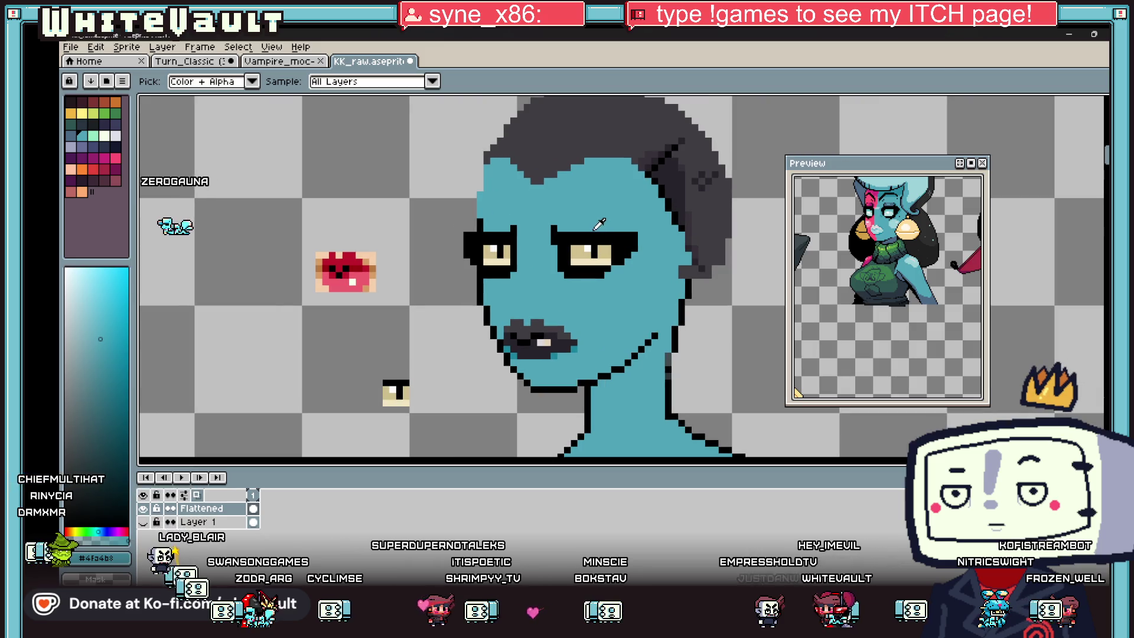
# - Repaint the right-hand eyebrow arch with navy and sampled teal, leaving two short dark ticks
pyautogui.click(115, 124)
pyautogui.scroll(2, 567, 226)
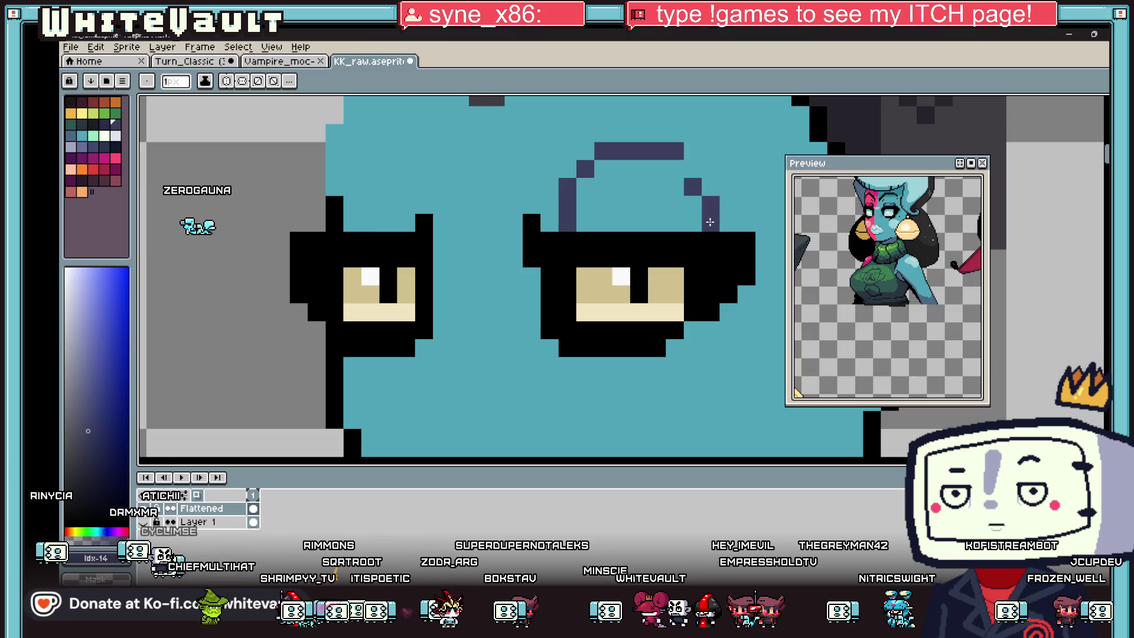
pyautogui.keyDown('alt'); pyautogui.click(660, 212); pyautogui.keyUp('alt')
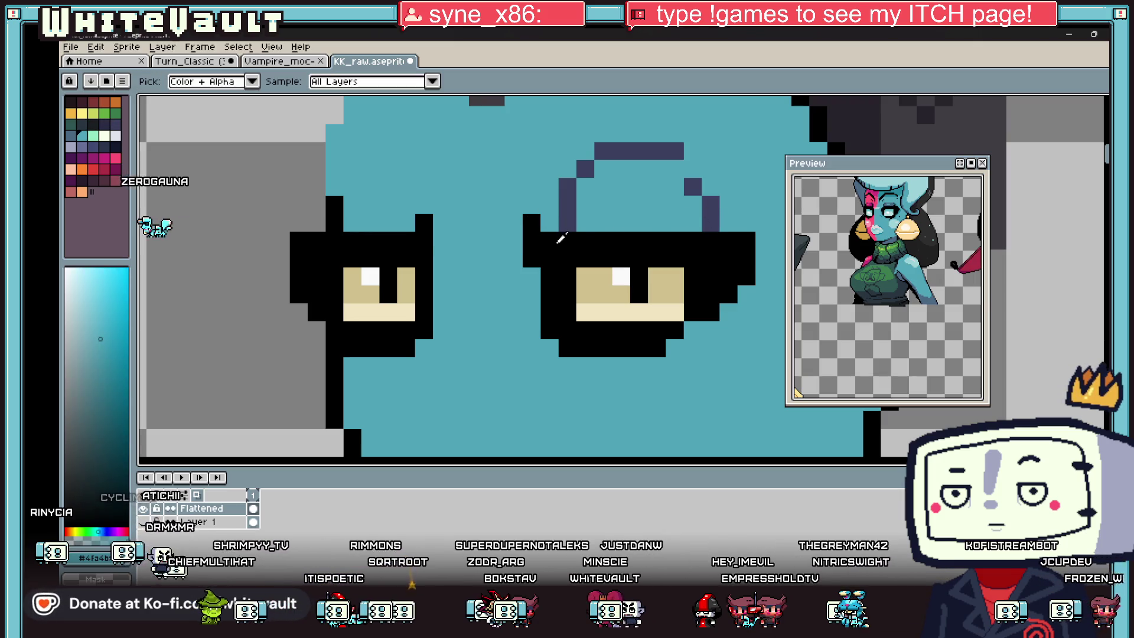
pyautogui.scroll(-3, 560, 238)
pyautogui.scroll(3, 534, 309)
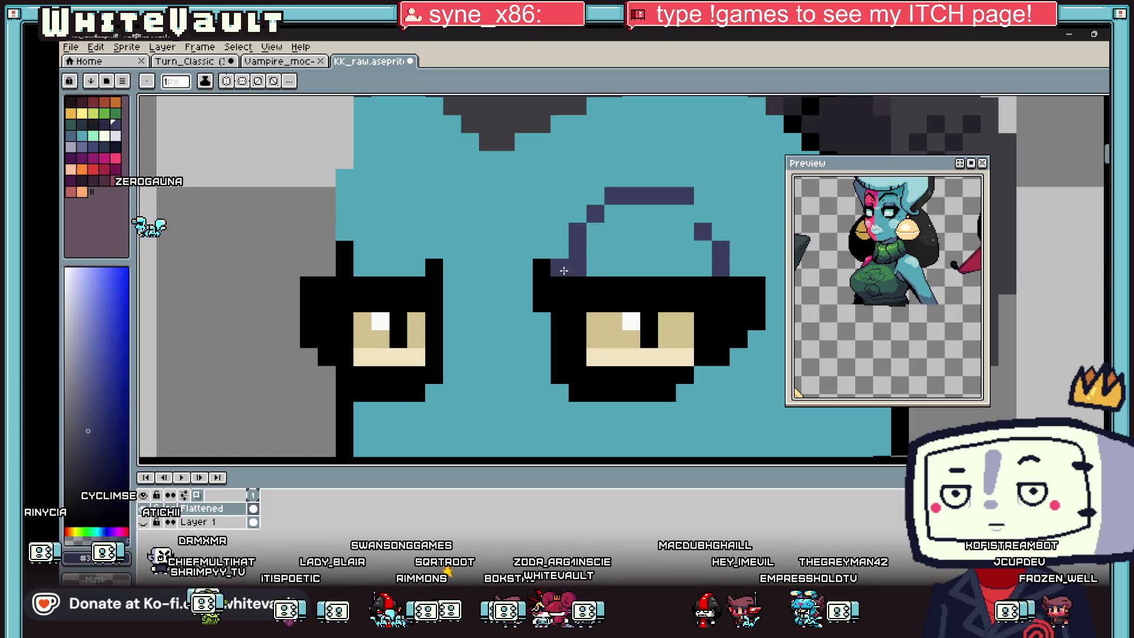
pyautogui.moveTo(610, 214)
pyautogui.mouseDown()
pyautogui.moveTo(673, 213)
pyautogui.moveTo(600, 196)
pyautogui.mouseUp()
pyautogui.keyDown('alt'); pyautogui.click(721, 190); pyautogui.keyUp('alt')
pyautogui.press('alt')
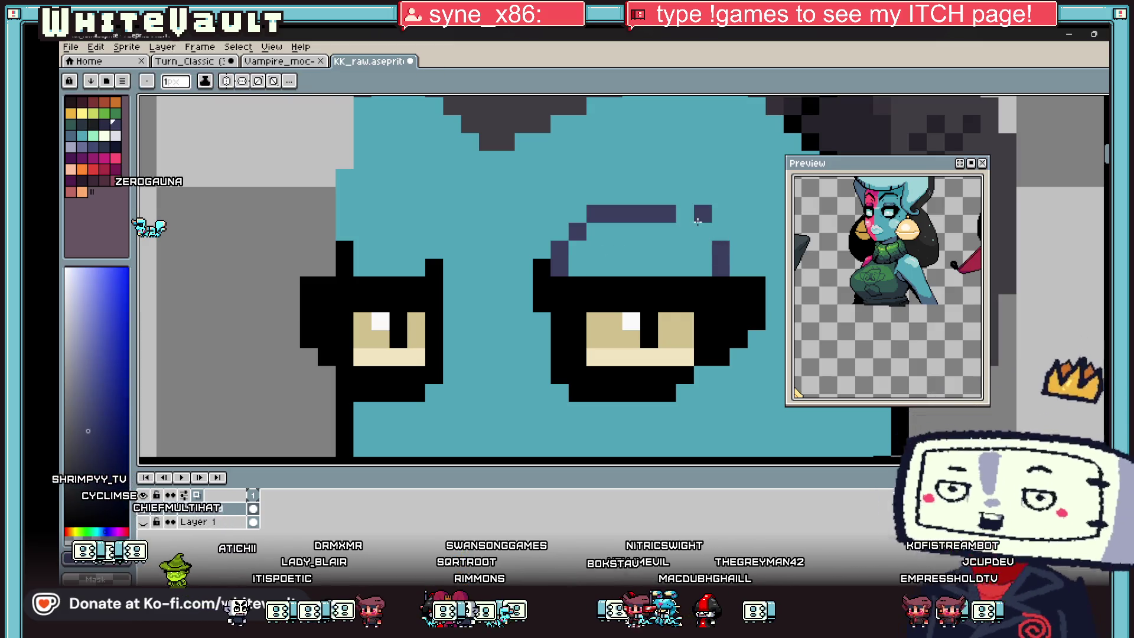
pyautogui.scroll(-5, 718, 242)
pyautogui.scroll(-2, 717, 242)
pyautogui.scroll(2, 691, 235)
pyautogui.scroll(3, 547, 220)
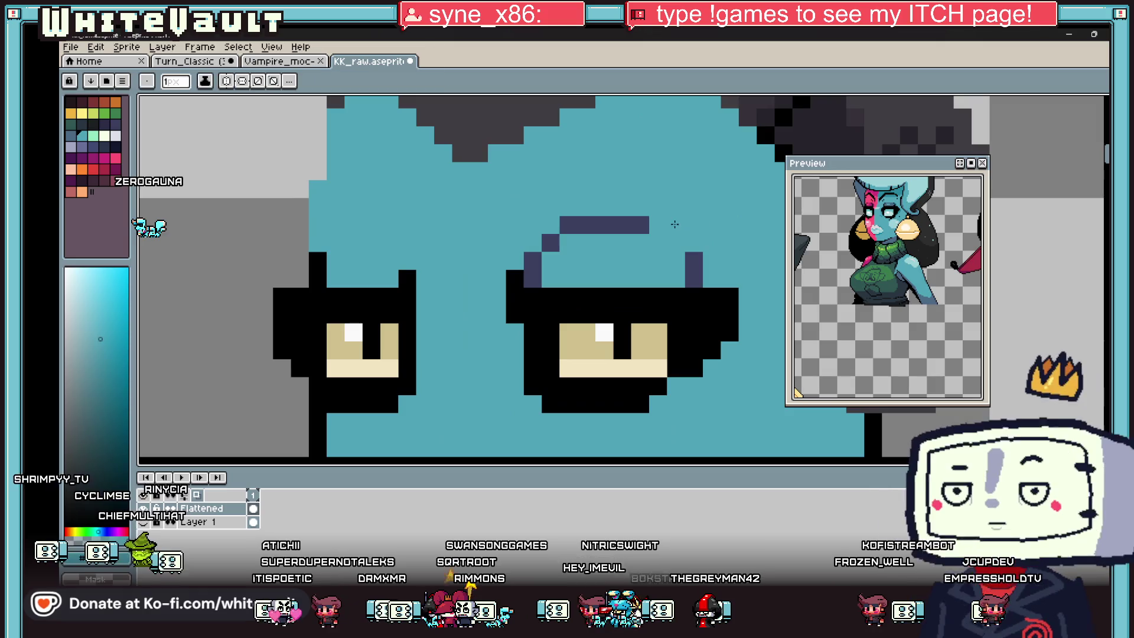
pyautogui.click(550, 242)
pyautogui.keyDown('alt'); pyautogui.click(691, 266); pyautogui.keyUp('alt')
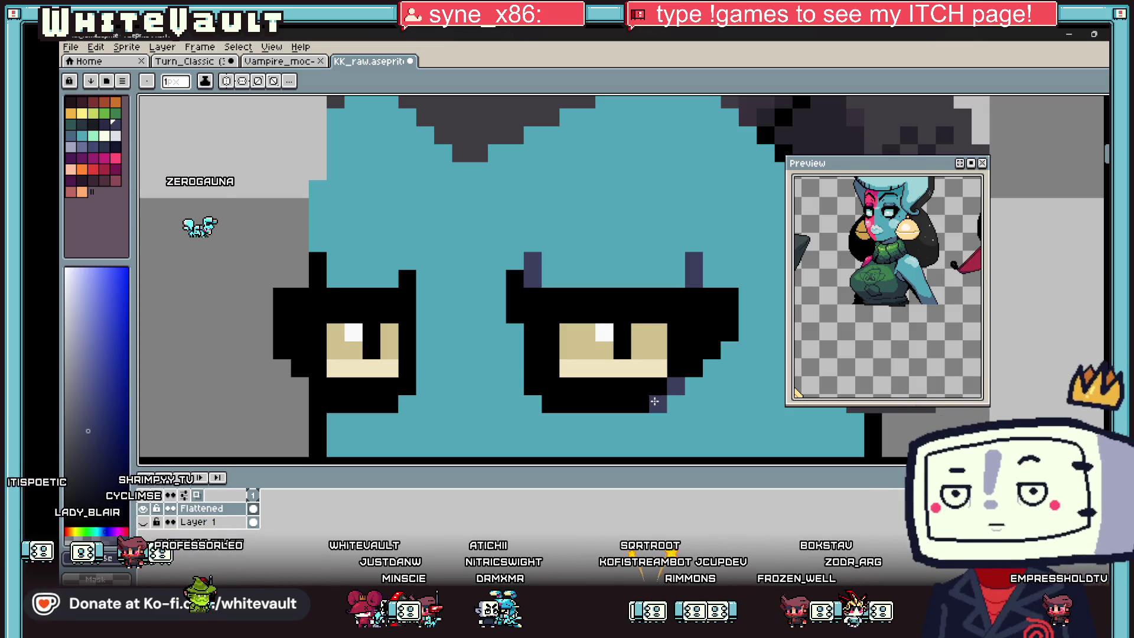
pyautogui.scroll(-5, 663, 383)
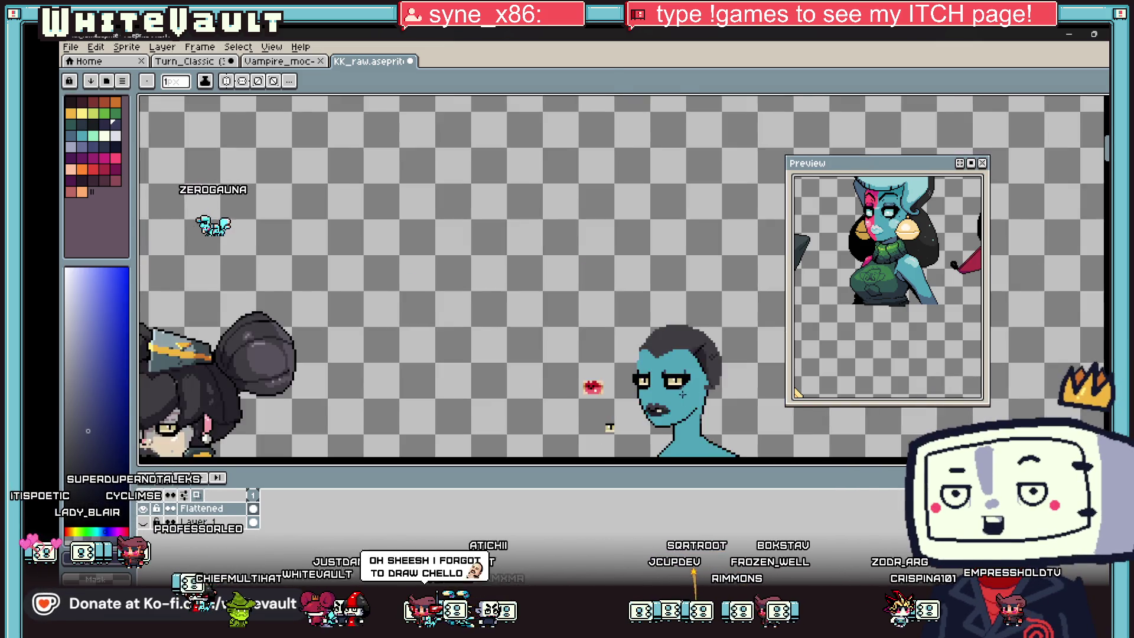
pyautogui.scroll(-2, 620, 384)
pyautogui.scroll(2, 612, 383)
pyautogui.scroll(-1, 612, 384)
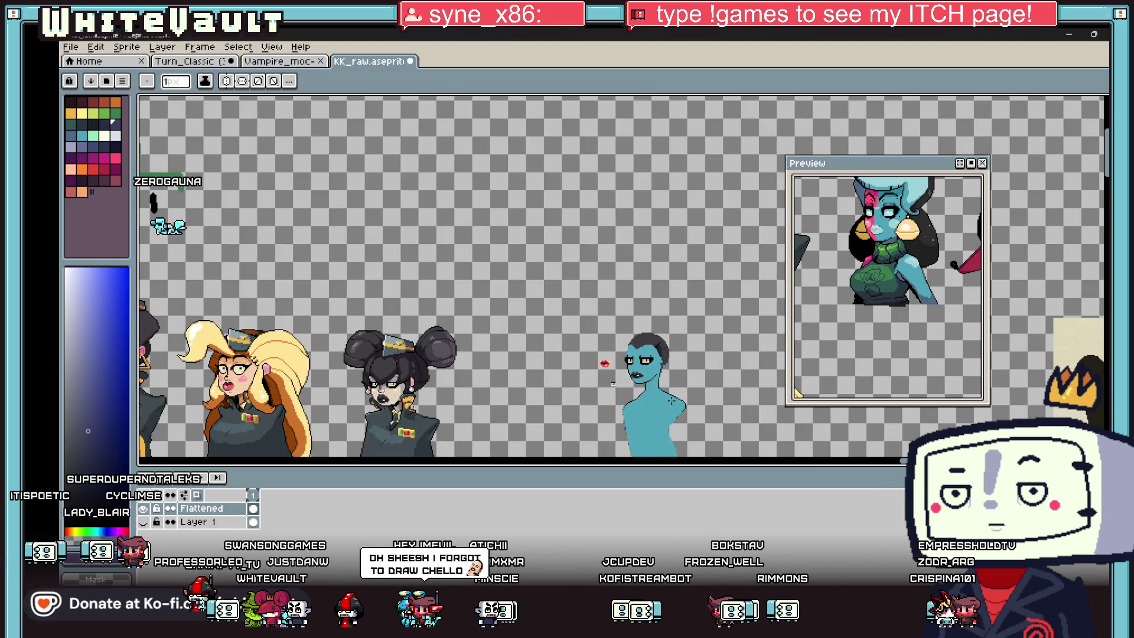
pyautogui.scroll(3, 637, 388)
pyautogui.scroll(1, 638, 388)
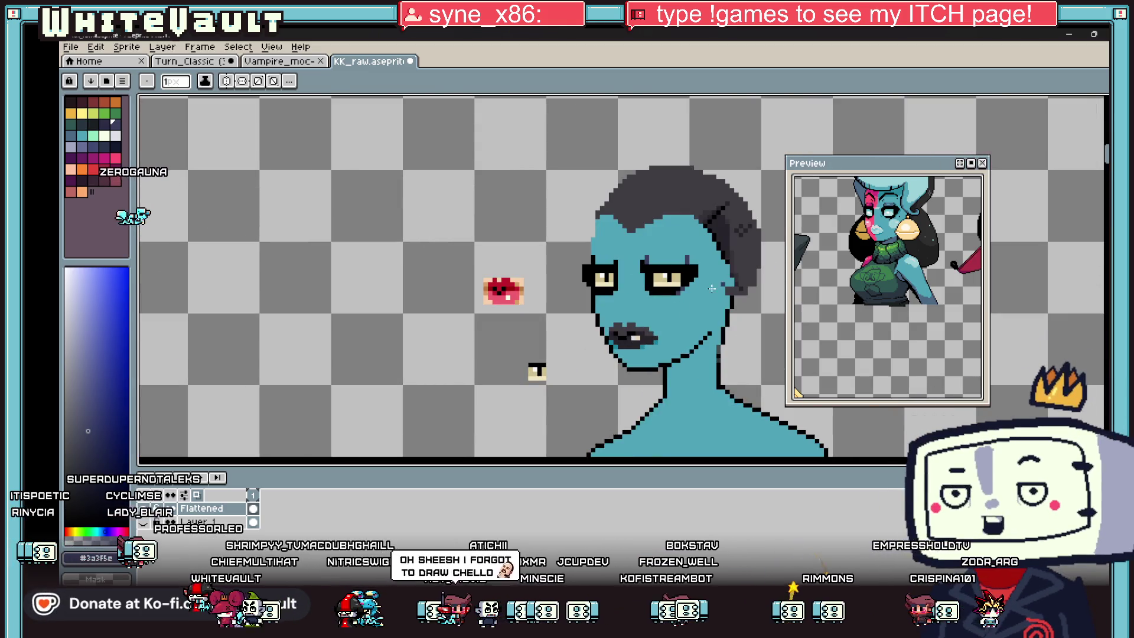
# - Select and nudge the upper head and eyes upward, then fill the seam across the face with teal
pyautogui.press('m')
pyautogui.moveTo(543, 163)
pyautogui.mouseDown()
pyautogui.moveTo(764, 307)
pyautogui.moveTo(777, 304)
pyautogui.mouseUp()
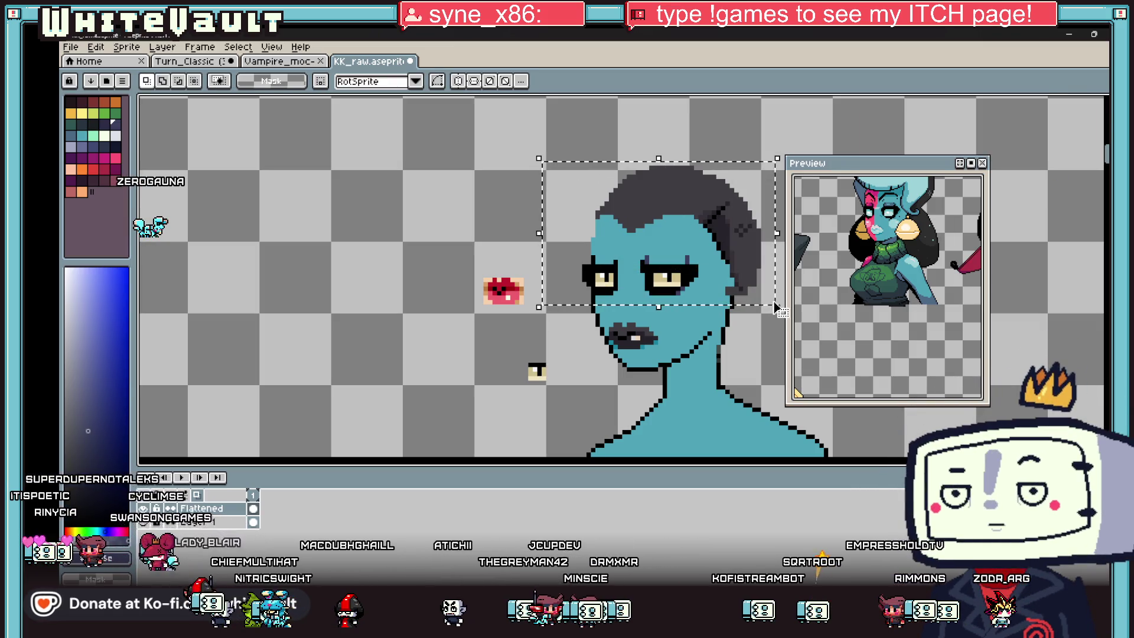
pyautogui.hotkey('ctrl', 'd')
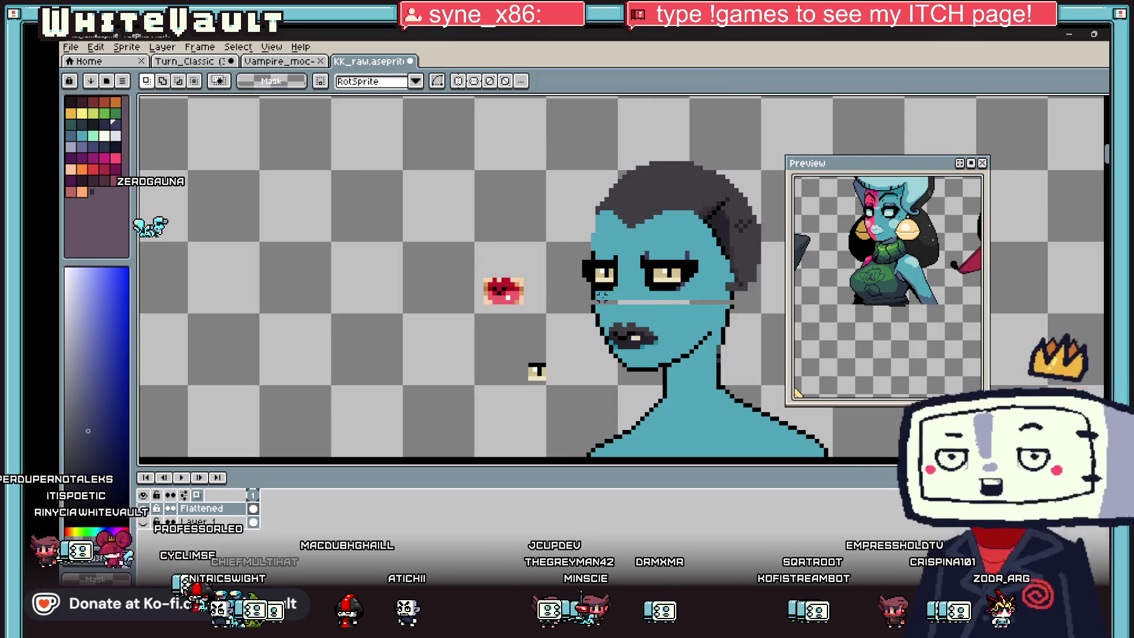
pyautogui.scroll(1, 601, 295)
pyautogui.press('b')
pyautogui.scroll(1, 638, 311)
pyautogui.scroll(-1, 682, 327)
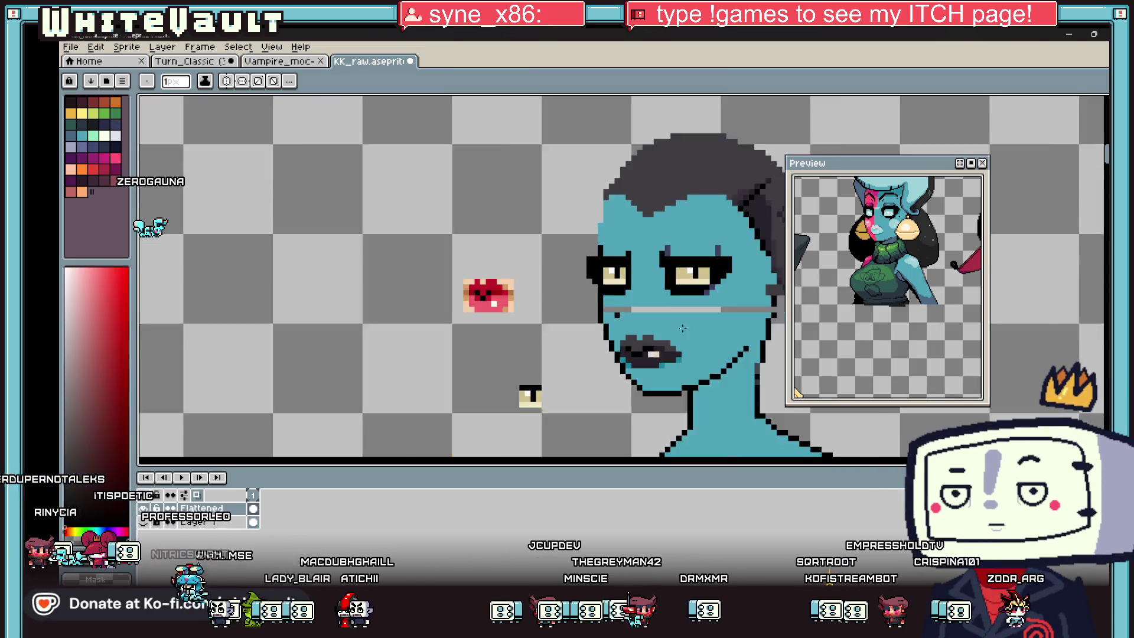
pyautogui.scroll(1, 683, 327)
pyautogui.press('g')
pyautogui.keyDown('alt'); pyautogui.click(684, 315); pyautogui.keyUp('alt')
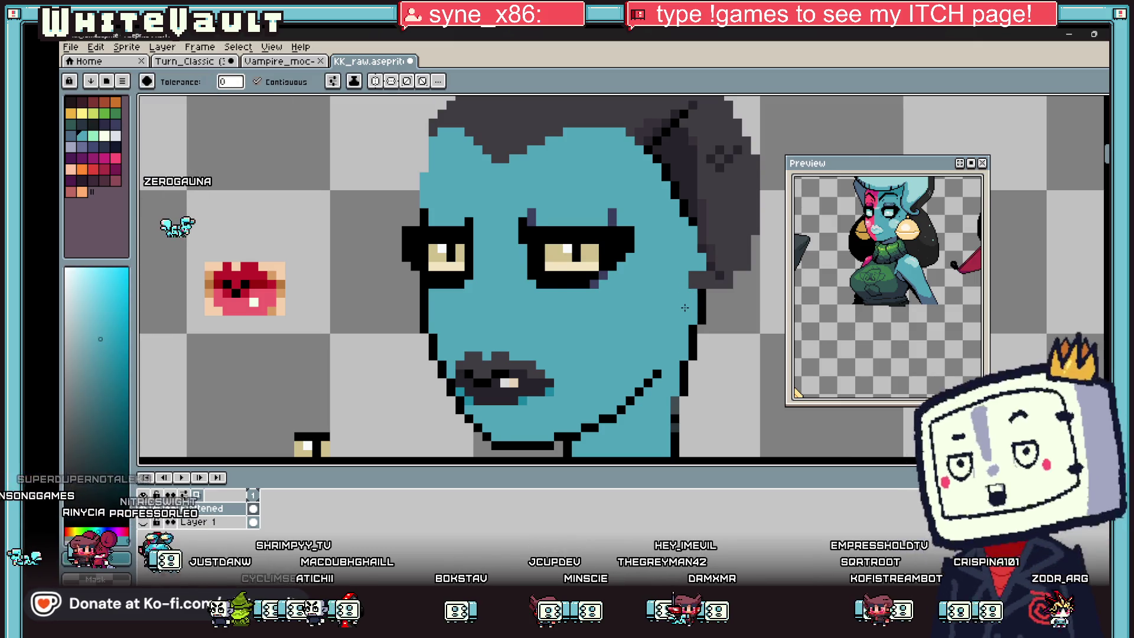
pyautogui.scroll(-1, 684, 307)
# - Outline a shadow down one side of the neck in sampled navy and flood-fill it
pyautogui.press('i')
pyautogui.scroll(-1, 656, 307)
pyautogui.scroll(1, 637, 305)
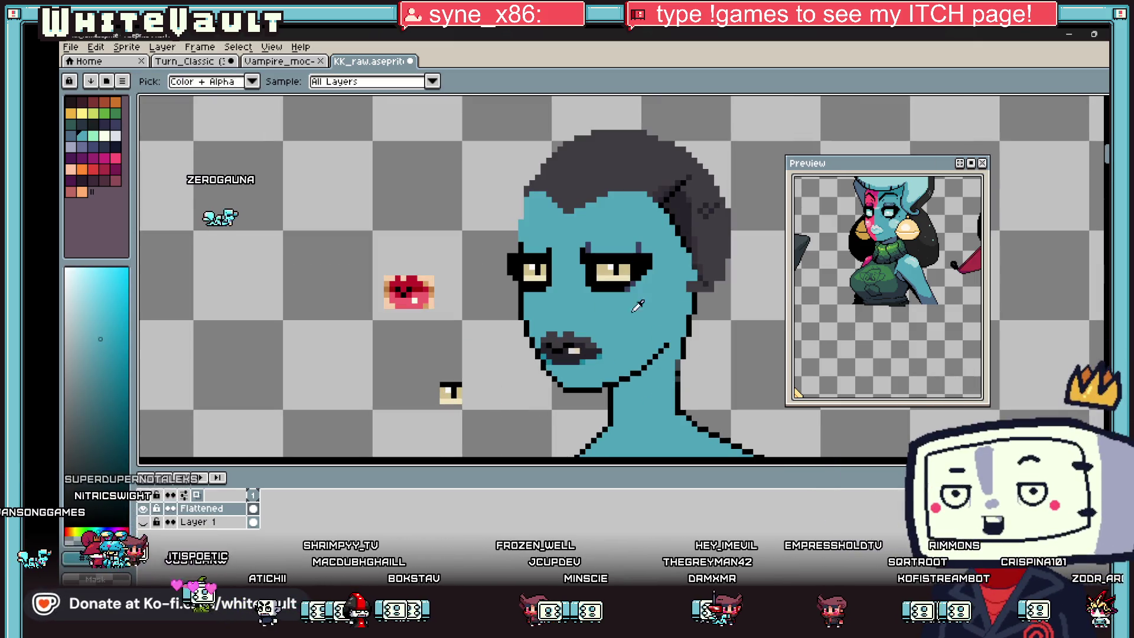
pyautogui.click(630, 289)
pyautogui.scroll(1, 631, 292)
pyautogui.scroll(-1, 627, 319)
pyautogui.scroll(2, 625, 340)
pyautogui.press('b')
pyautogui.click(622, 343)
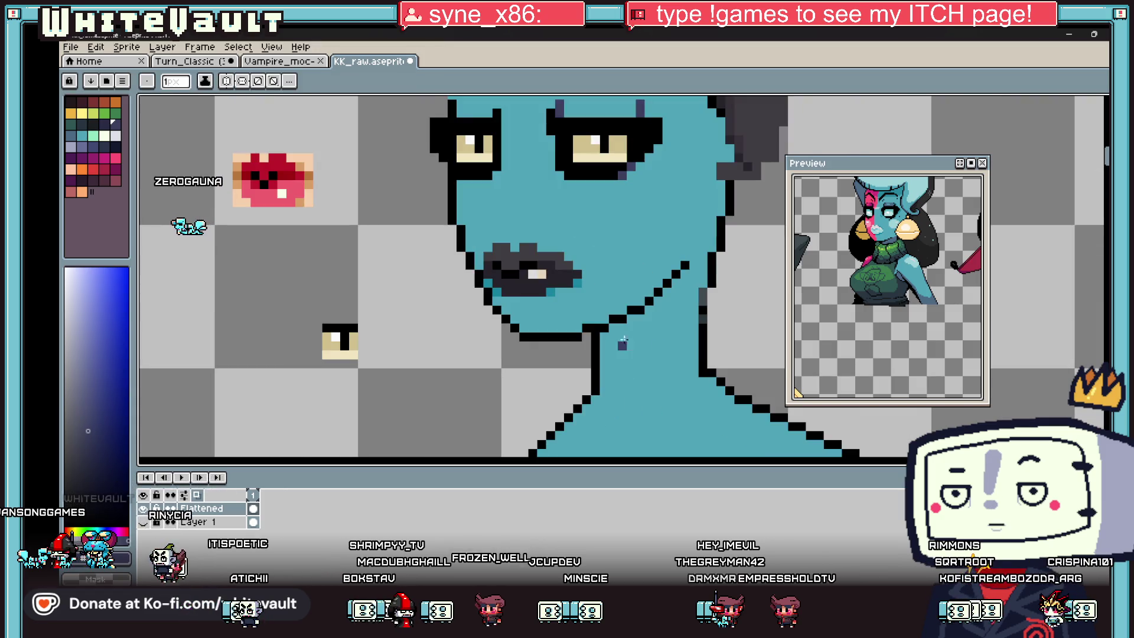
pyautogui.moveTo(628, 342)
pyautogui.mouseDown()
pyautogui.moveTo(612, 408)
pyautogui.moveTo(691, 394)
pyautogui.mouseUp()
pyautogui.scroll(-1, 702, 369)
pyautogui.scroll(2, 690, 307)
pyautogui.press('g')
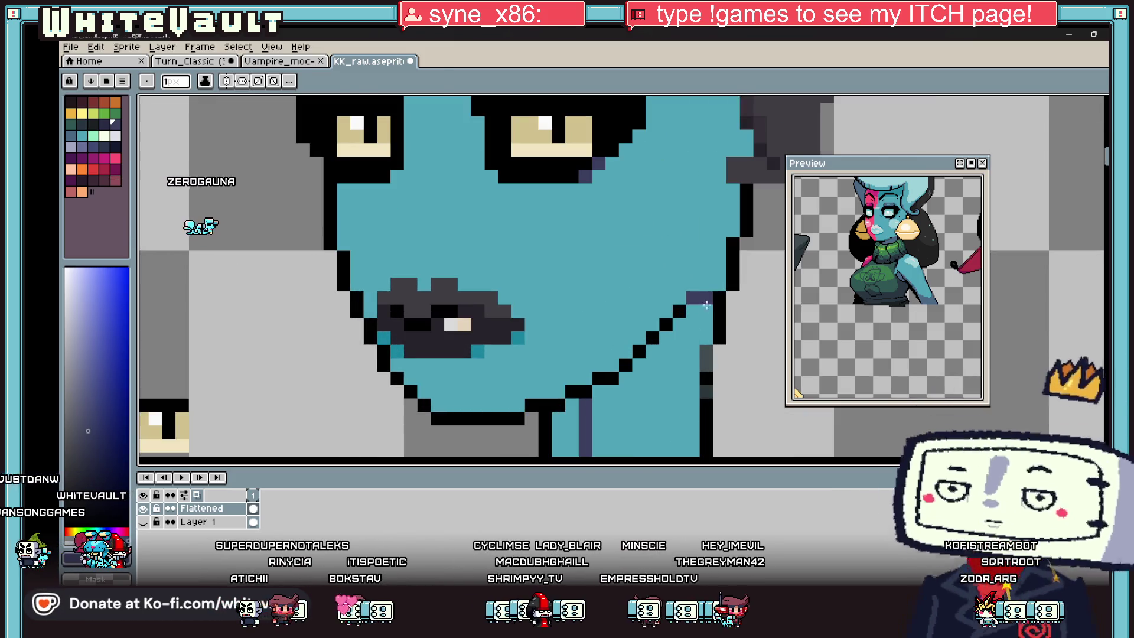
pyautogui.click(698, 341)
pyautogui.scroll(-4, 700, 346)
pyautogui.scroll(-1, 703, 355)
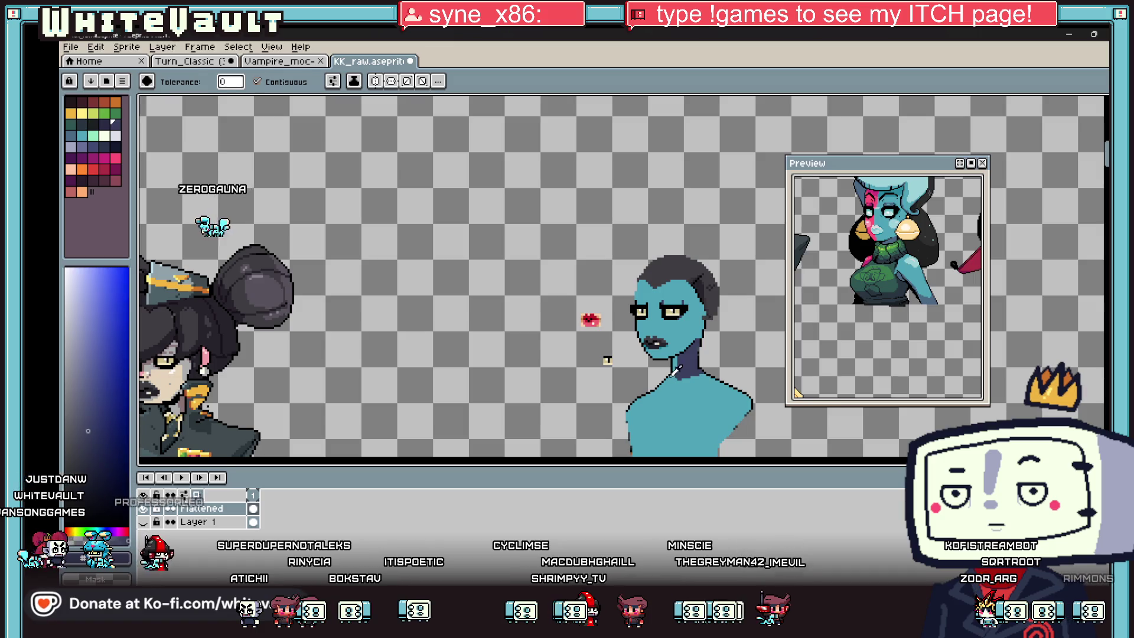
# - Add a darker pink stroke along the neck shadow and fill the area with the dark shade
pyautogui.press('i')
pyautogui.scroll(2, 666, 346)
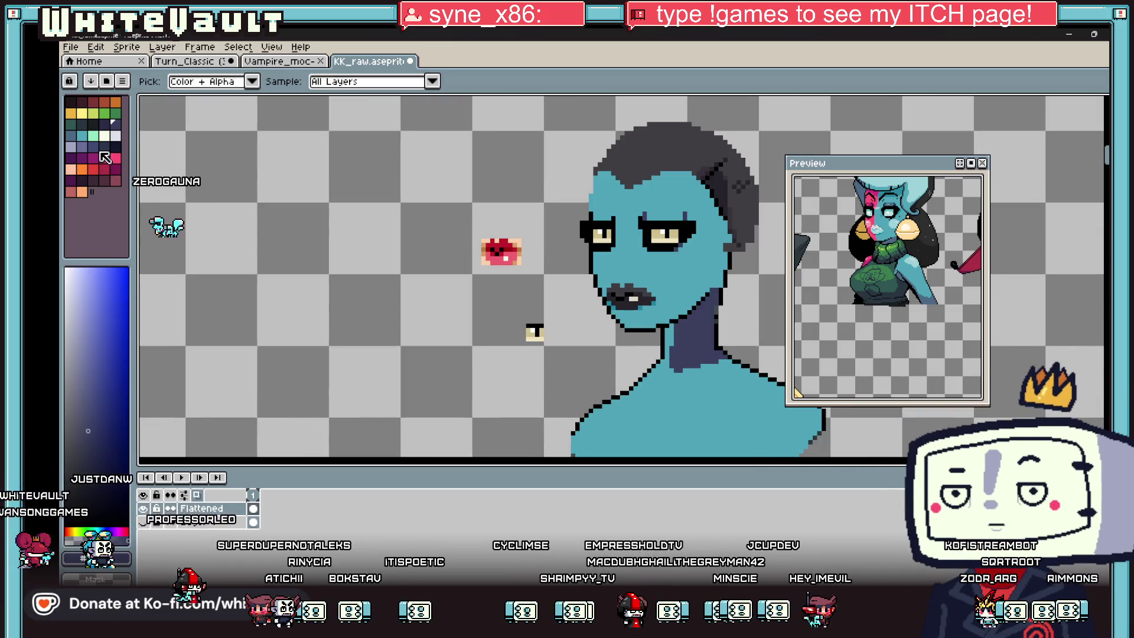
pyautogui.click(104, 157)
pyautogui.press('b')
pyautogui.scroll(1, 667, 363)
pyautogui.scroll(1, 667, 363)
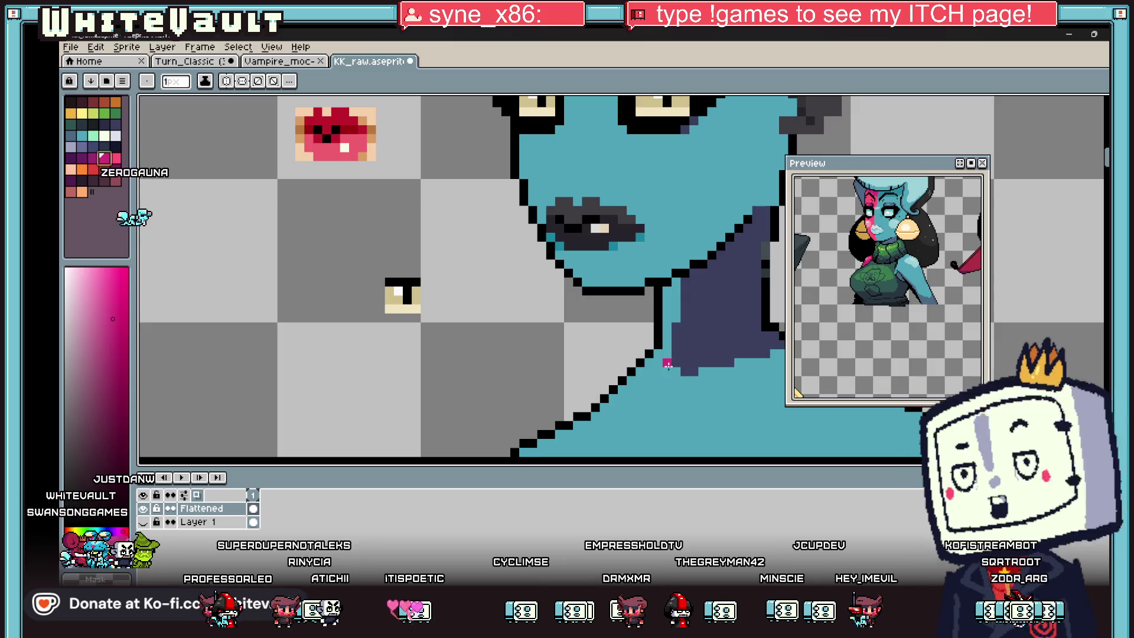
pyautogui.press('[')
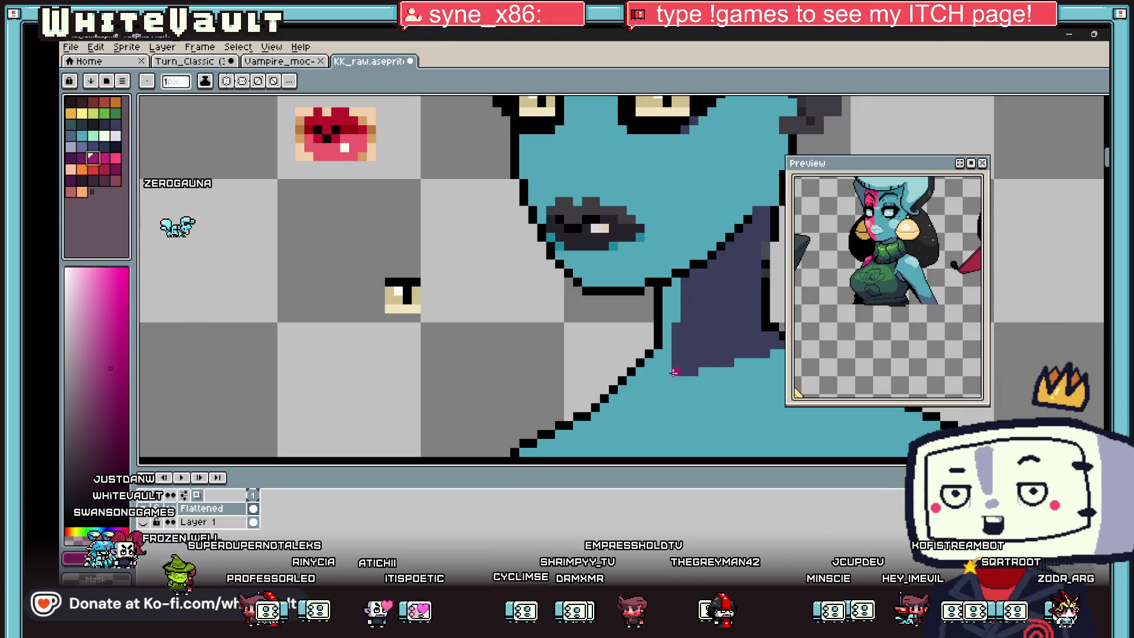
pyautogui.moveTo(675, 372); pyautogui.dragTo(647, 371)
pyautogui.press('g')
pyautogui.click(664, 350)
pyautogui.scroll(-3, 683, 352)
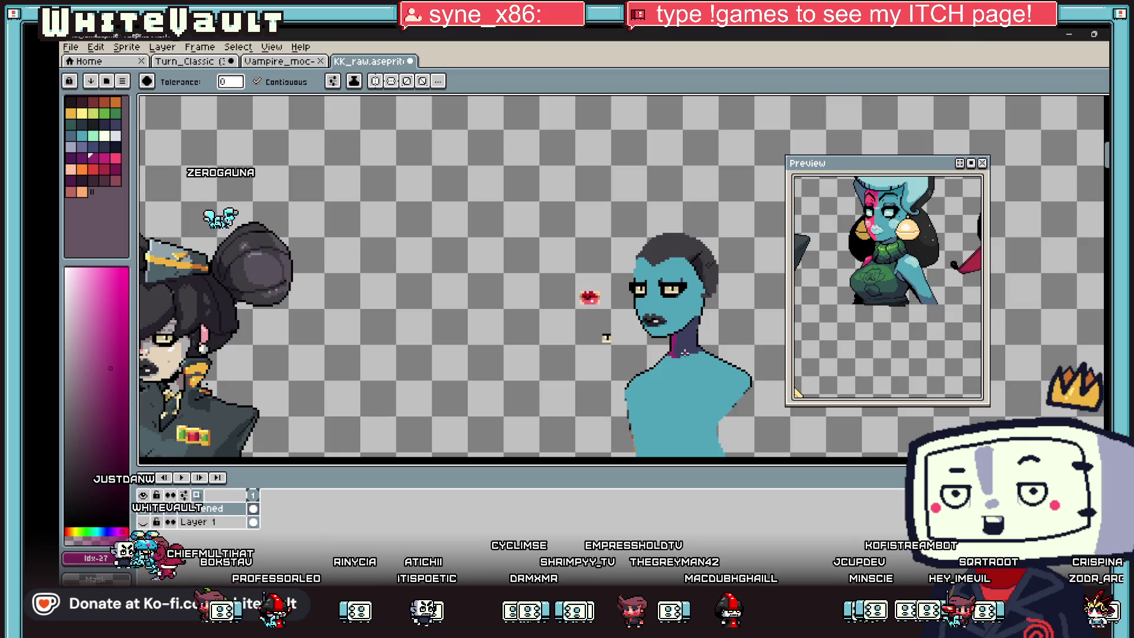